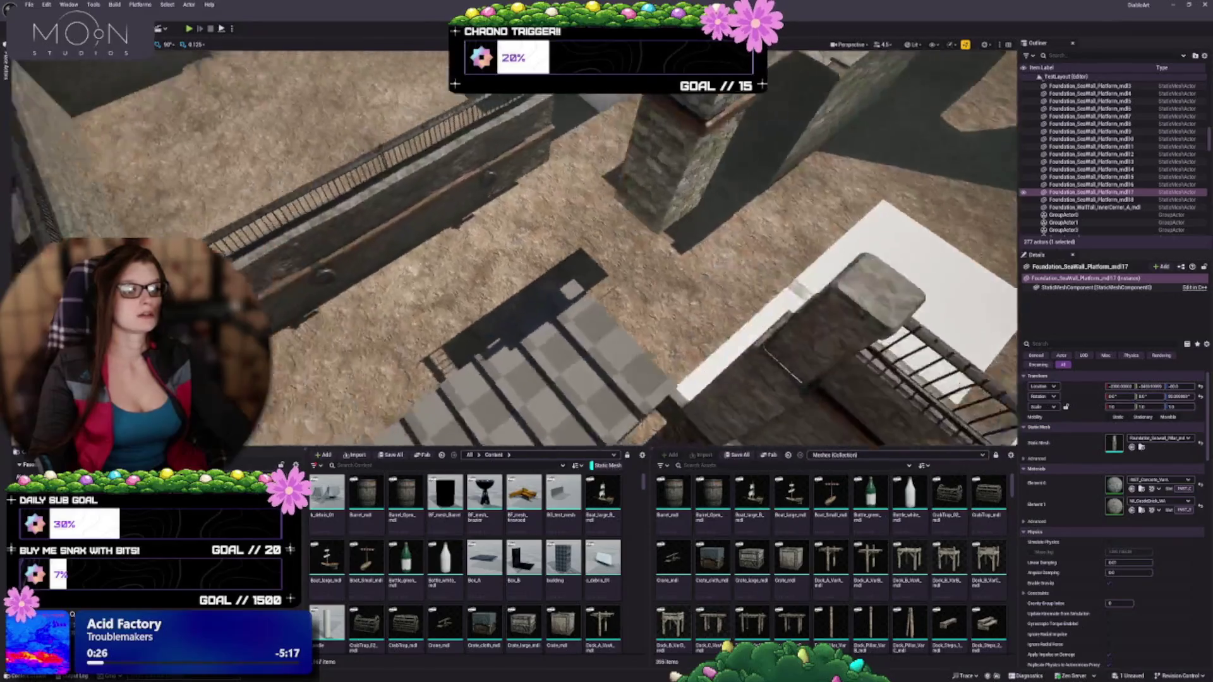
Step: Isolate a single stone pillar from the well group and Alt-drag a duplicate onto the white block
key("s")
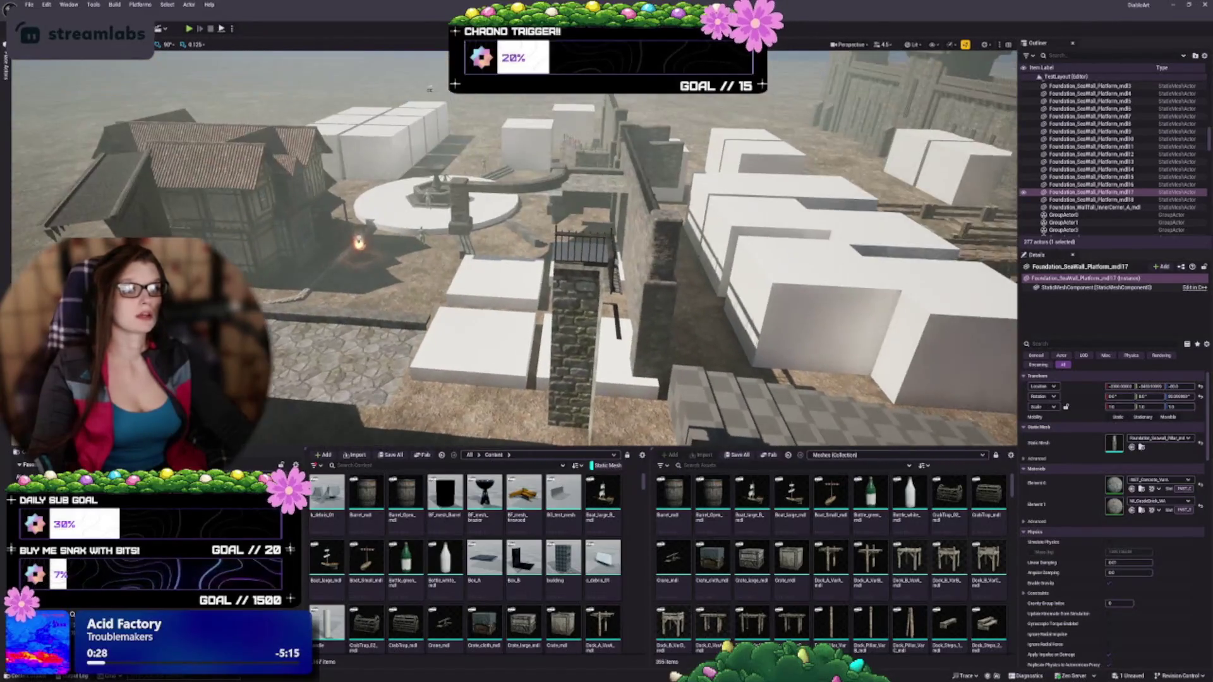
key("w")
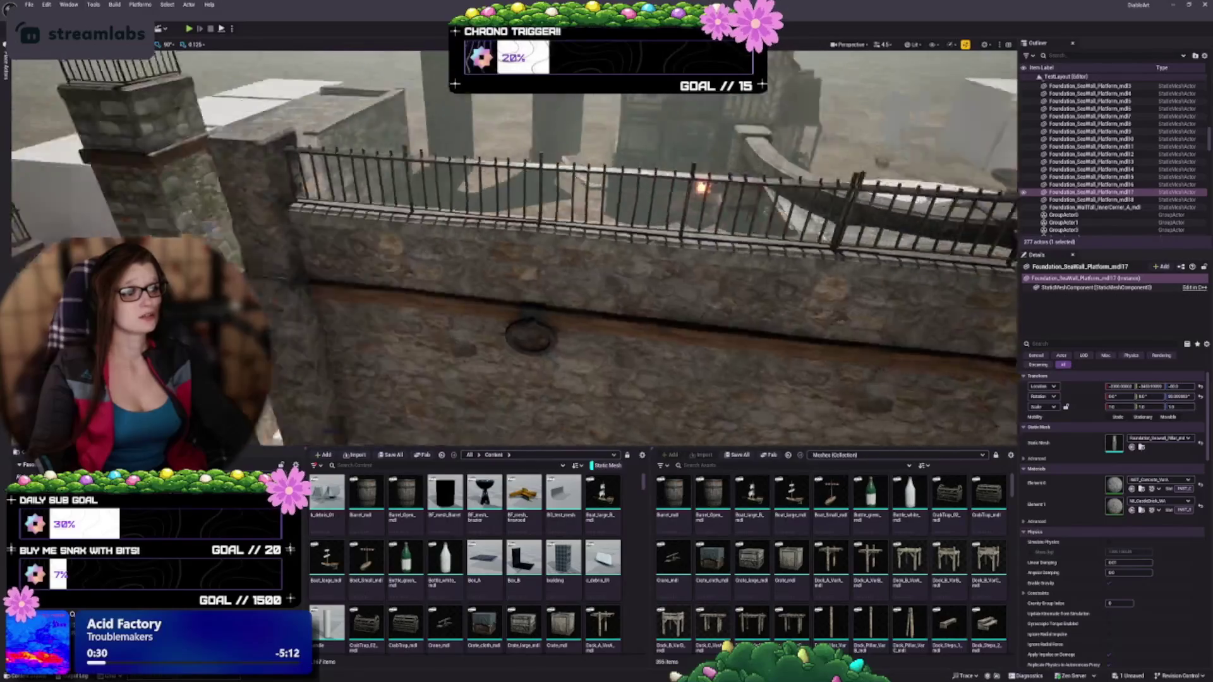
key("s")
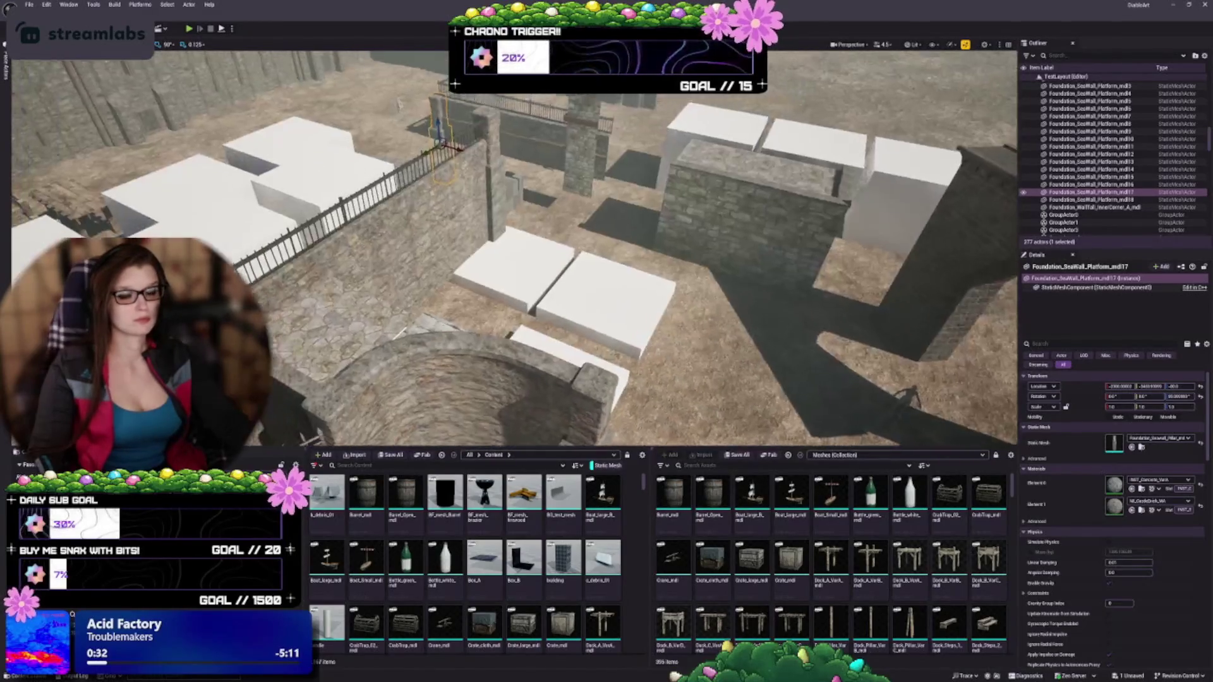
key("w")
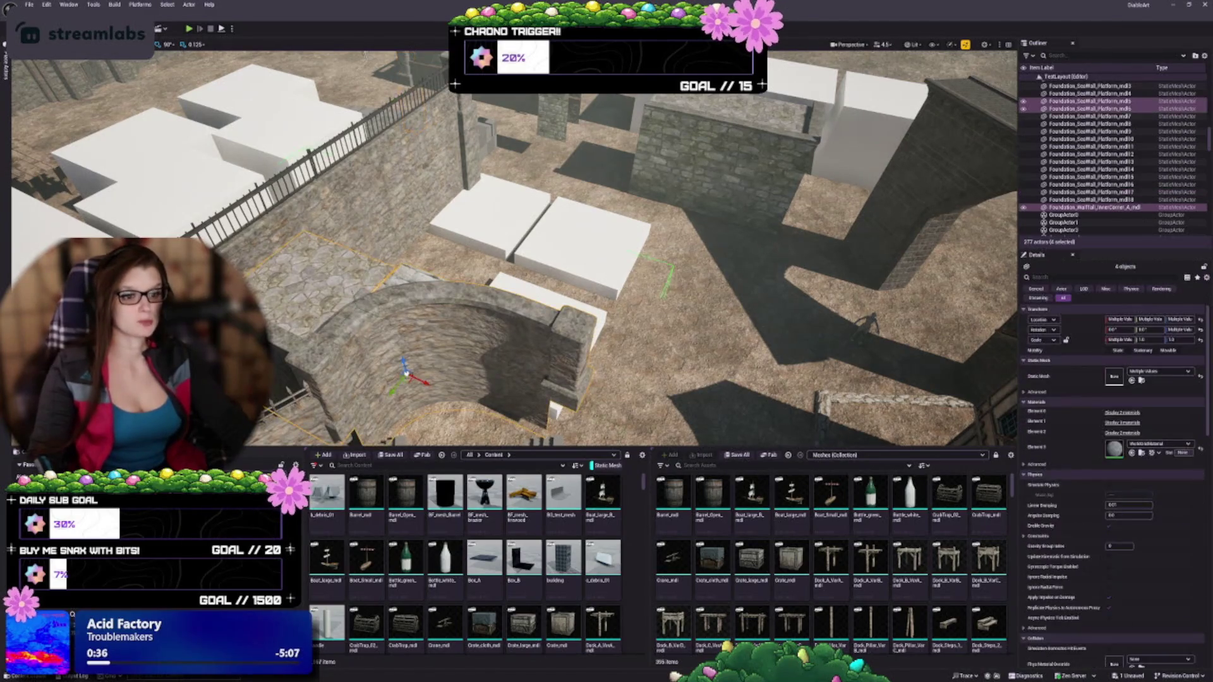
left_click(442, 304)
key("f")
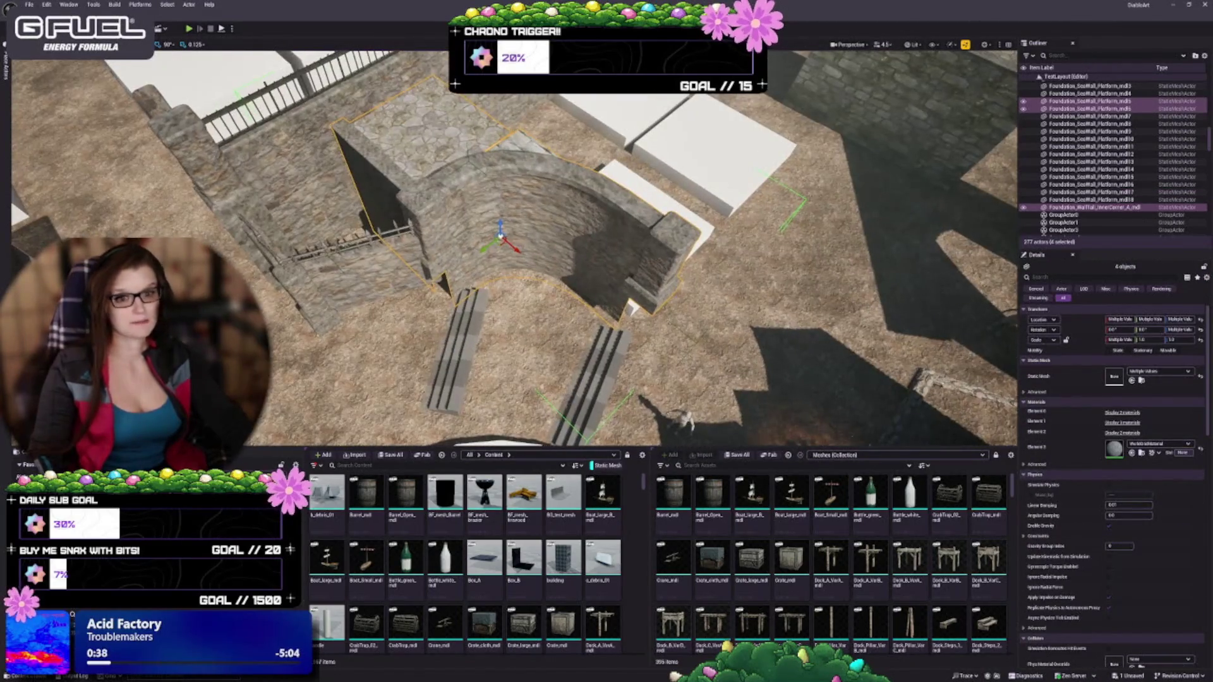
key("w")
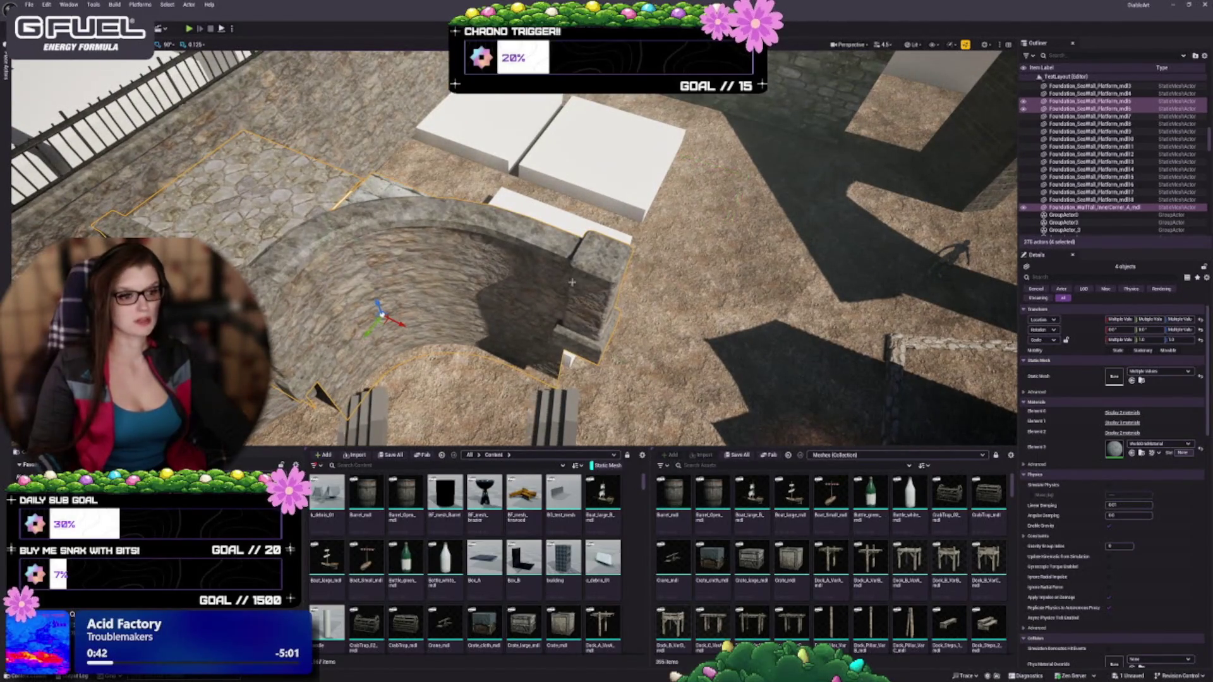
left_click(602, 262, "ctrl")
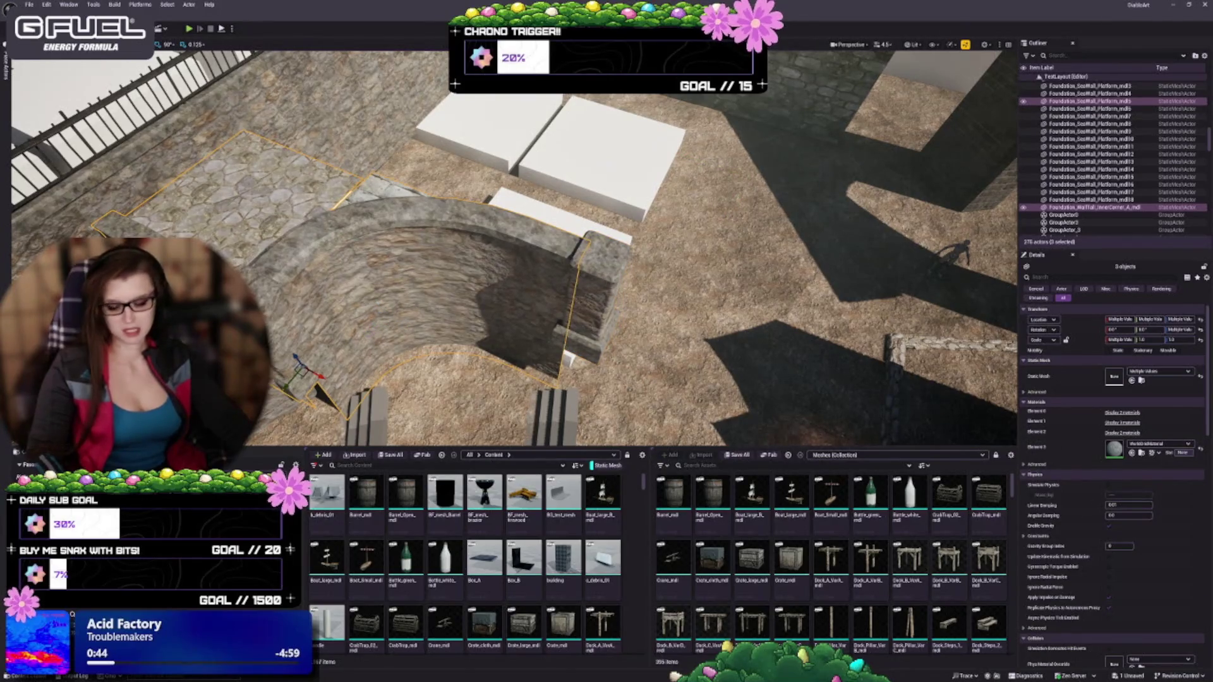
left_click(600, 265)
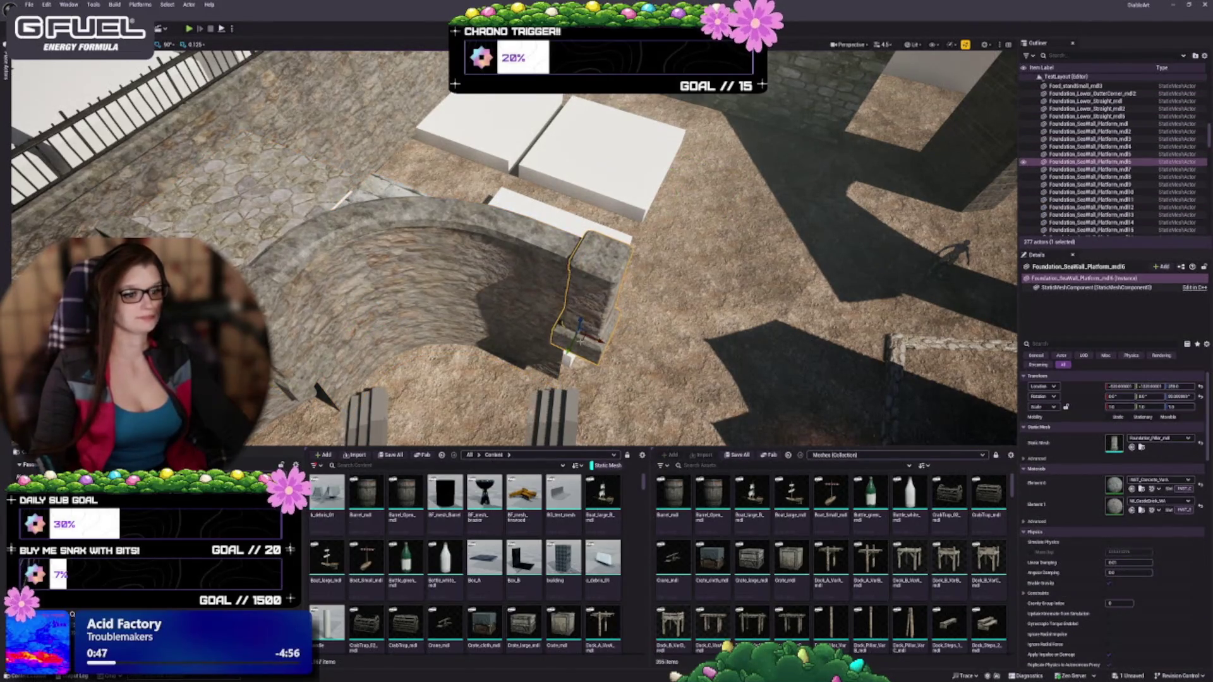
mouse_move(580, 338)
left_mouse_down()
mouse_move(569, 134)
mouse_move(590, 119)
left_mouse_up()
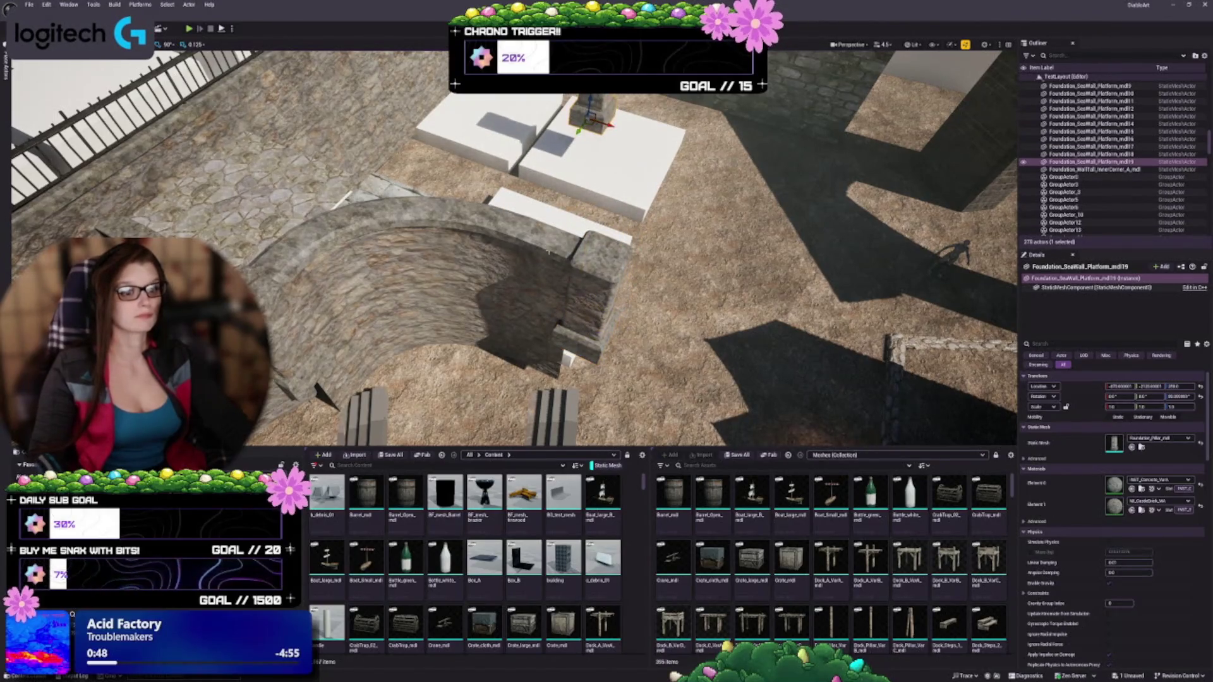
Step: Delete the tall railed stone pillar Foundation_Lower_Straight_md2
left_click(568, 357)
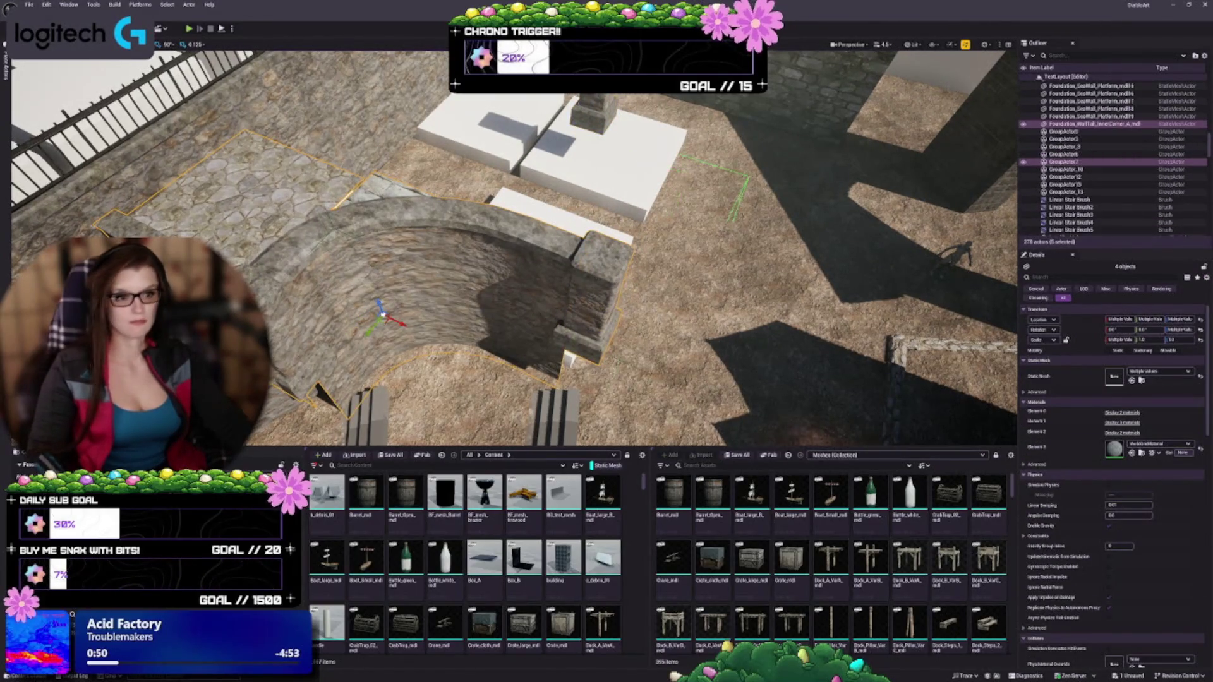
mouse_move(568, 358)
left_mouse_down()
mouse_move(568, 240)
mouse_move(303, 299)
left_mouse_up()
left_click(304, 299)
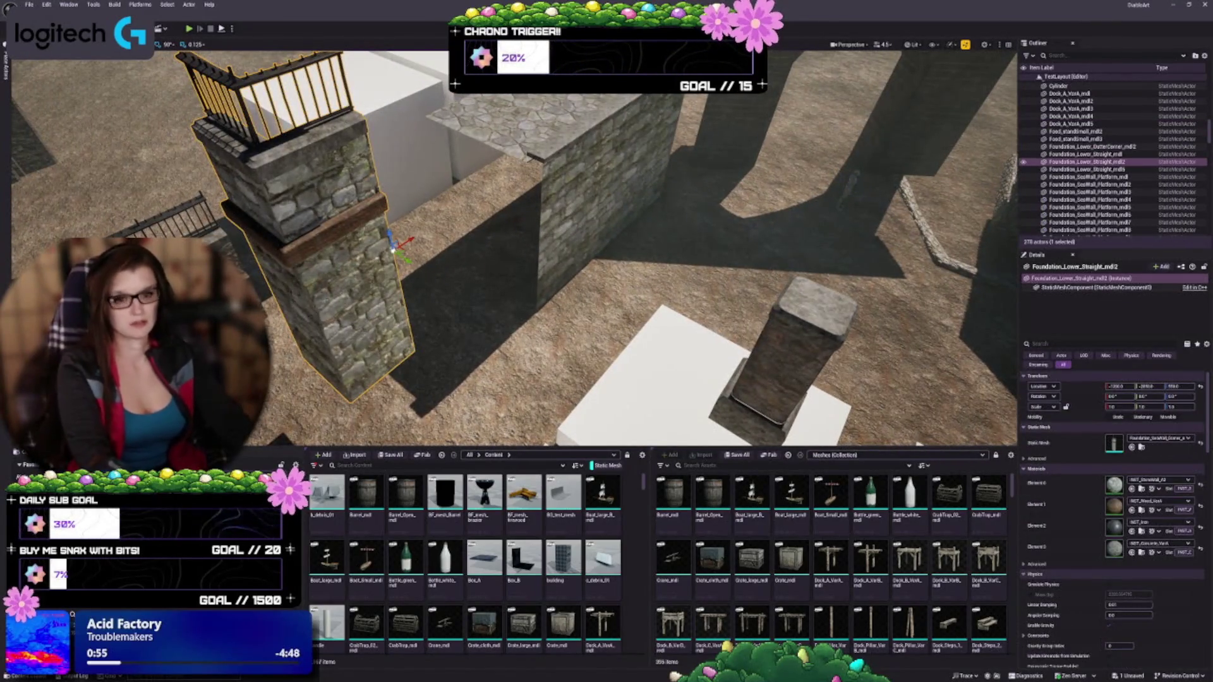
key("Delete")
Step: Move the copied pillar to the end of the railed stone wall and check it from the side
left_click(751, 415)
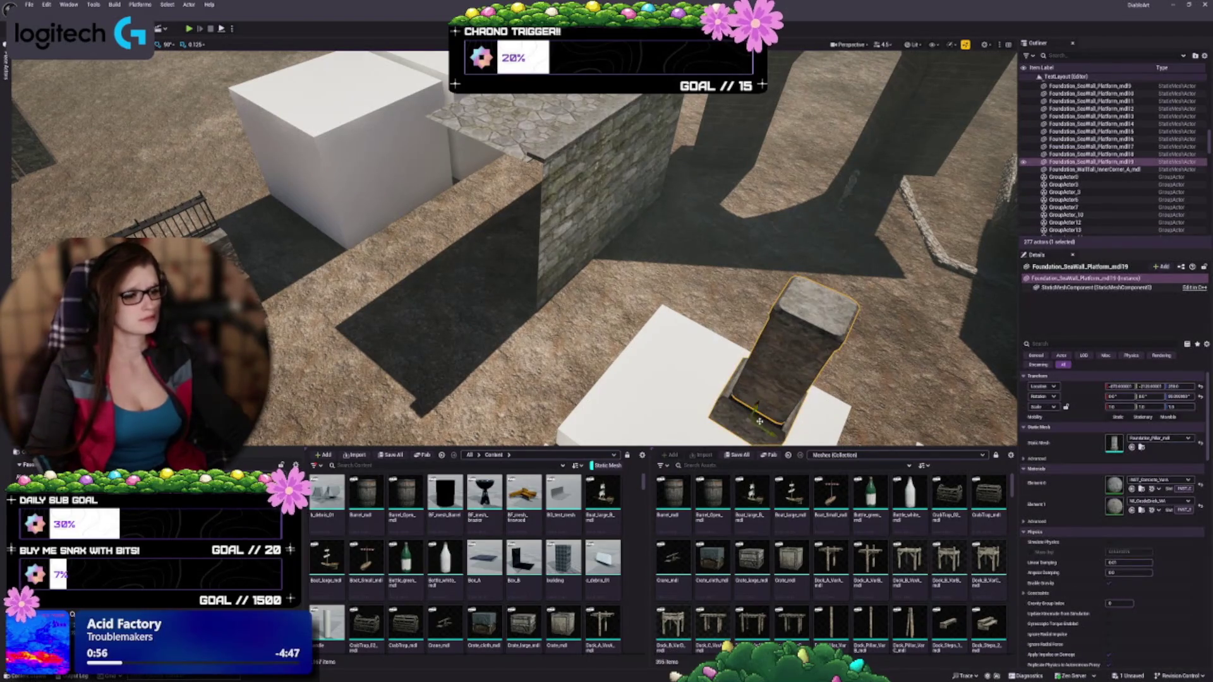
mouse_move(759, 421)
left_mouse_down()
mouse_move(406, 323)
mouse_move(230, 237)
mouse_move(243, 258)
left_mouse_up()
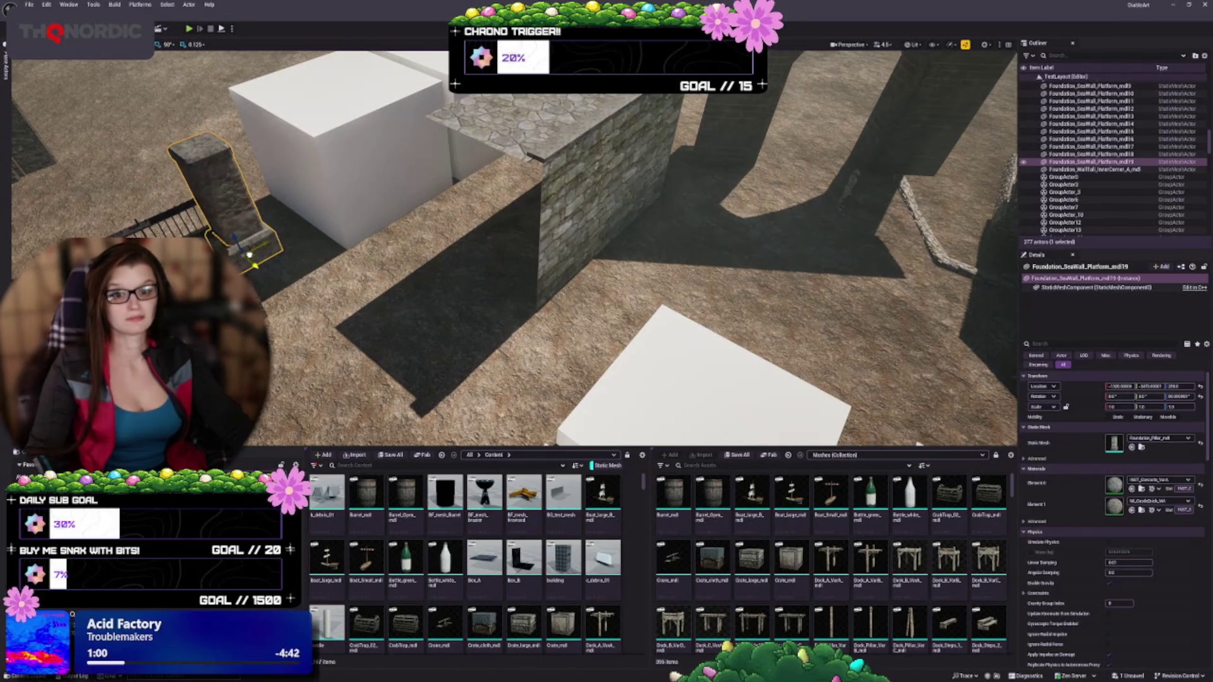
key("f")
left_click_drag(489, 287, 300, 261)
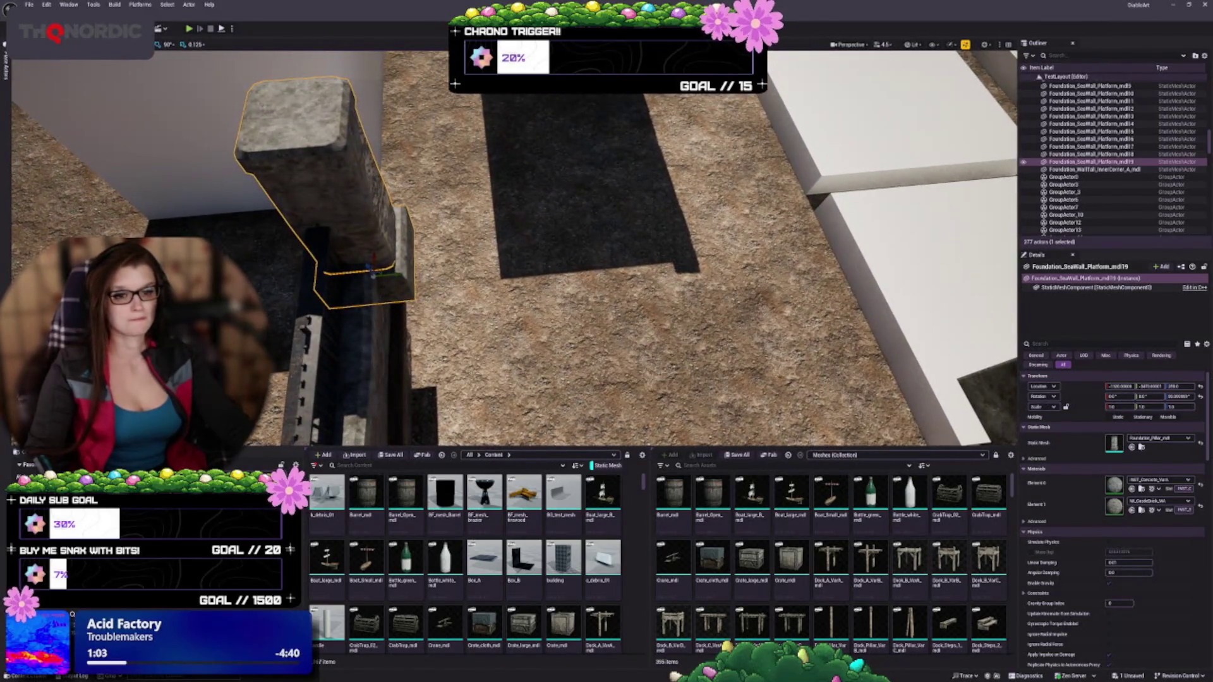
key("f")
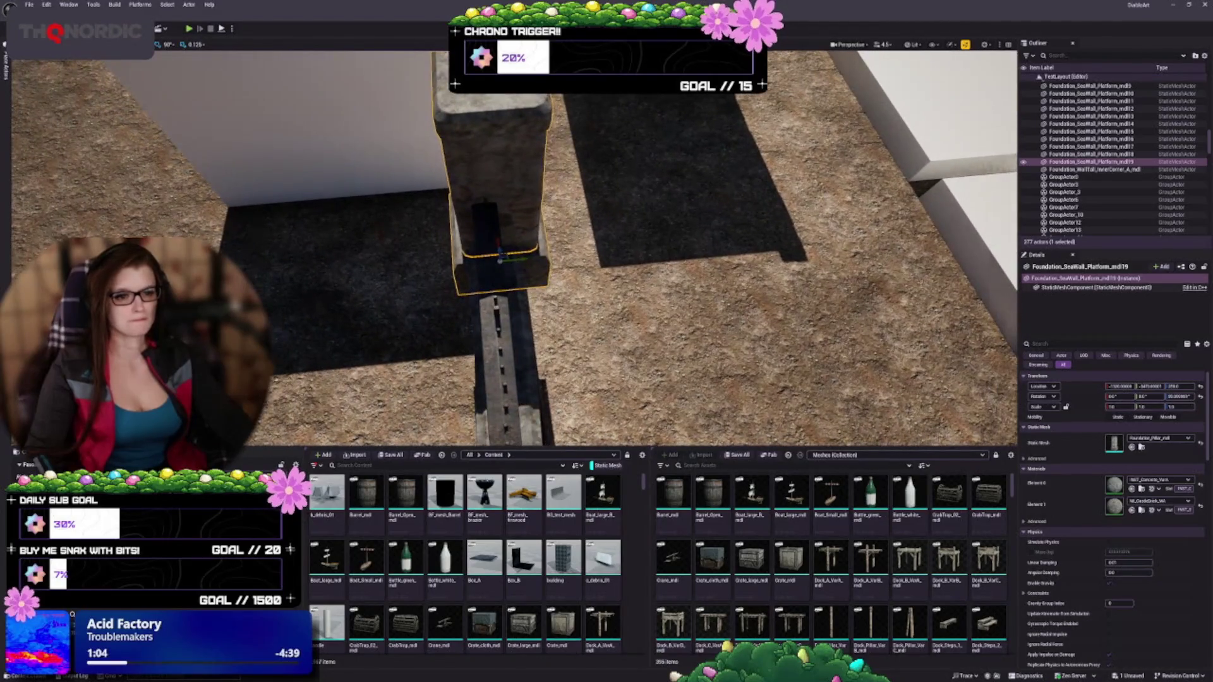
left_click_drag(523, 260, 580, 401)
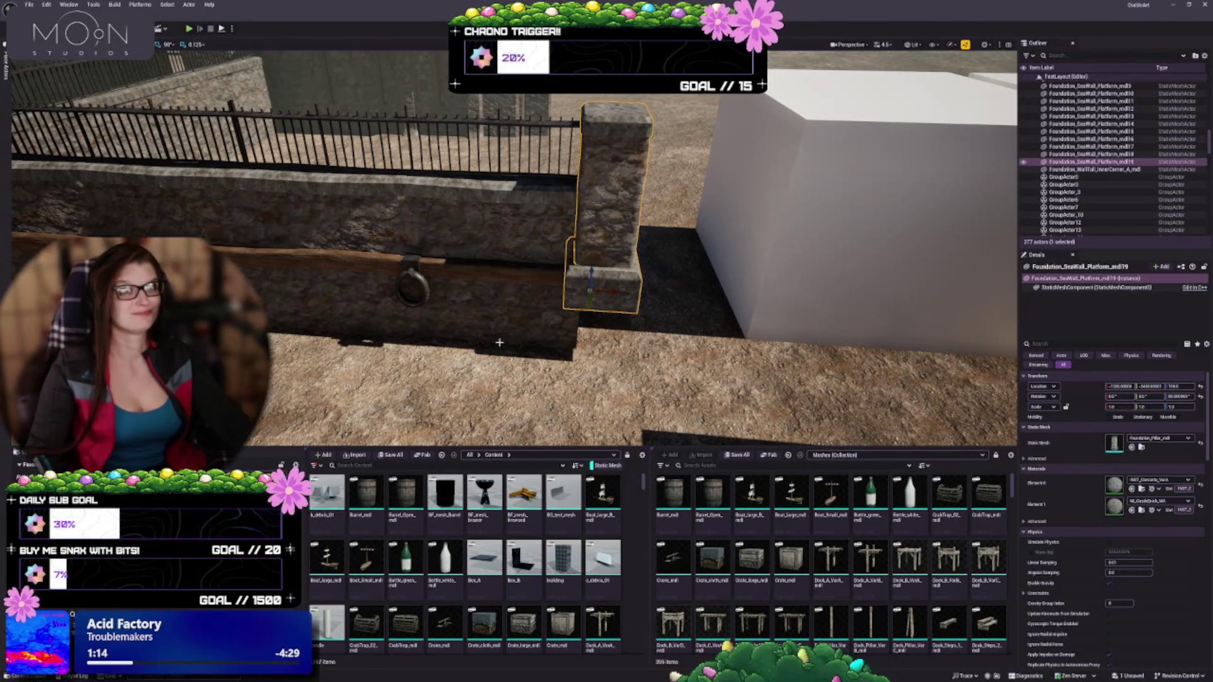
left_click_drag(566, 337, 529, 307)
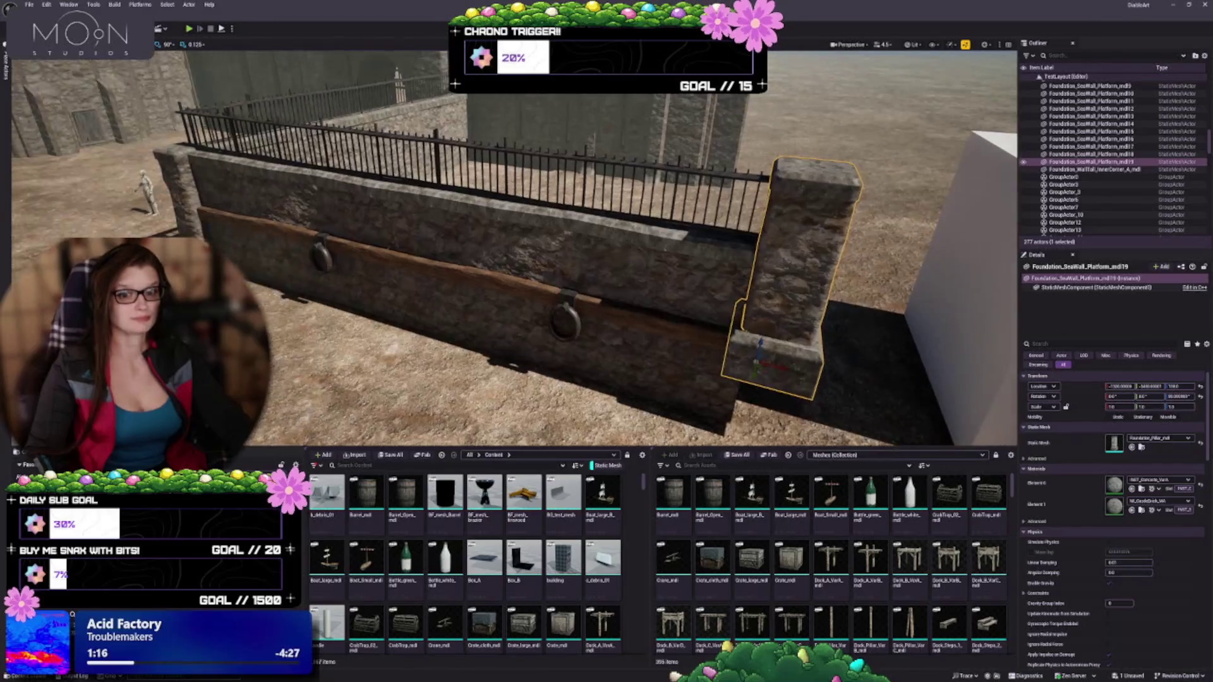
mouse_move(446, 270)
left_mouse_down()
mouse_move(422, 215)
mouse_move(401, 240)
mouse_move(493, 304)
mouse_move(535, 248)
left_mouse_up()
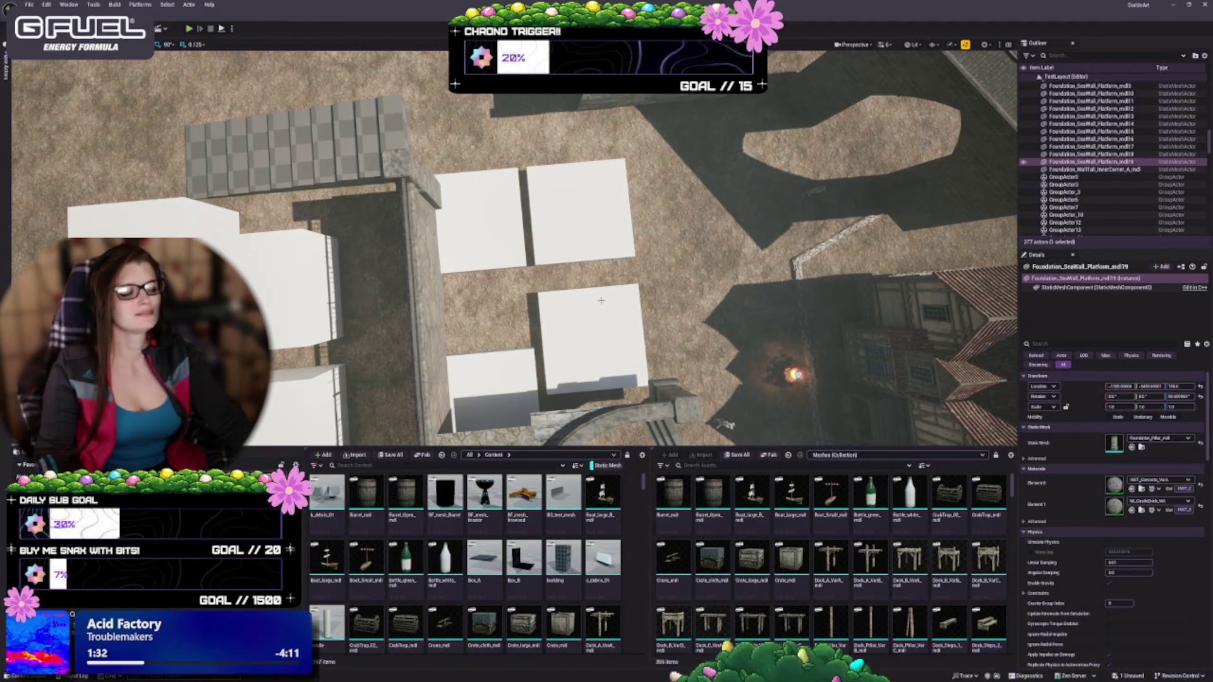
scroll(601, 301, "down", 3)
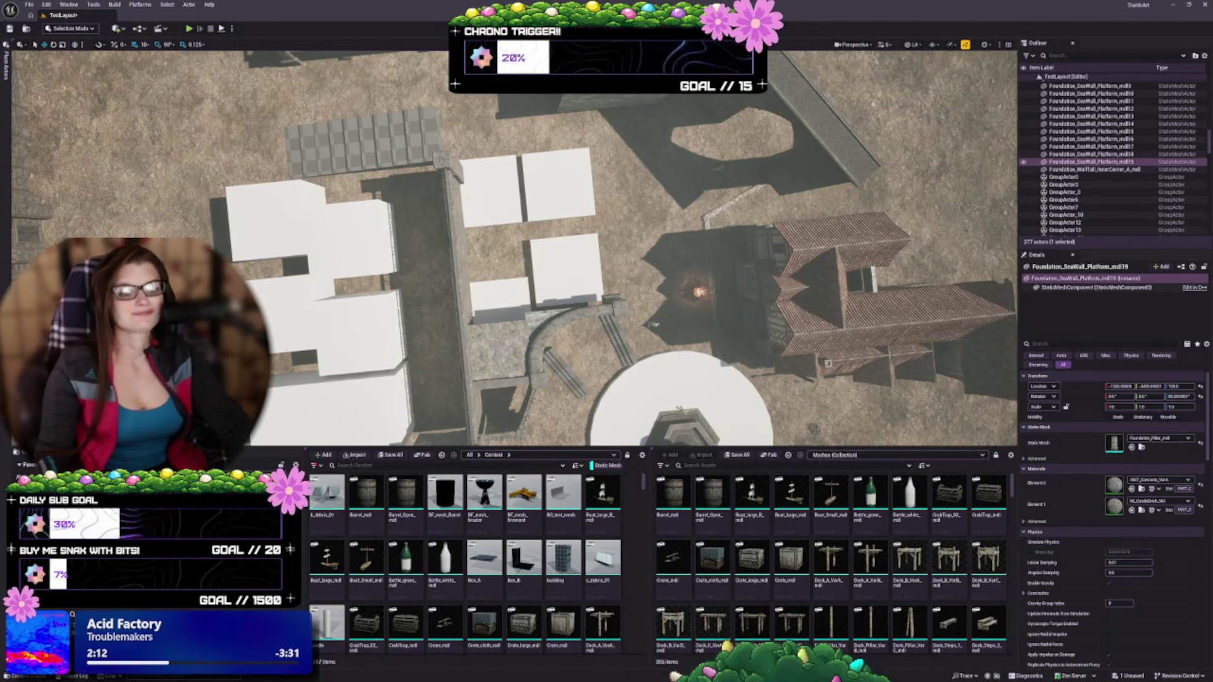
key("Up")
key("Down")
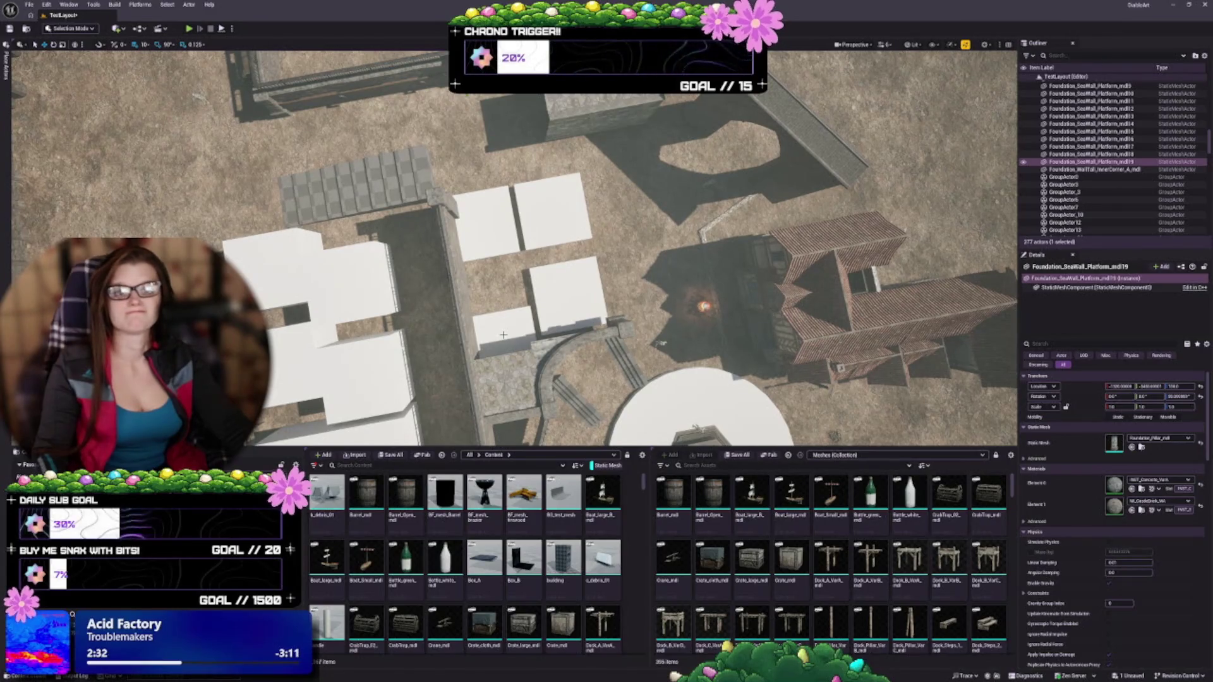
left_click_drag(504, 335, 503, 363)
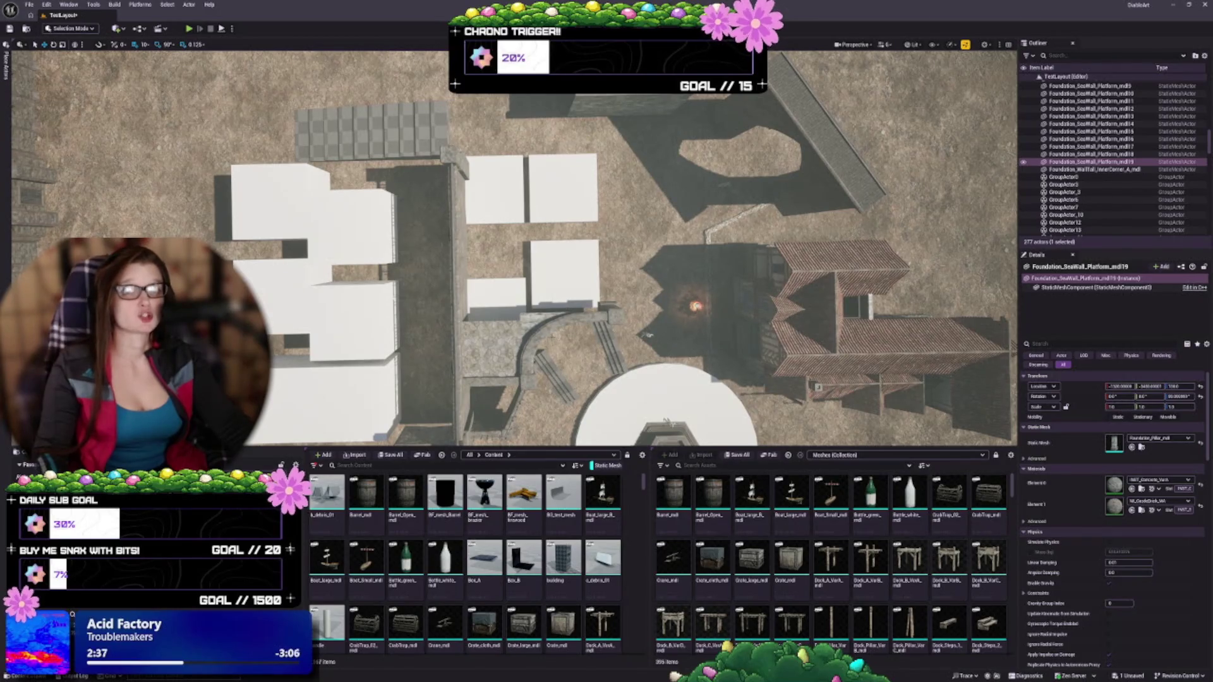
mouse_move(534, 249)
left_mouse_down()
mouse_move(534, 287)
mouse_move(534, 250)
mouse_move(515, 250)
left_mouse_up()
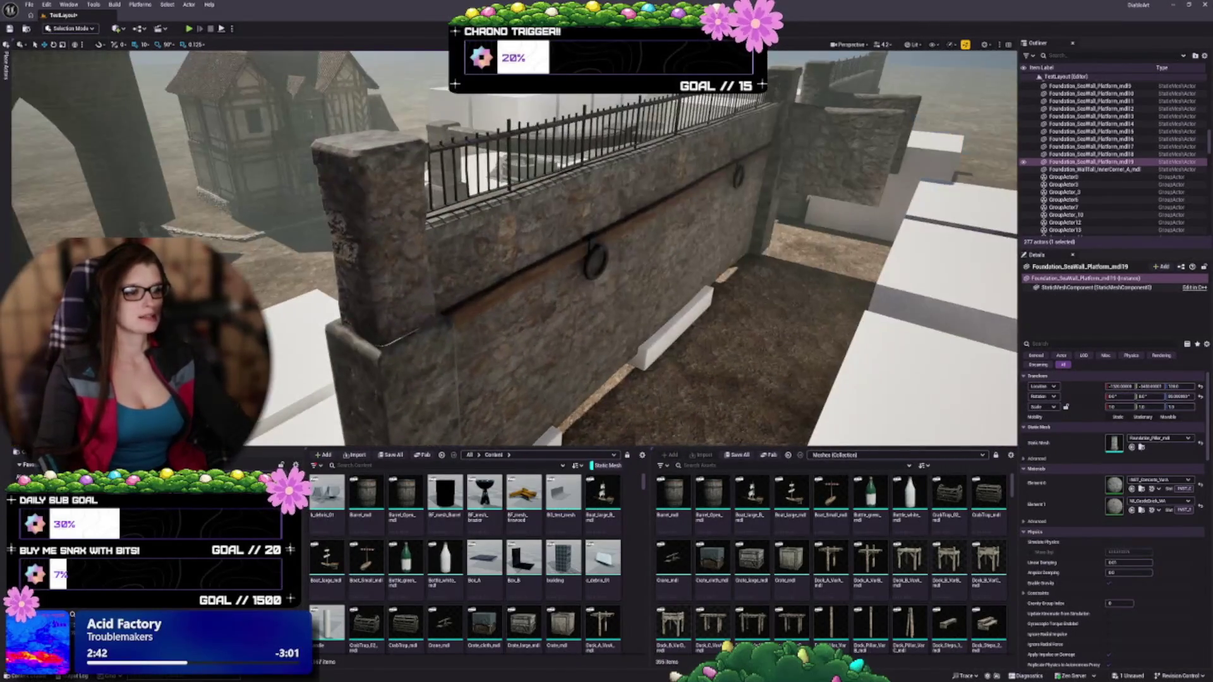
Step: Select Cube22 and the copied pillar, and dock the fenced stairway reference screenshot on the right
mouse_move(406, 286)
left_mouse_down()
mouse_move(477, 316)
mouse_move(515, 316)
mouse_move(366, 216)
mouse_move(608, 258)
mouse_move(463, 289)
left_mouse_up()
left_click(366, 216)
left_click(608, 259)
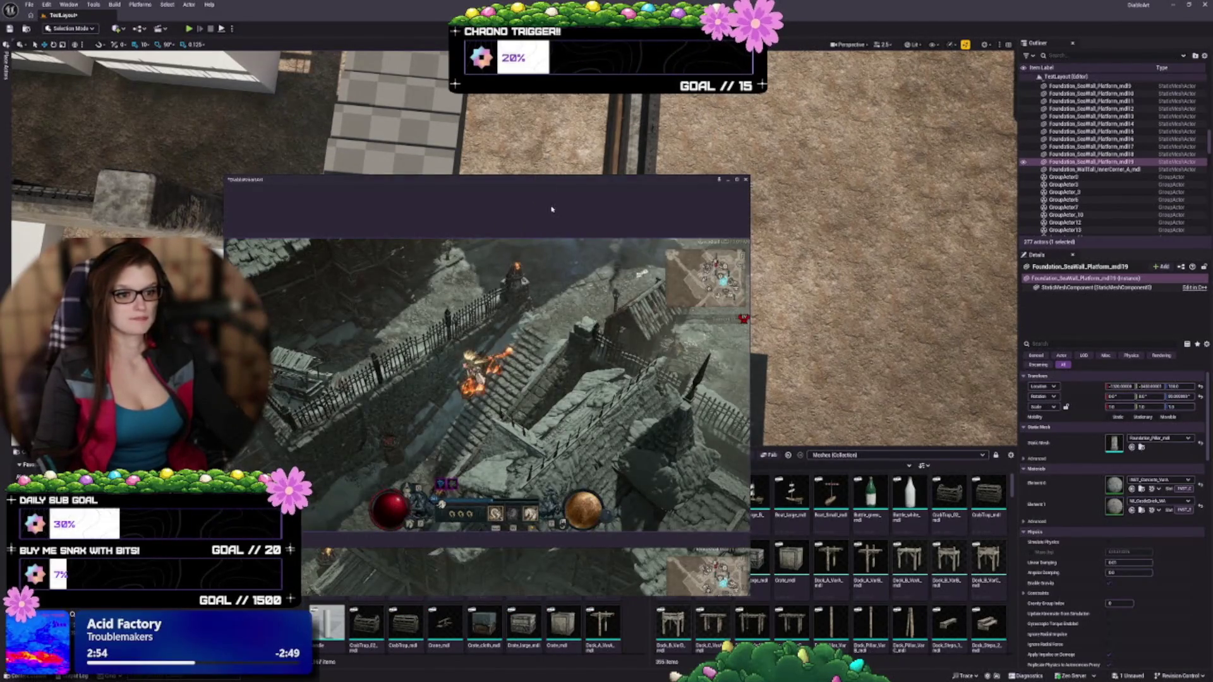
mouse_move(551, 209)
left_mouse_down()
mouse_move(955, 234)
mouse_move(946, 200)
left_mouse_up()
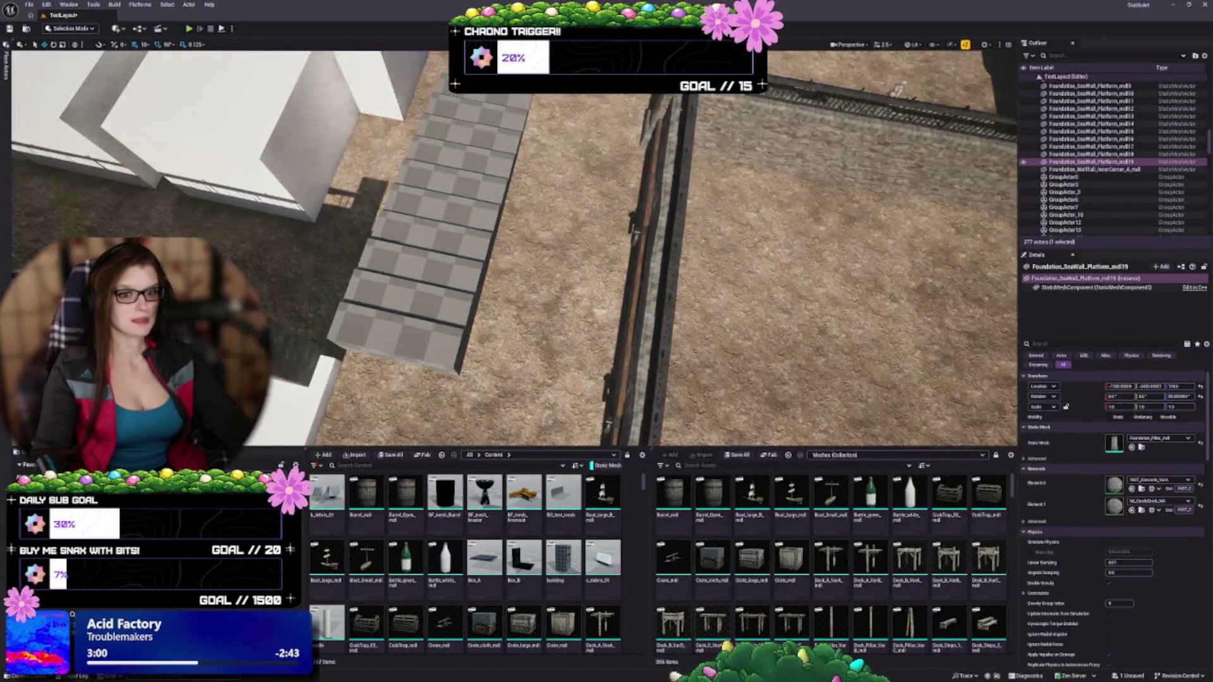
mouse_move(442, 253)
left_mouse_down()
mouse_move(480, 221)
mouse_move(525, 234)
left_mouse_up()
left_click(745, 303)
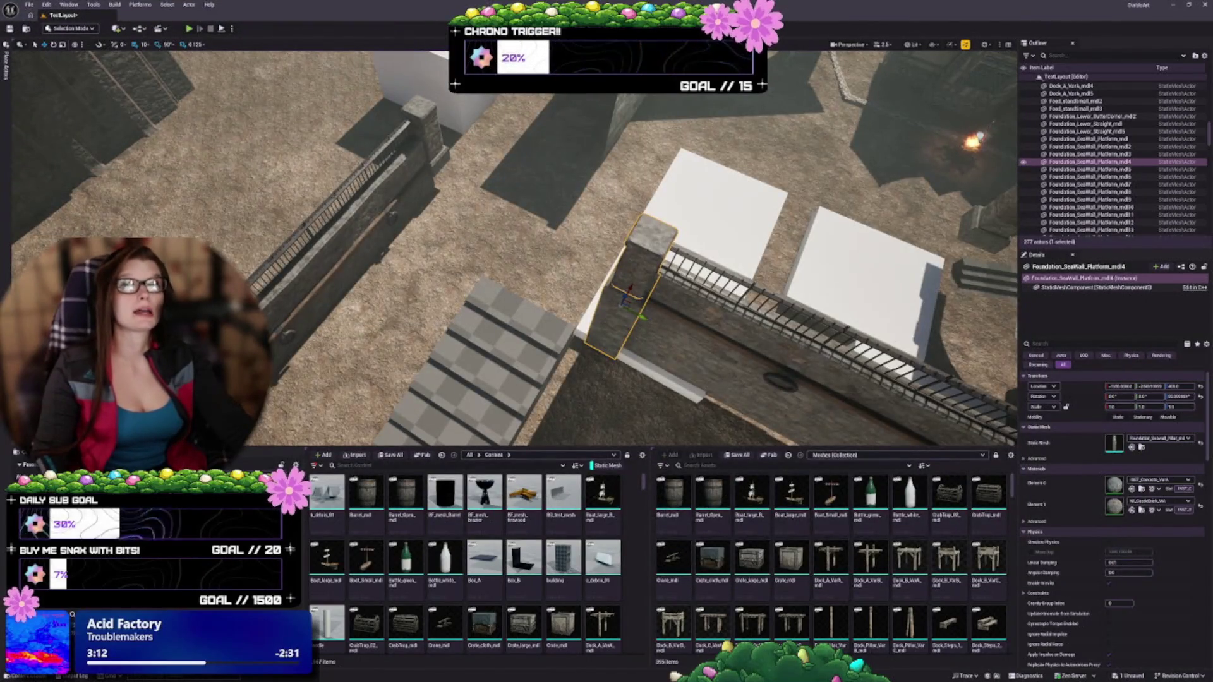
Step: Frame and delete the checkered Linear Stair Brush beside the white blocks, leaving 276 actors
key("e")
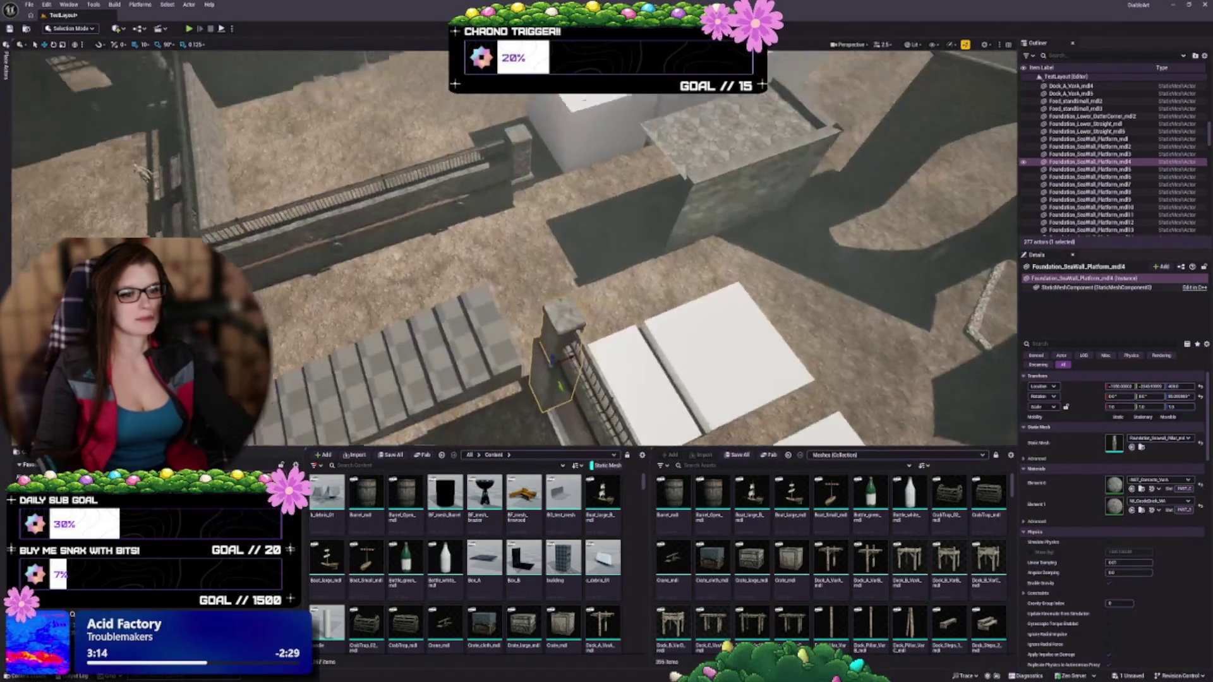
key("w")
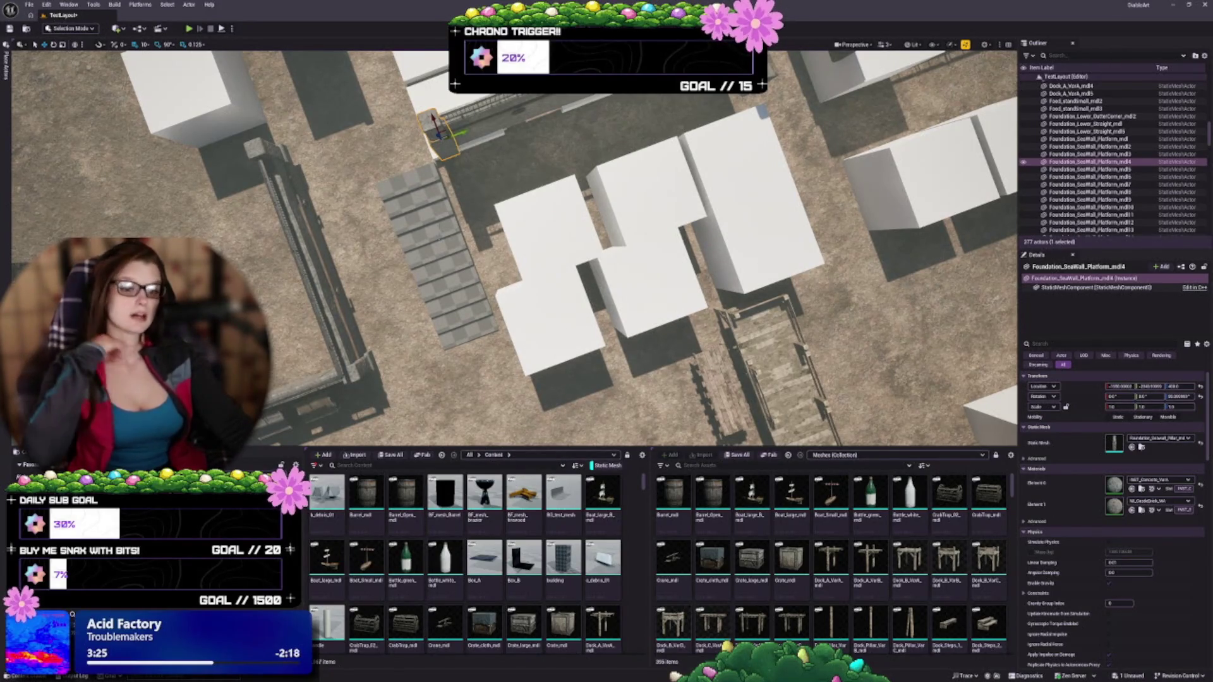
left_click(436, 253)
key("f")
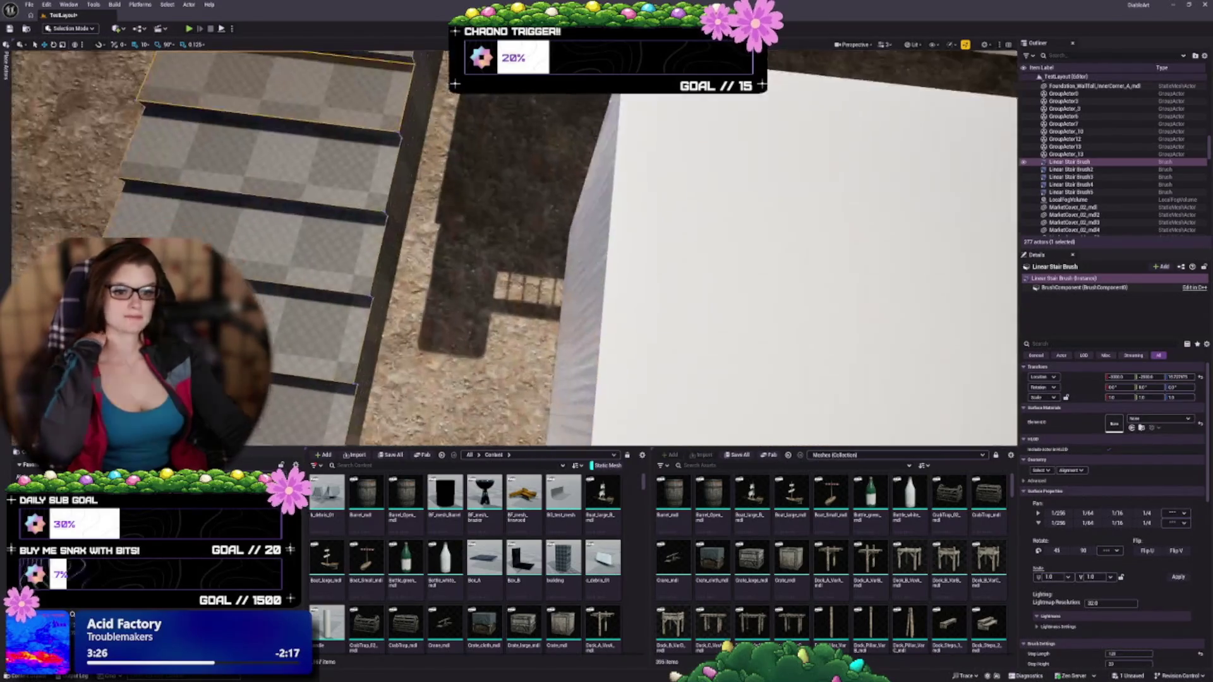
key("Delete")
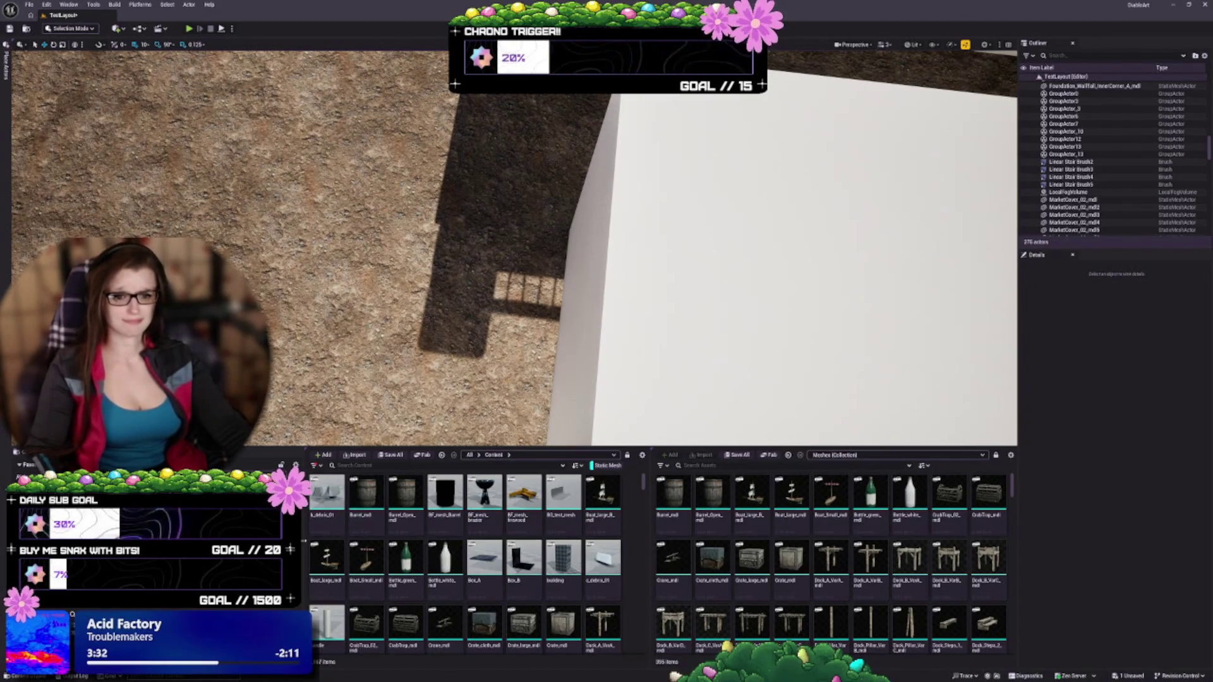
Step: Pull the Content Browser's left edge leftward to give the asset thumbnails more room
left_click_drag(305, 515, 215, 515)
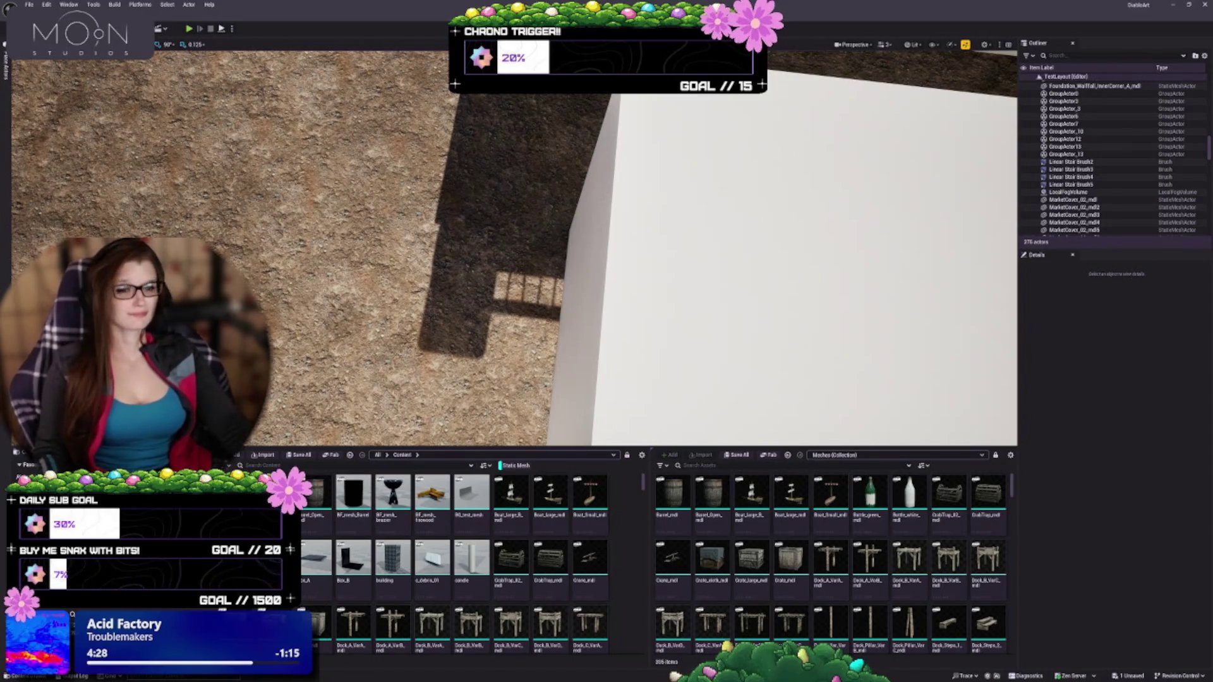
Step: Frame and delete the cobblestone foundation block beside the white blocks, leaving 274 actors
scroll(514, 246, "down", 10)
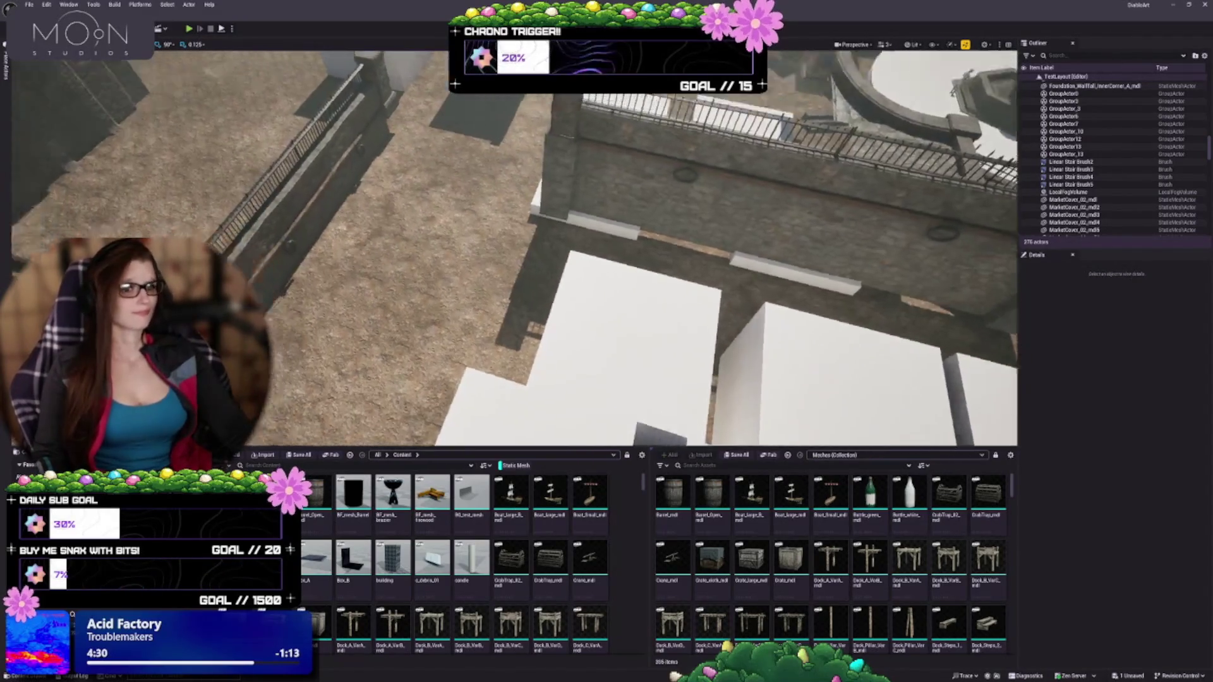
scroll(515, 247, "down", 5)
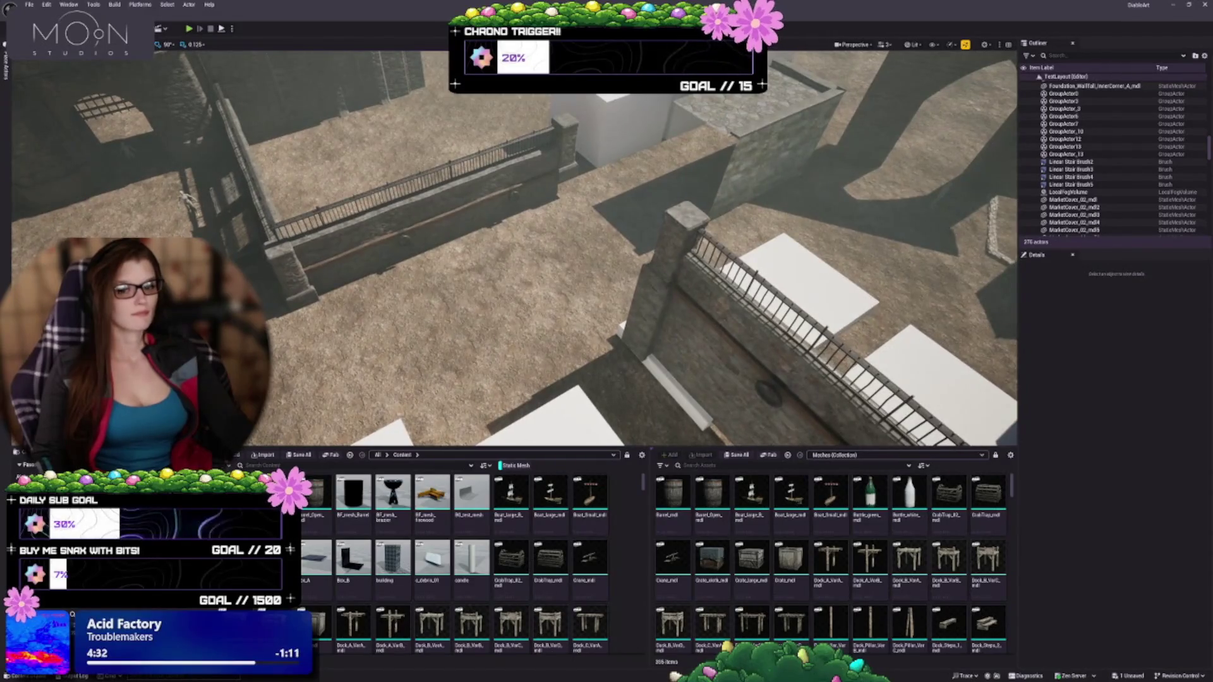
scroll(515, 247, "down", 5)
left_click_drag(515, 246, 442, 209)
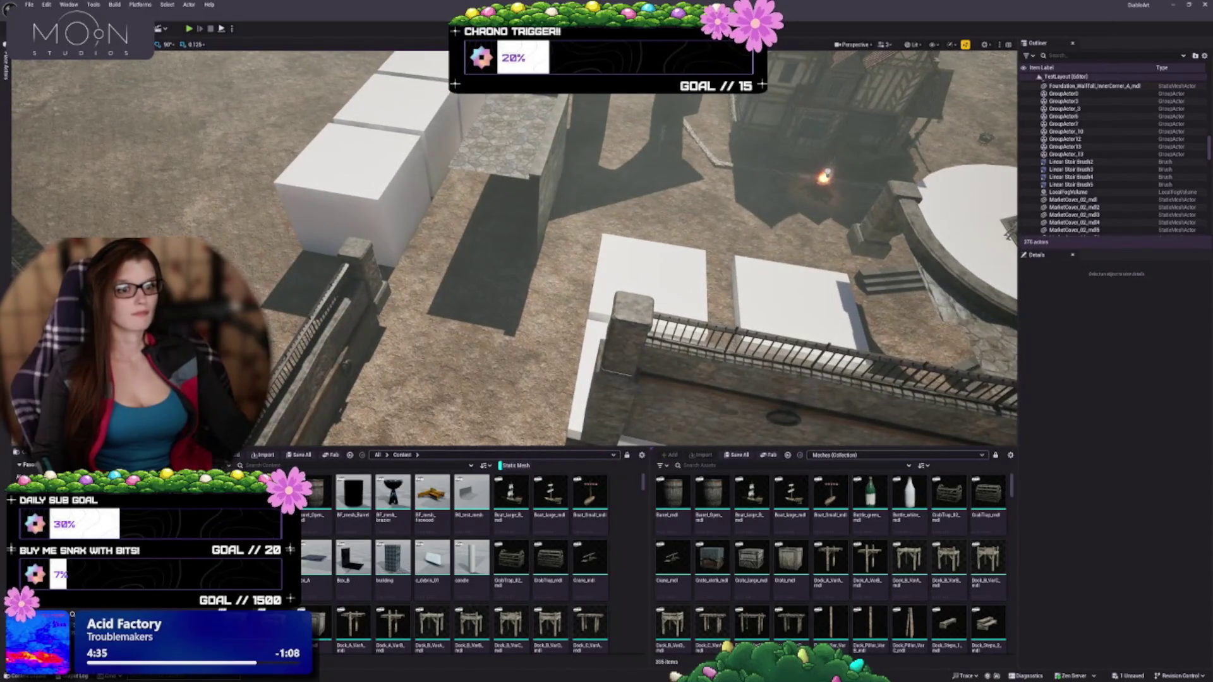
left_click(531, 158)
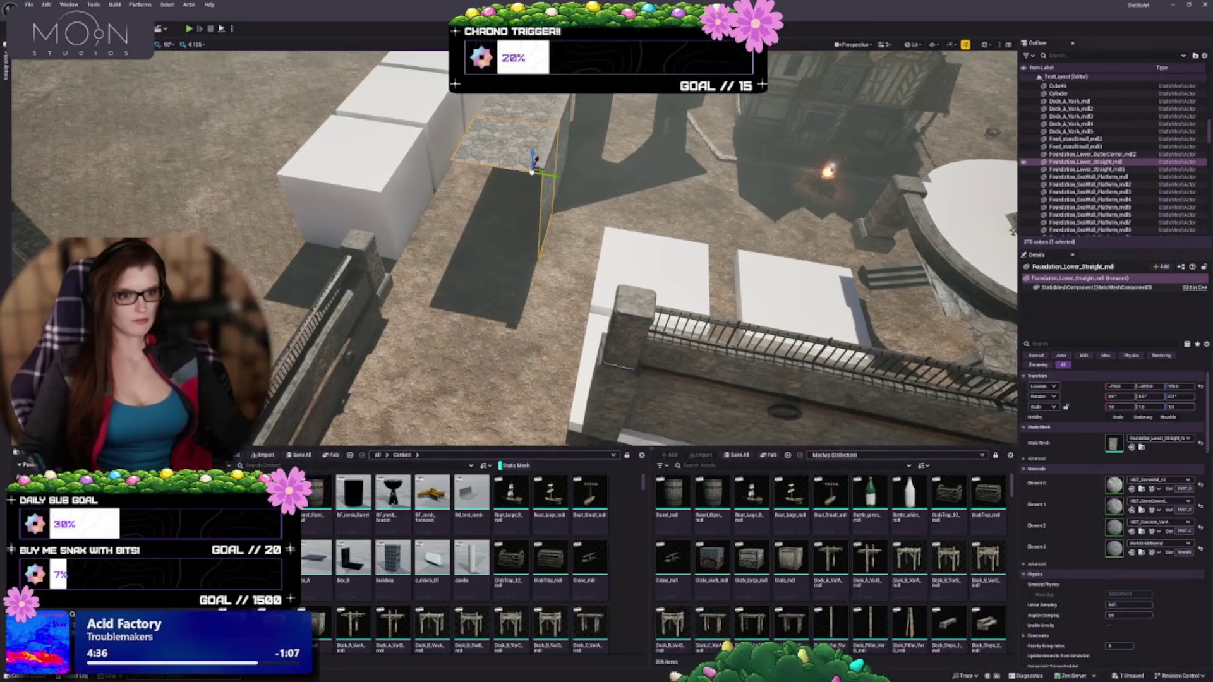
key("f")
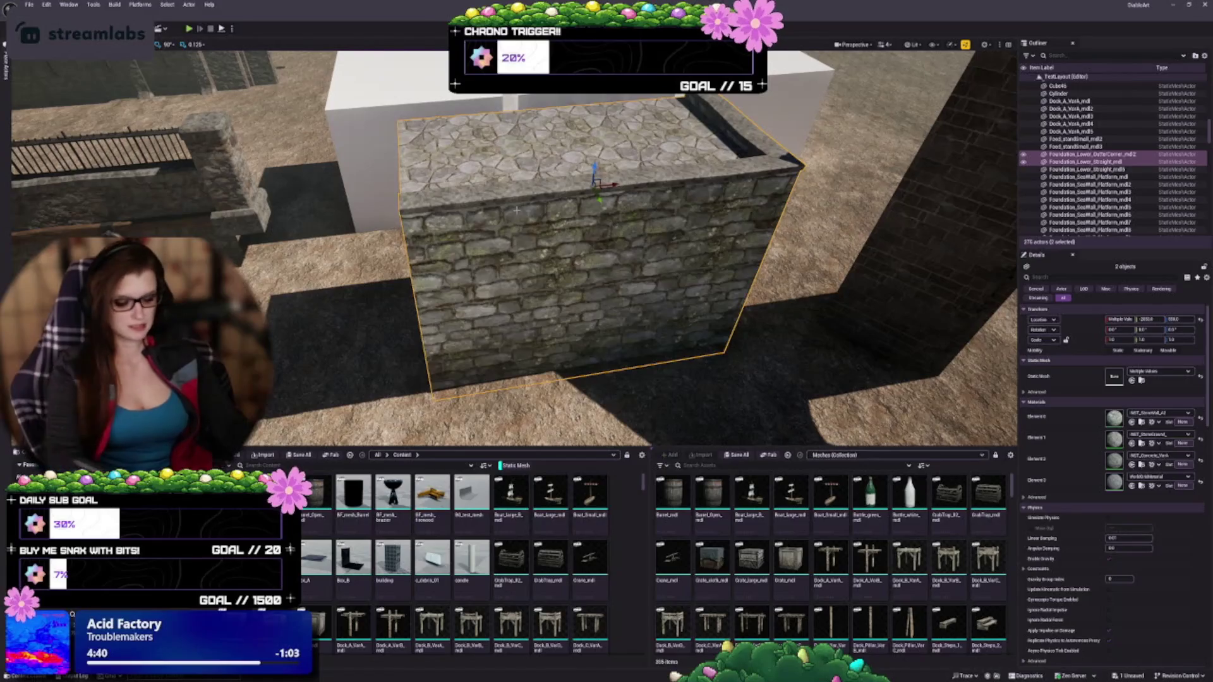
key("Delete")
mouse_move(513, 253)
left_mouse_down()
mouse_move(467, 249)
mouse_move(470, 278)
mouse_move(486, 265)
mouse_move(474, 247)
mouse_move(480, 259)
left_mouse_up()
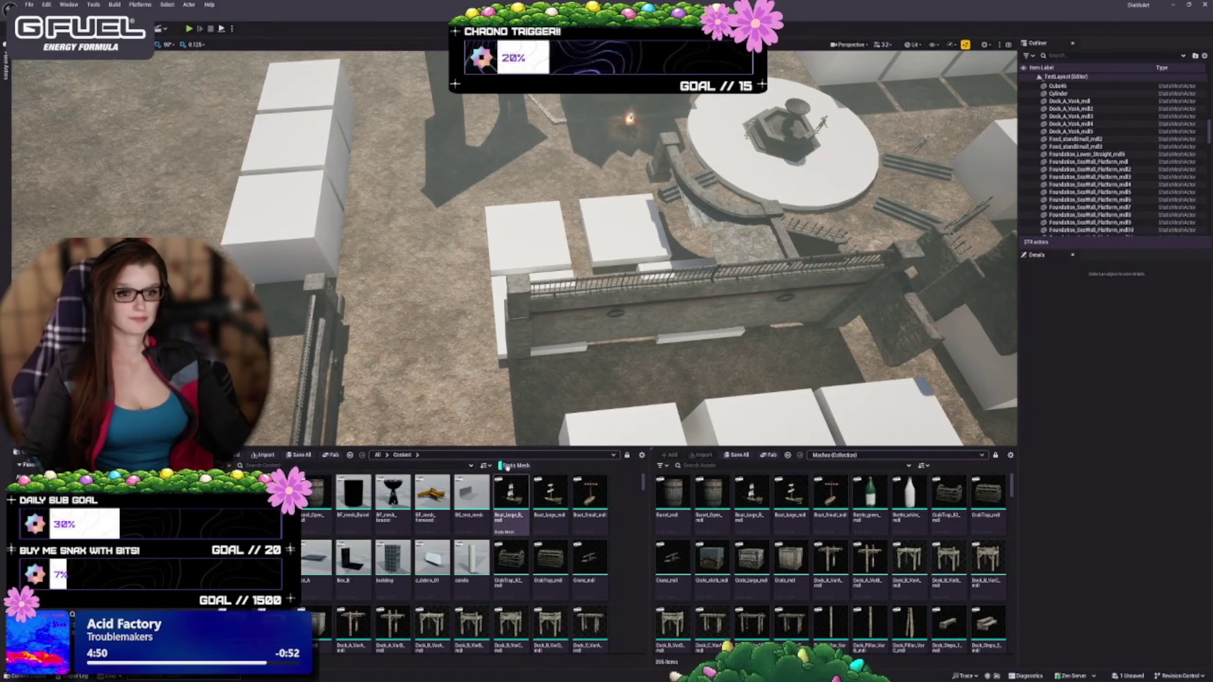
left_click(392, 468)
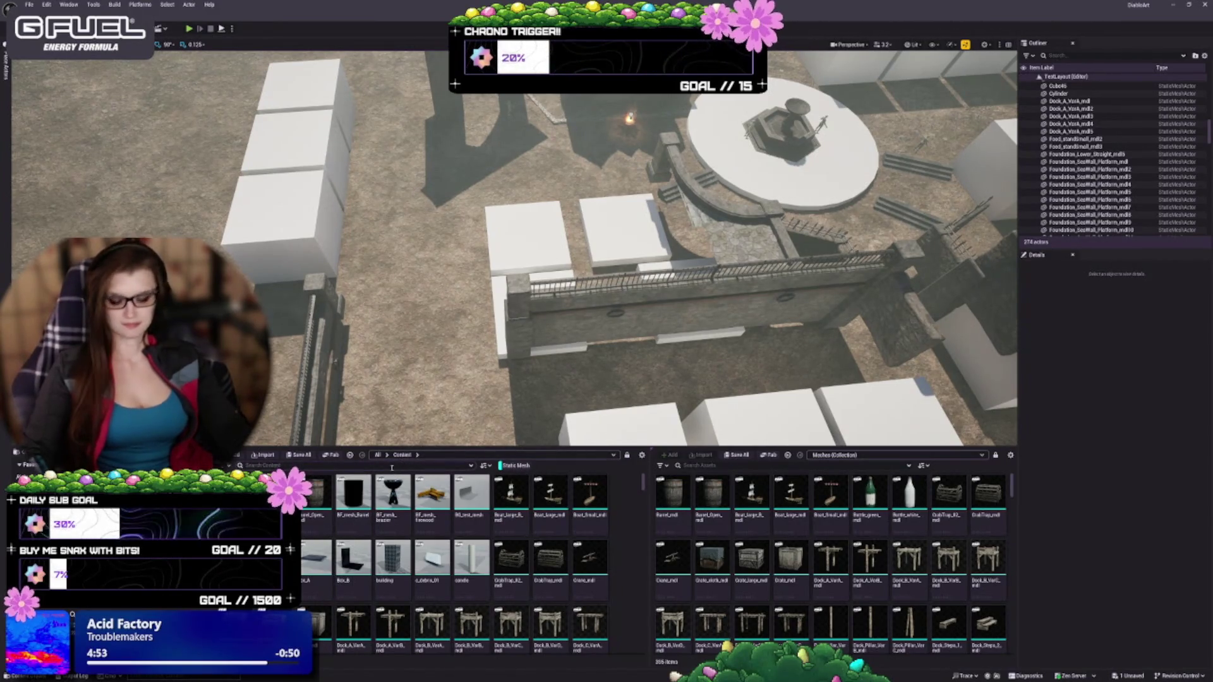
Step: Search the Content Browser for 'stair' and drop SM_Stairs on the ground beside the railed wall
type("stair")
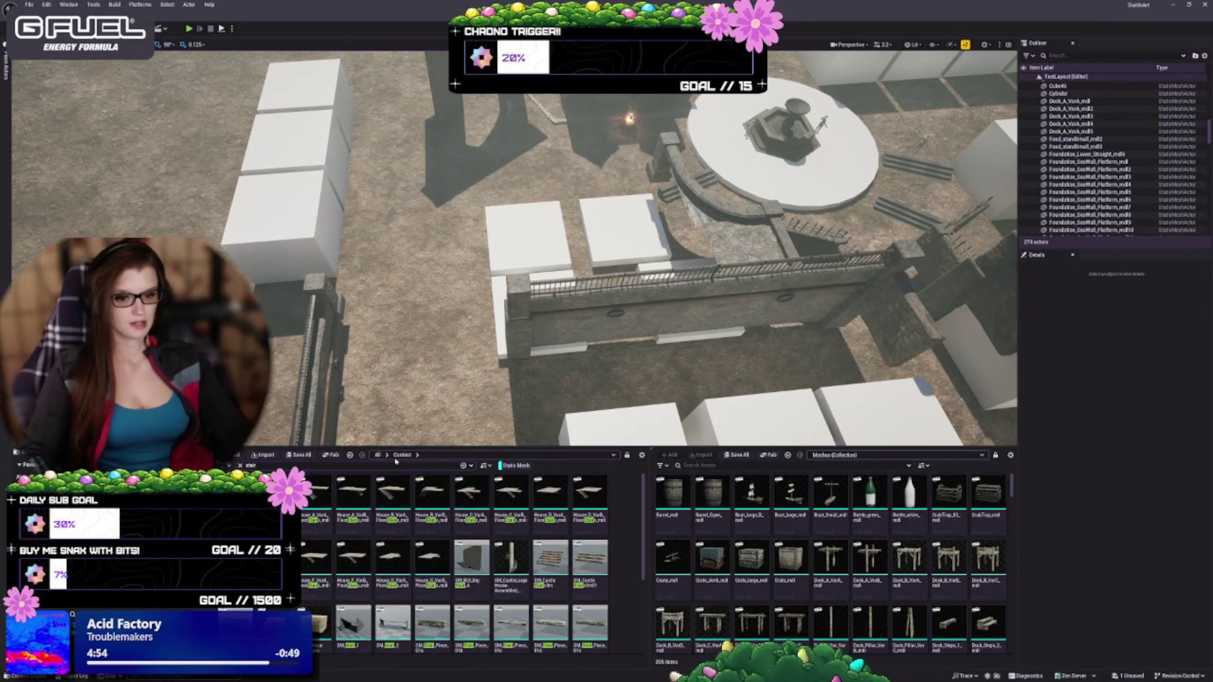
scroll(398, 552, "down", 1)
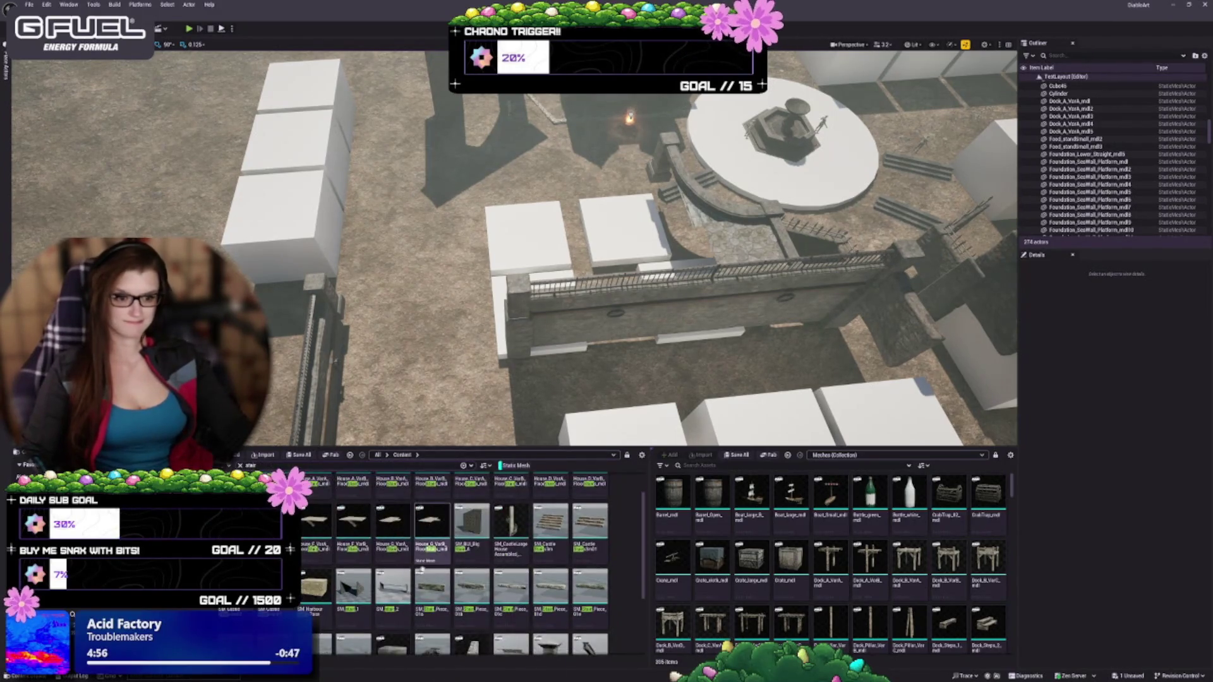
mouse_move(442, 285)
left_mouse_down()
mouse_move(417, 247)
mouse_move(304, 215)
left_mouse_up()
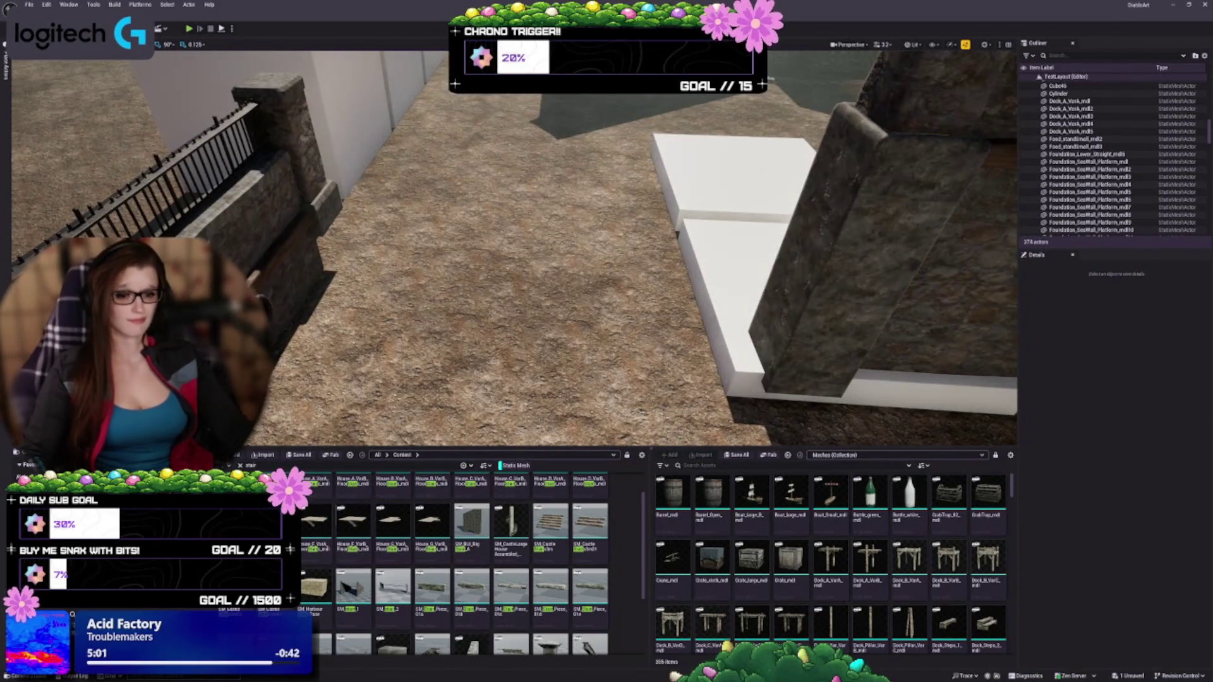
scroll(455, 562, "down", 1)
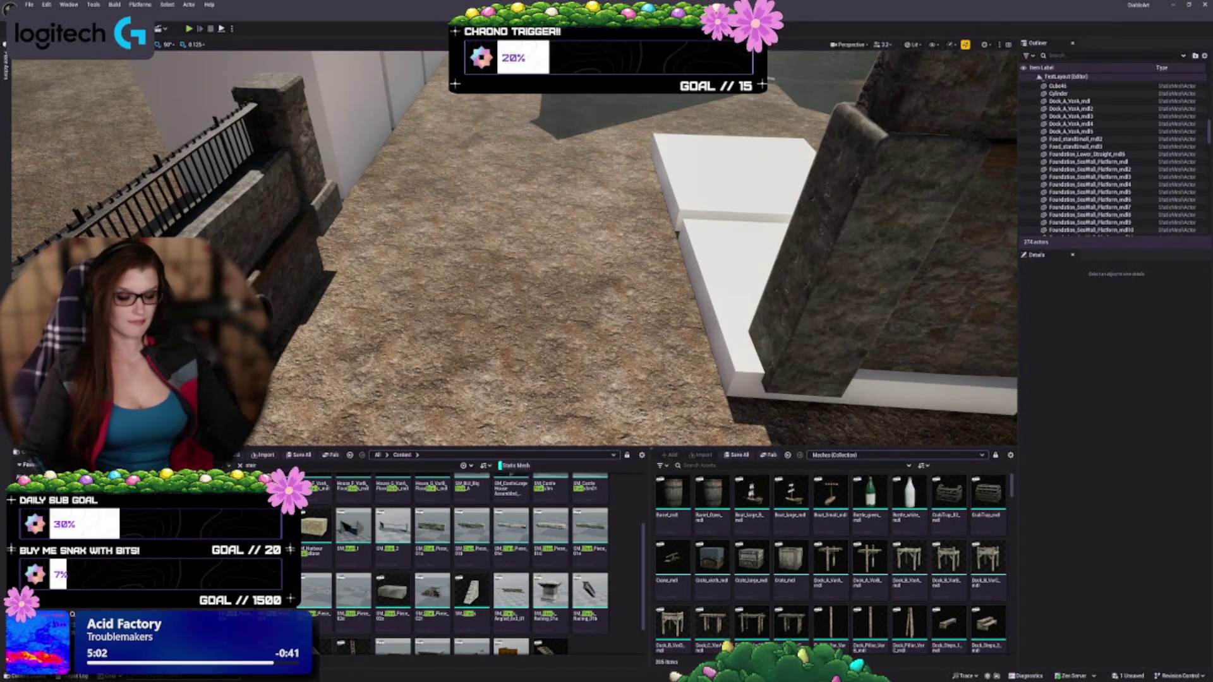
mouse_move(473, 594)
left_mouse_down()
mouse_move(411, 316)
mouse_move(474, 330)
mouse_move(442, 303)
left_mouse_up()
Step: Orbit around the new SM_Stairs to inspect its arched base side-on against the wall
left_click_drag(758, 252, 784, 253)
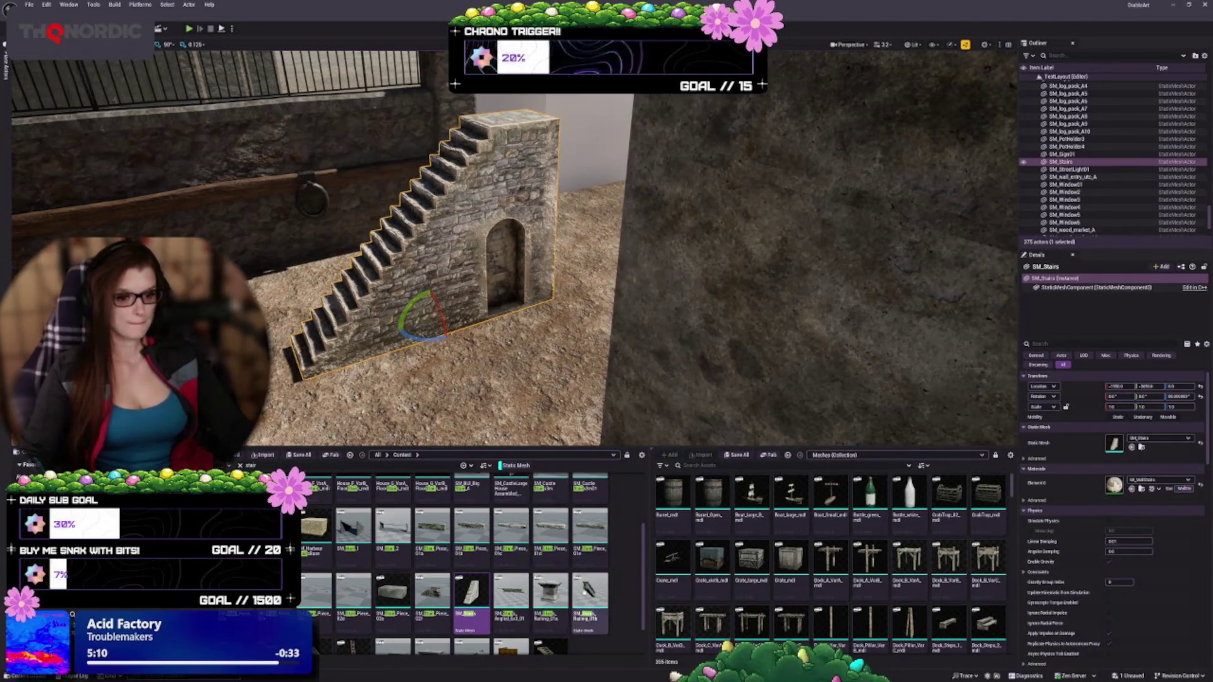
scroll(483, 572, "down", 2)
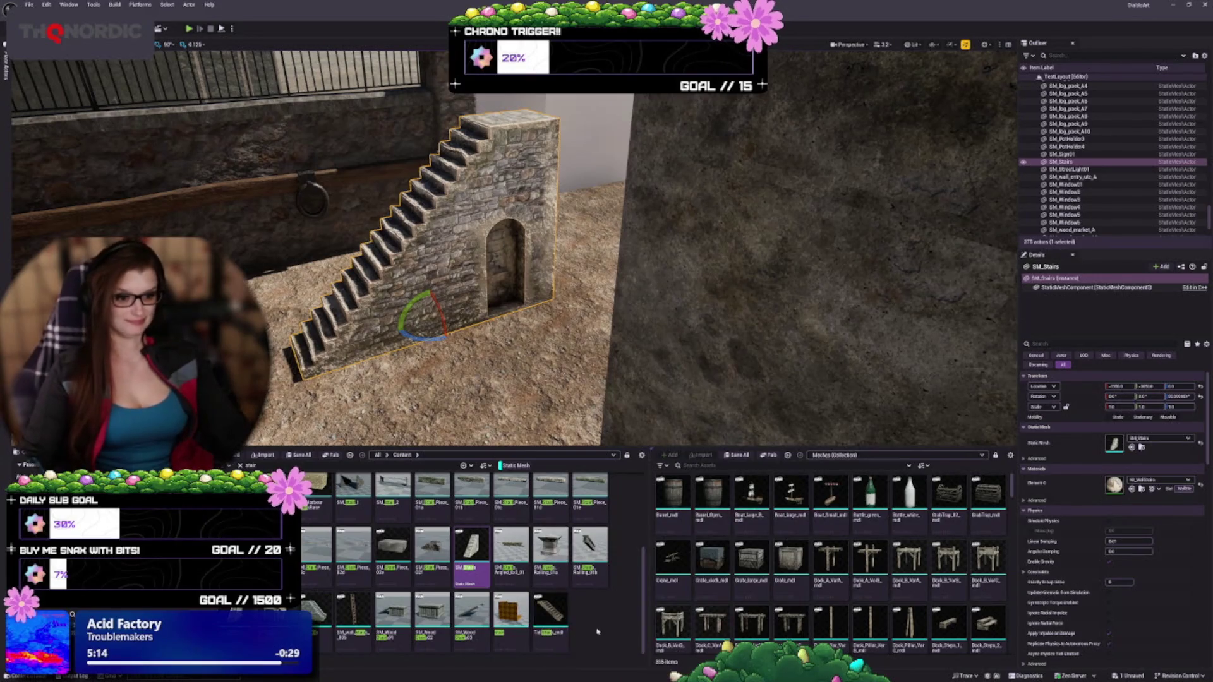
left_click_drag(568, 252, 530, 291)
left_click_drag(550, 357, 623, 352)
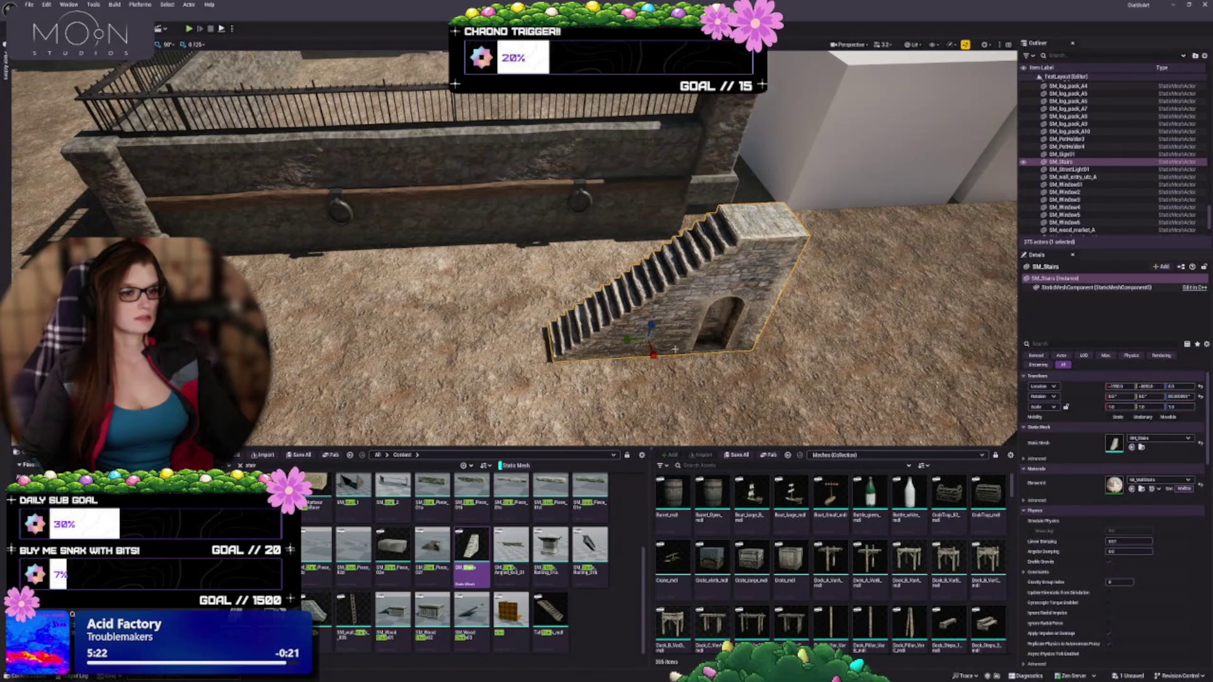
mouse_move(662, 339)
left_mouse_down()
mouse_move(578, 283)
mouse_move(522, 265)
left_mouse_up()
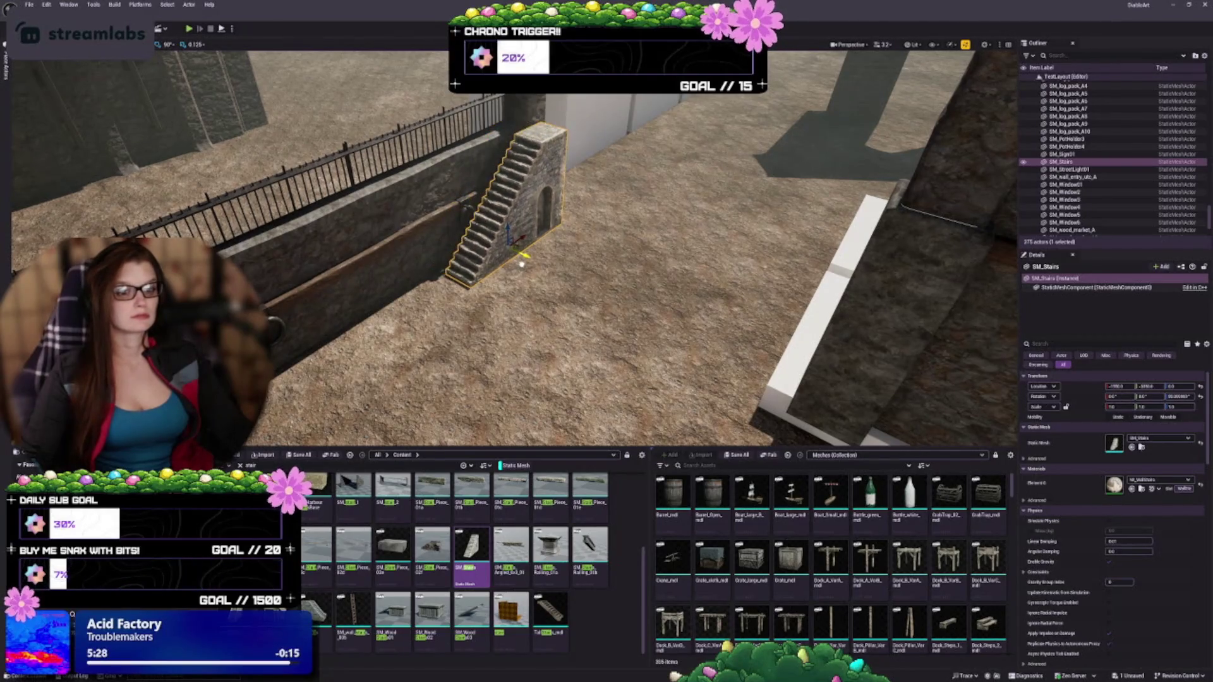
key("f")
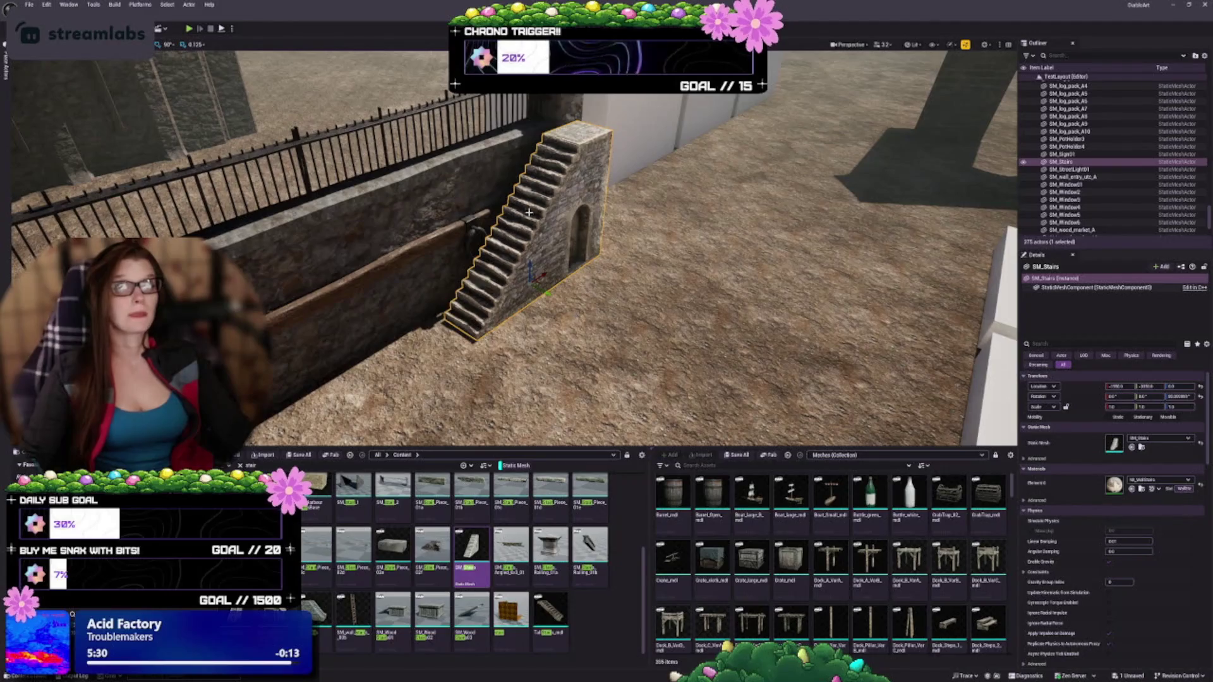
mouse_move(528, 212)
left_mouse_down()
mouse_move(606, 227)
mouse_move(692, 152)
left_mouse_up()
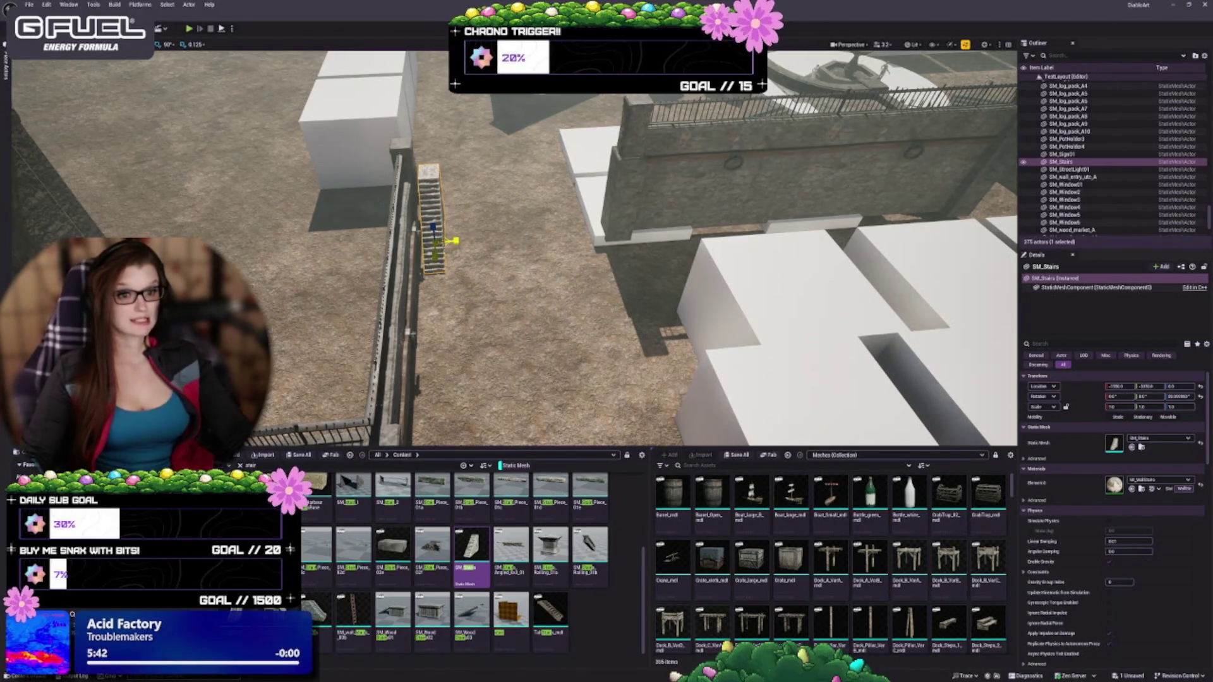
Step: Scale SM_Stairs up into a long, wide flight, then shorten it slightly
left_click_drag(1118, 406, 1194, 406)
left_click_drag(505, 253, 657, 253)
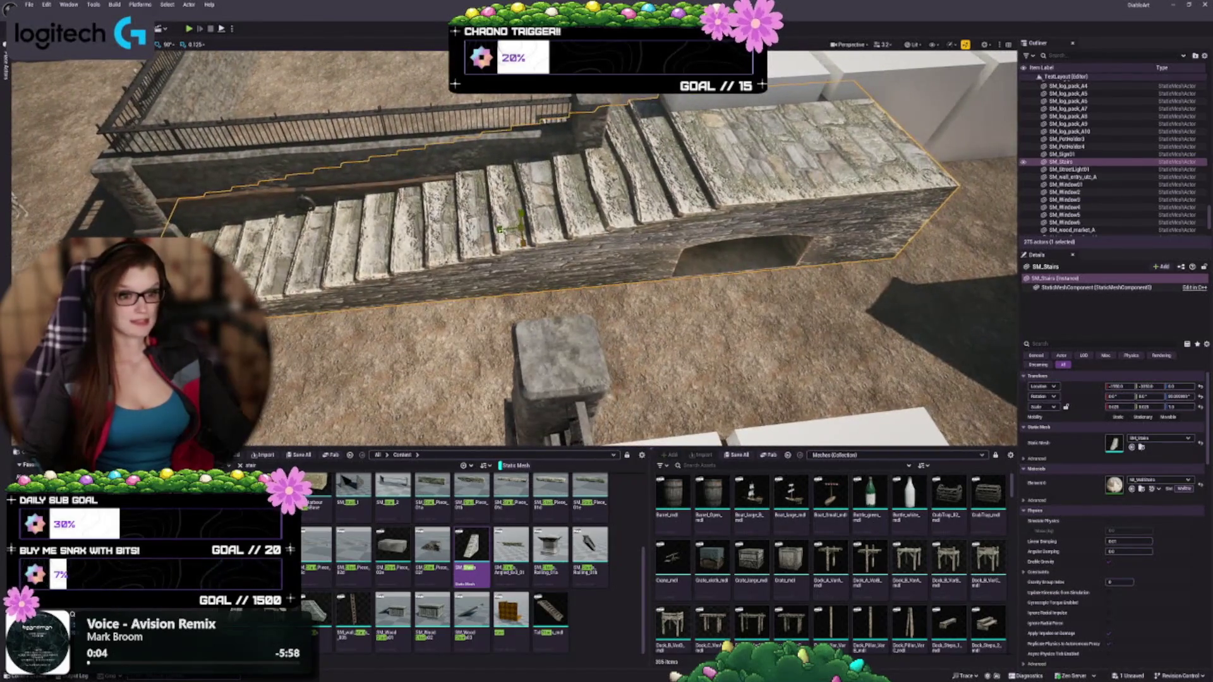
left_click_drag(1137, 406, 1102, 406)
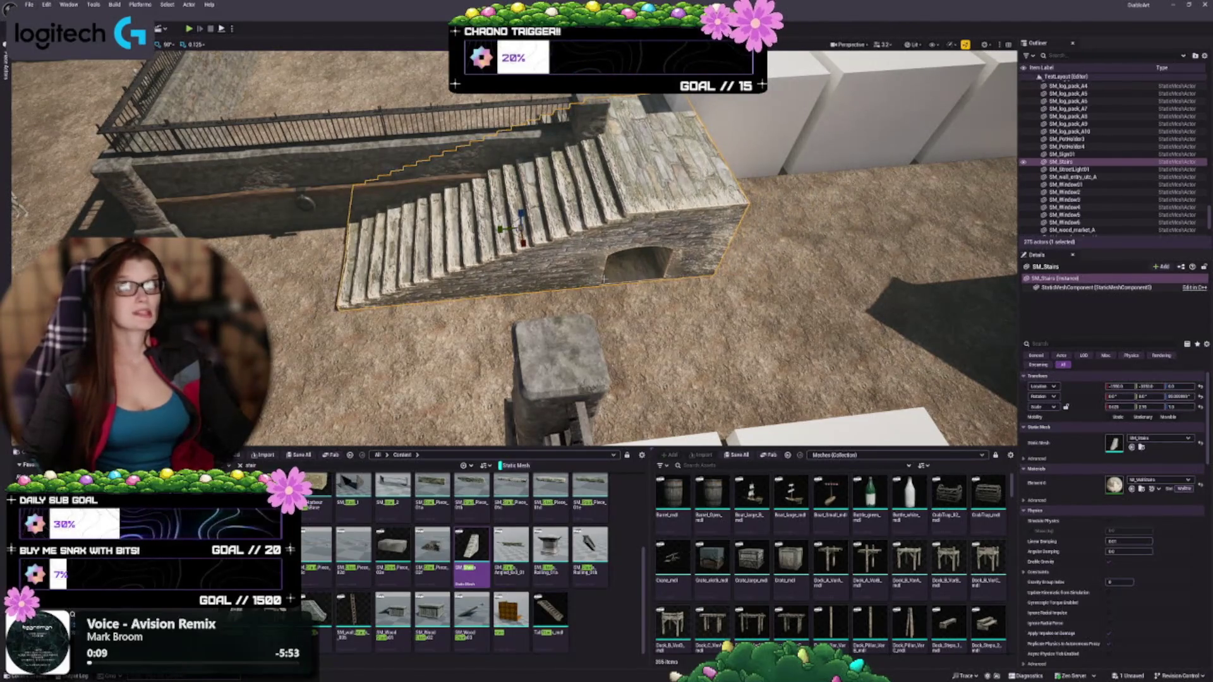
left_click_drag(506, 253, 619, 252)
left_click_drag(341, 216, 536, 208)
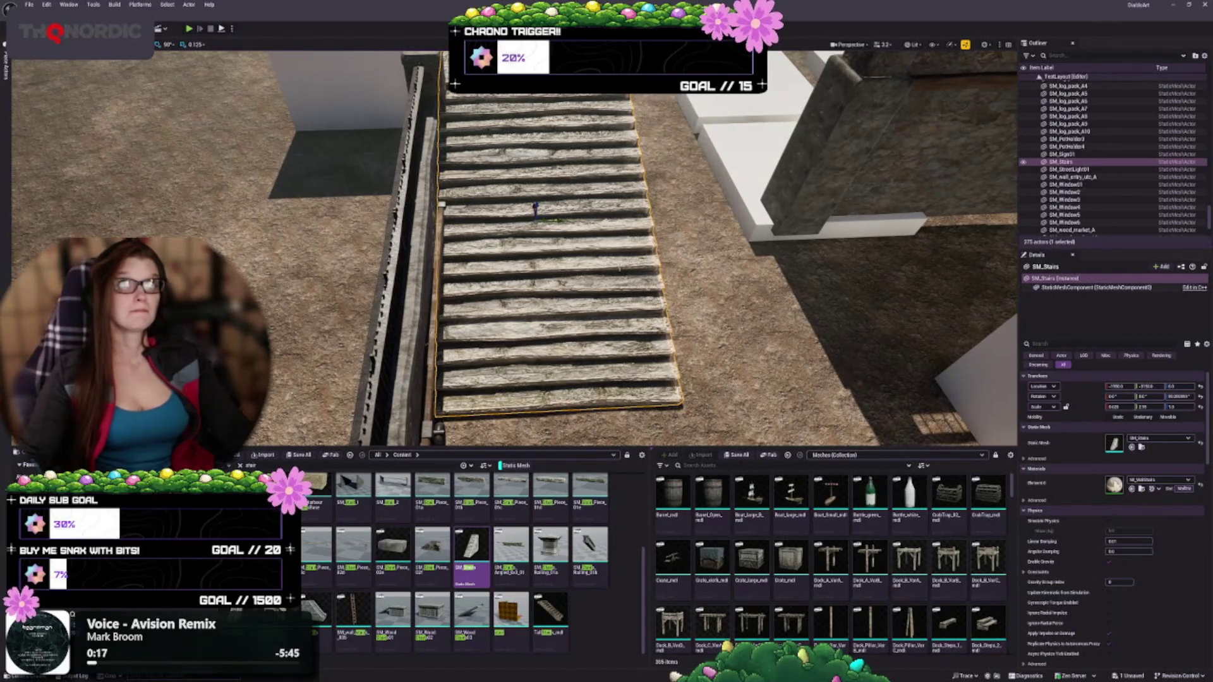
mouse_move(535, 209)
left_mouse_down()
mouse_move(585, 222)
mouse_move(597, 241)
left_mouse_up()
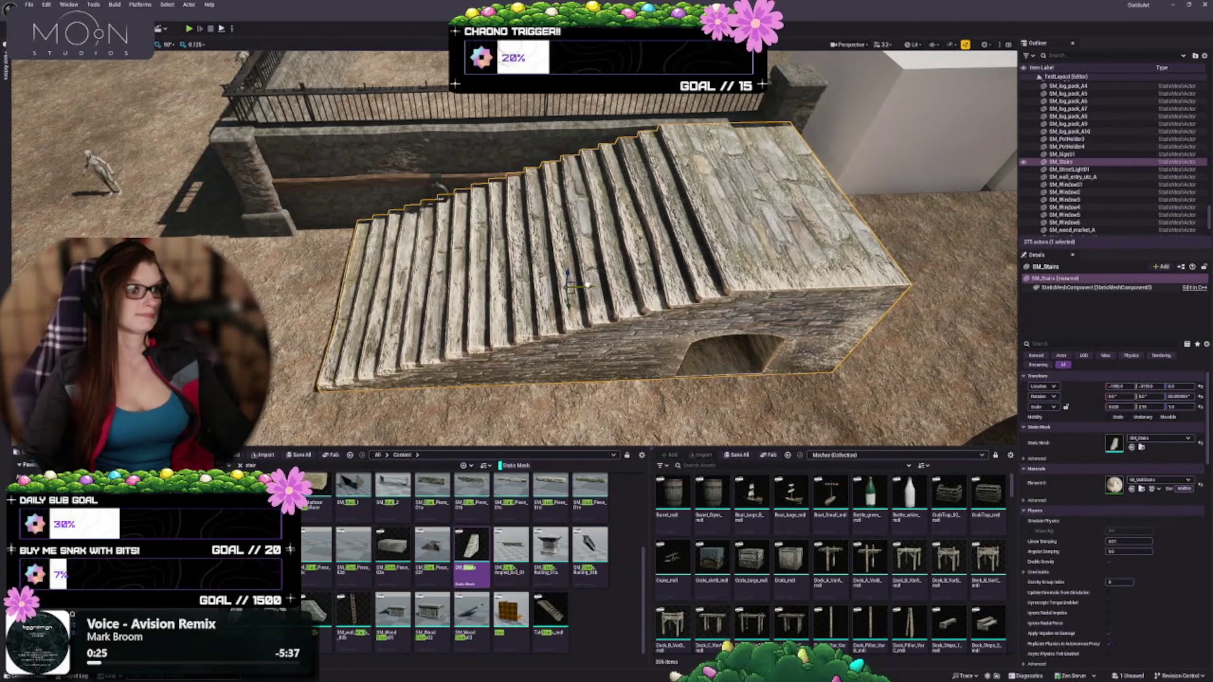
Step: Shift the staircase along X, undo an accidental lowering, and deselect it
mouse_move(588, 285)
left_mouse_down()
mouse_move(638, 286)
mouse_move(708, 227)
left_mouse_up()
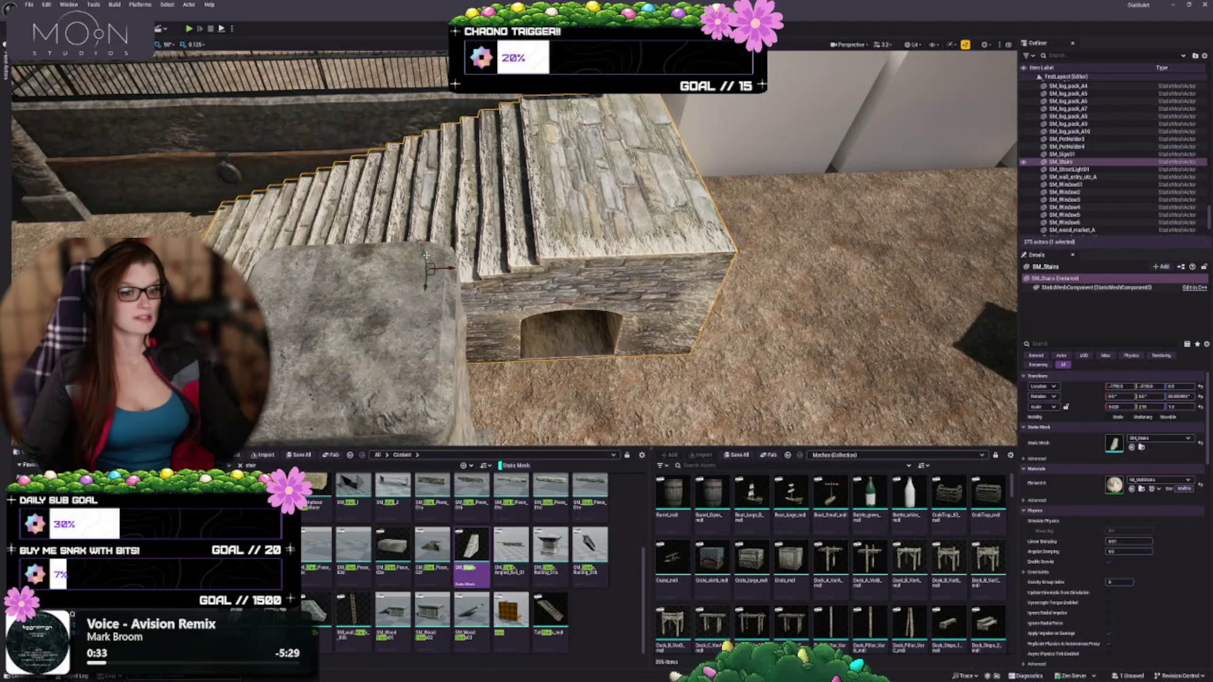
mouse_move(425, 255)
left_mouse_down()
mouse_move(455, 253)
mouse_move(430, 256)
mouse_move(446, 259)
left_mouse_up()
key("ctrl+z")
key("Escape")
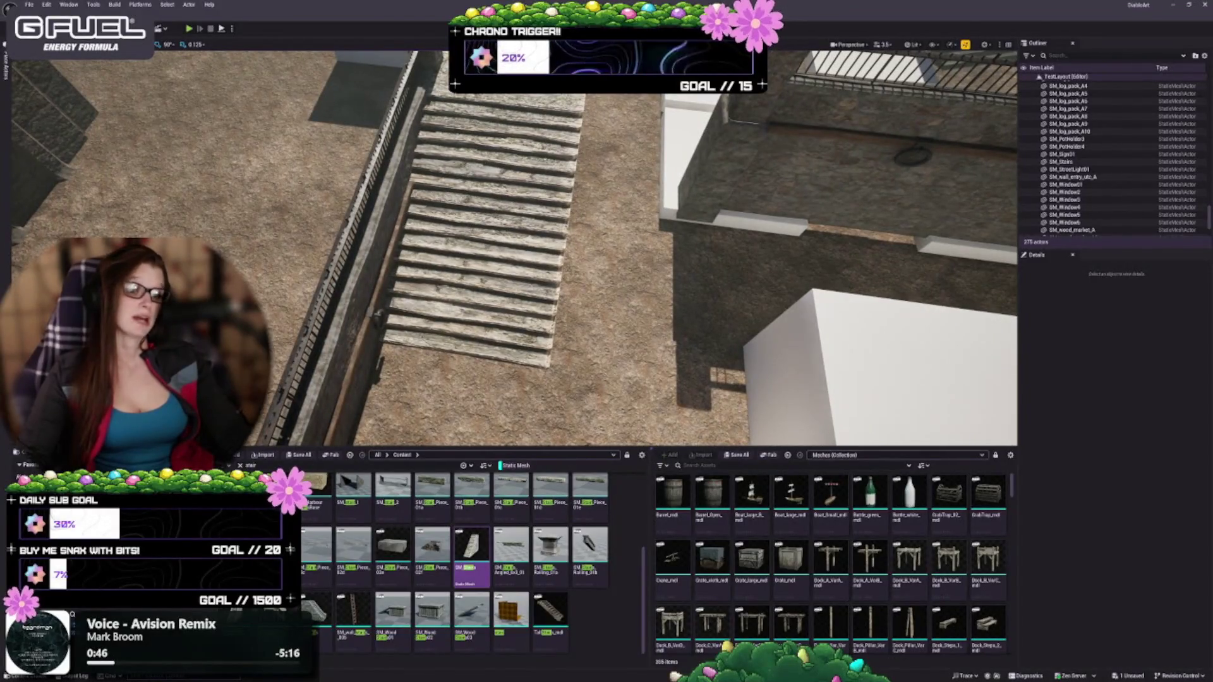
left_click_drag(607, 281, 634, 295)
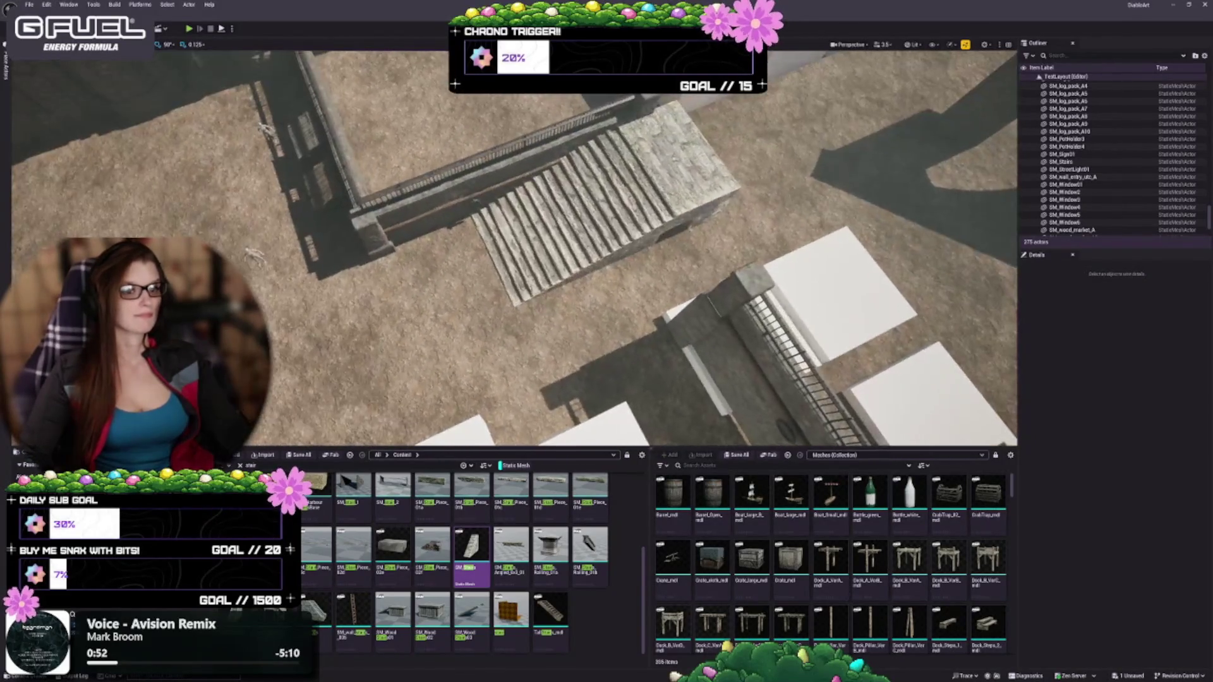
scroll(578, 276, "up", 5)
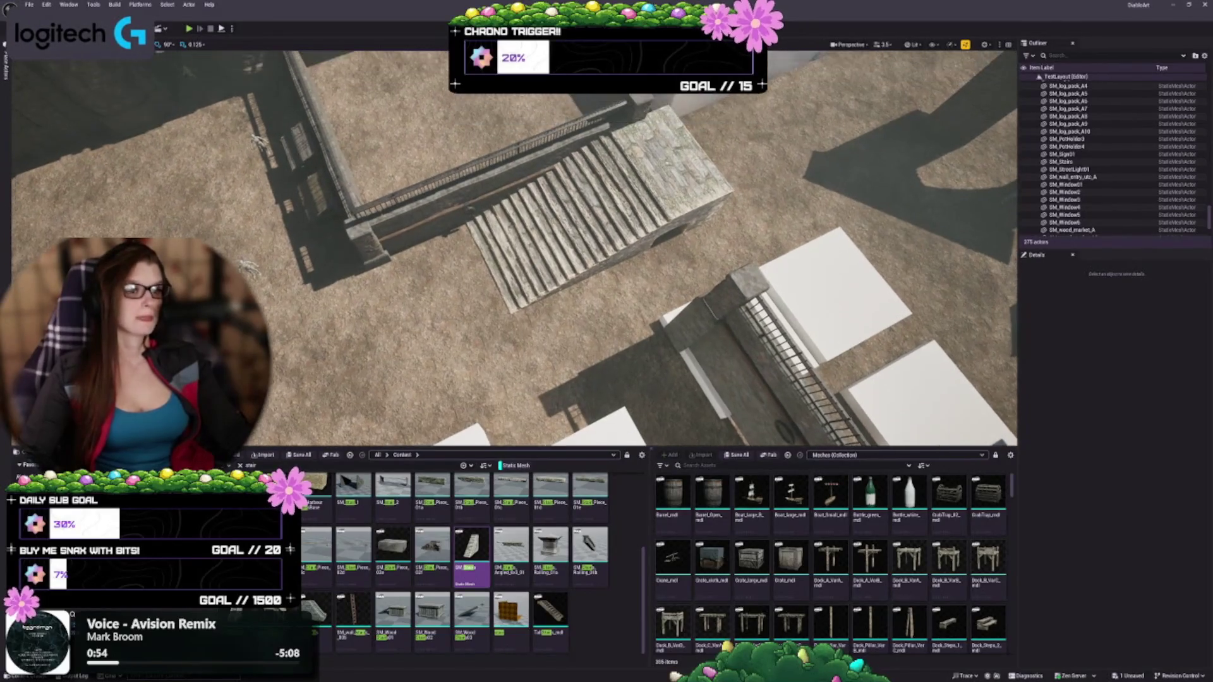
left_click_drag(577, 276, 578, 277)
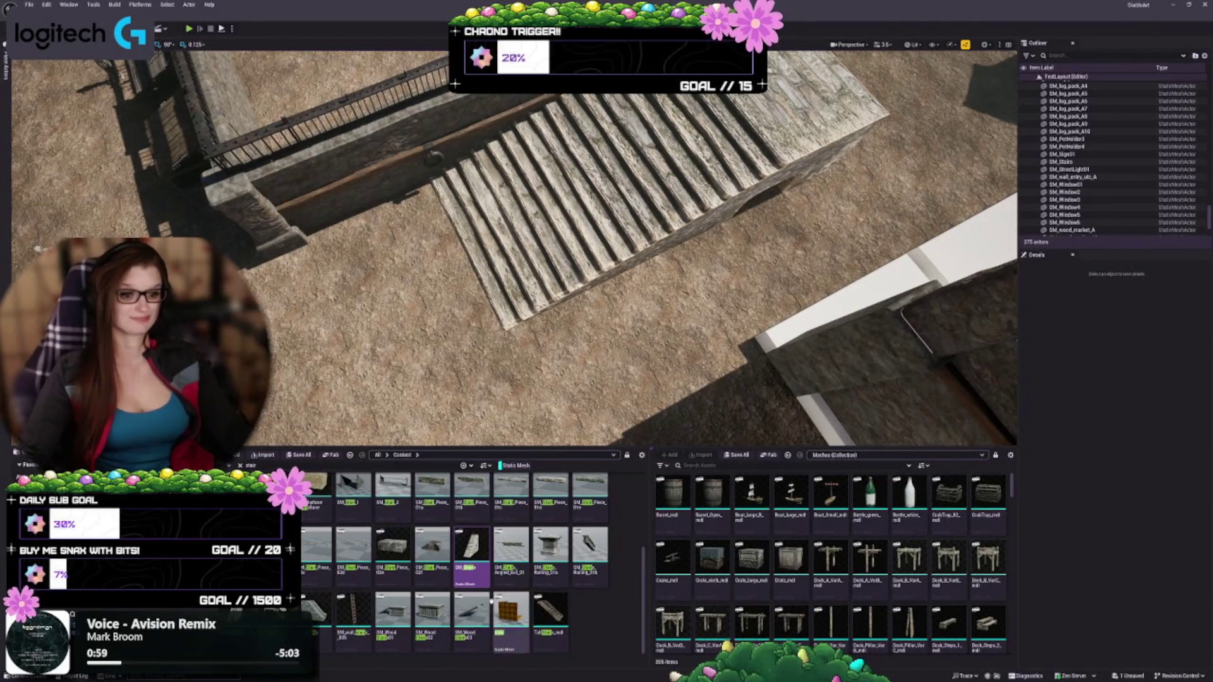
mouse_move(470, 548)
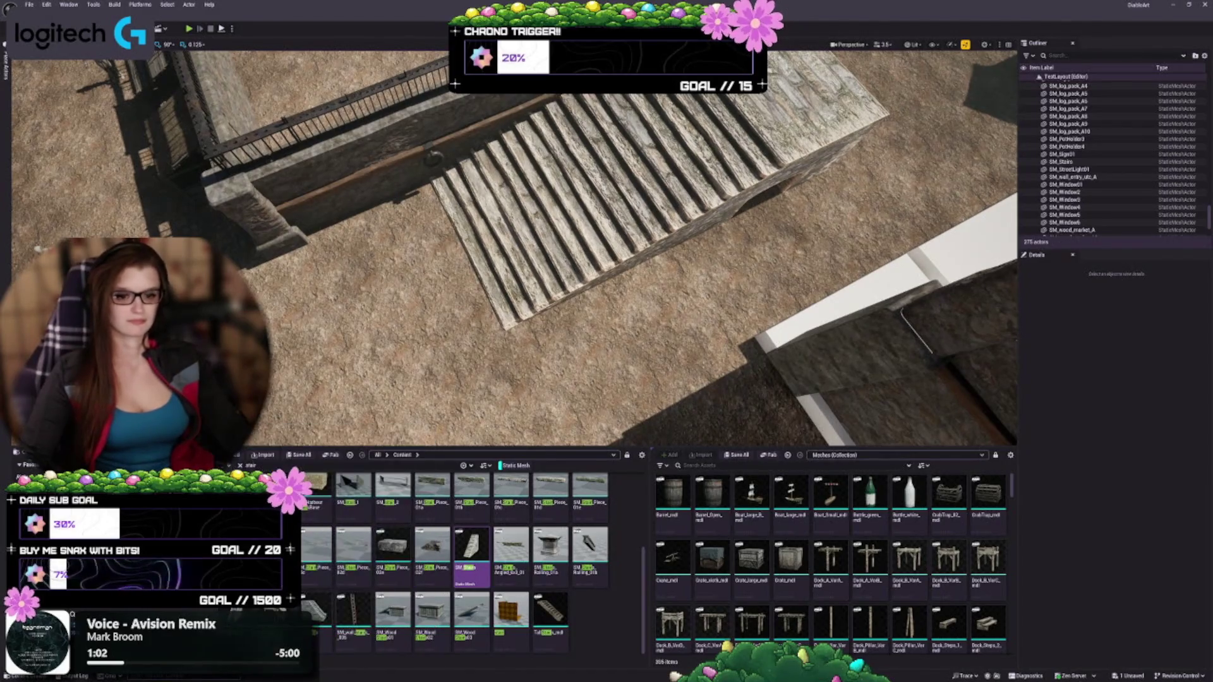
mouse_move(550, 610)
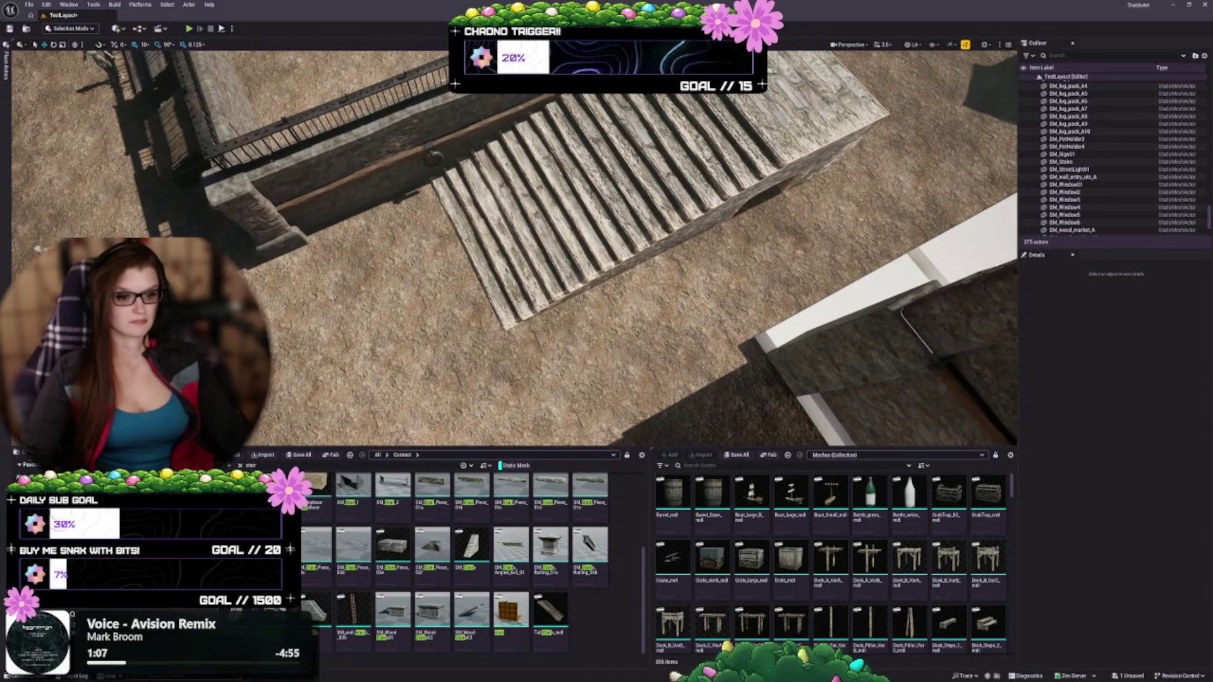
left_click_drag(568, 253, 644, 253)
left_click(489, 266)
left_click_drag(489, 265, 442, 266)
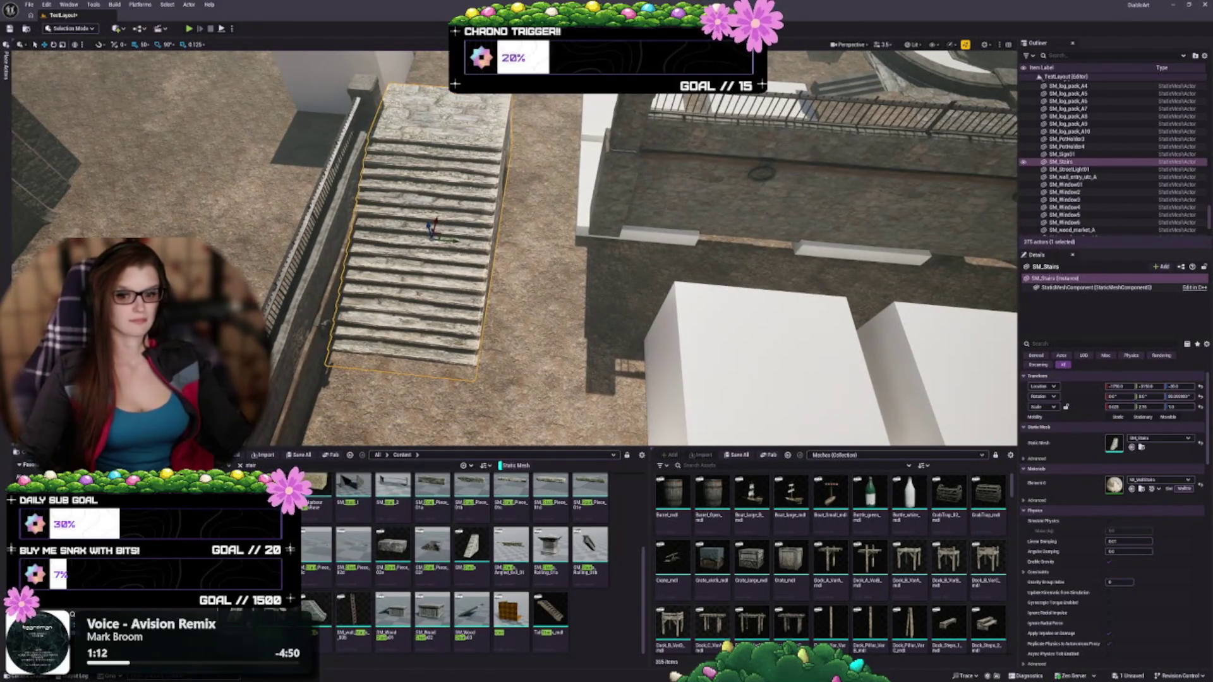
Step: Place SM_StairsBig in the archway under the big stone stairs and widen it with the scale gizmo
mouse_move(471, 546)
left_mouse_down()
mouse_move(537, 442)
mouse_move(556, 259)
mouse_move(536, 252)
mouse_move(562, 249)
mouse_move(534, 240)
mouse_move(530, 203)
left_mouse_up()
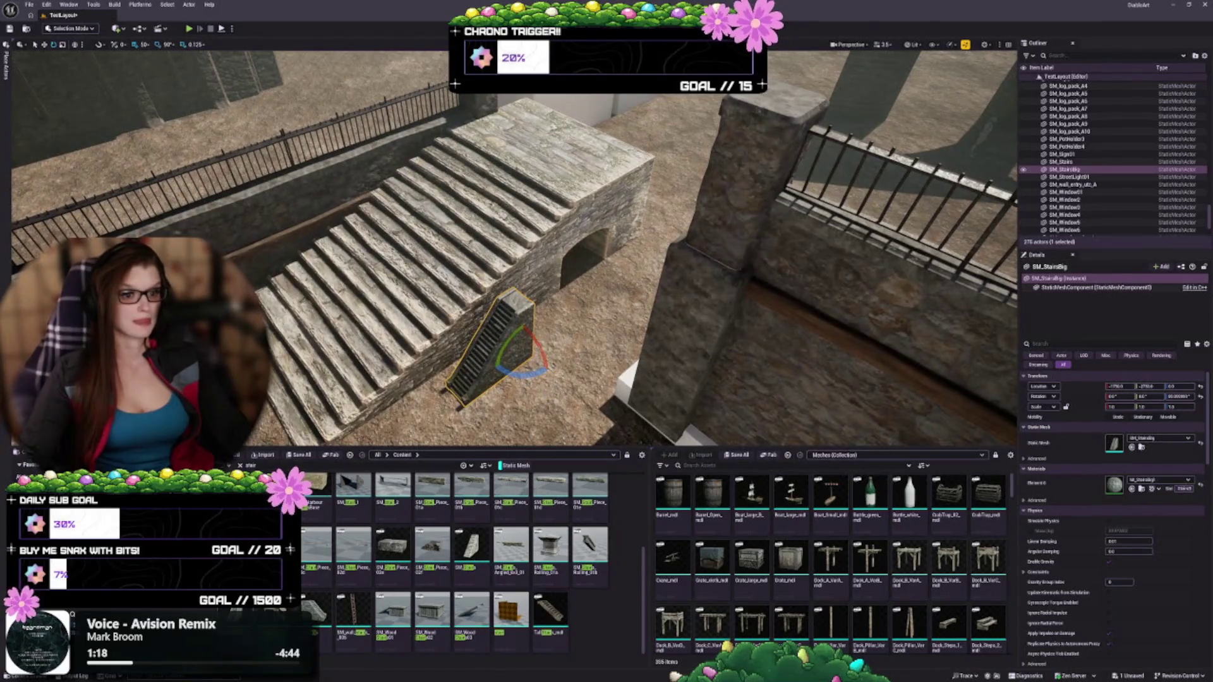
left_click_drag(536, 338, 637, 282)
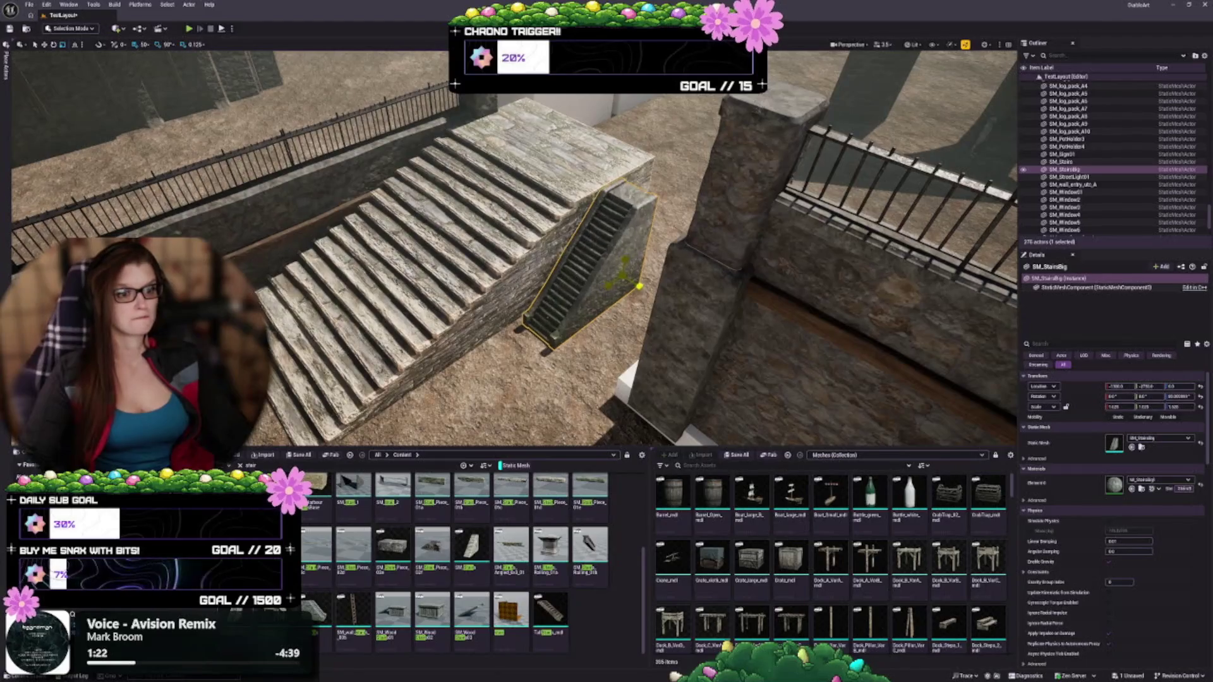
key("f")
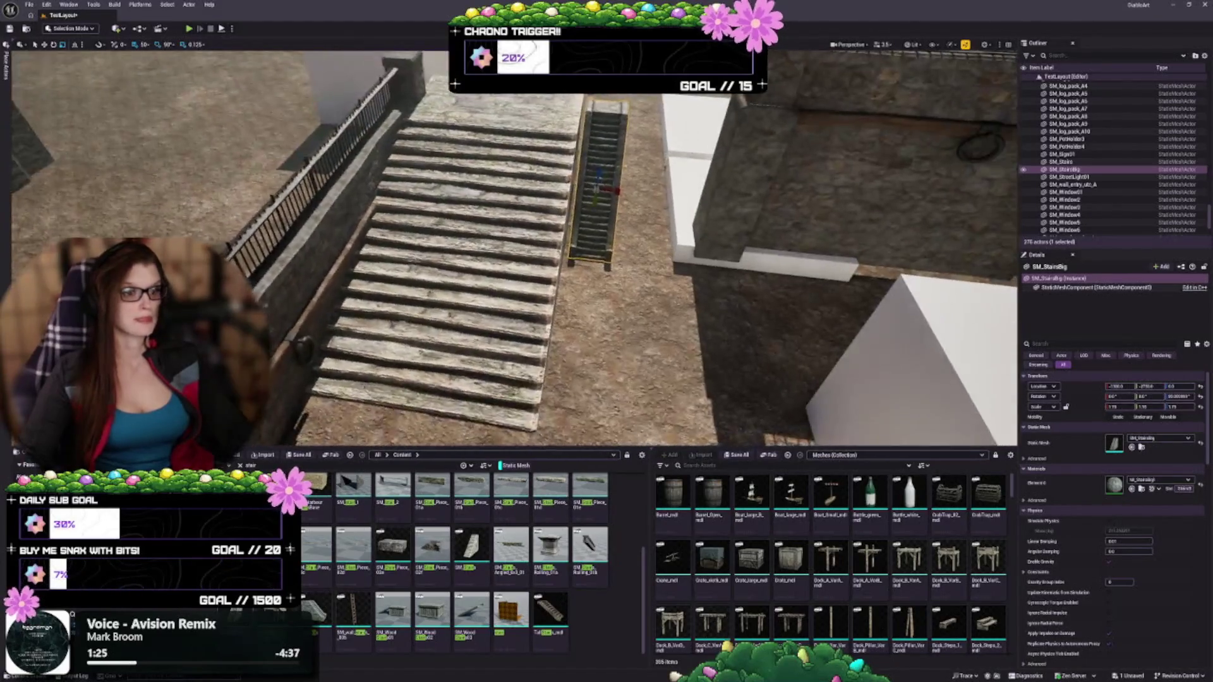
left_click_drag(584, 190, 635, 190)
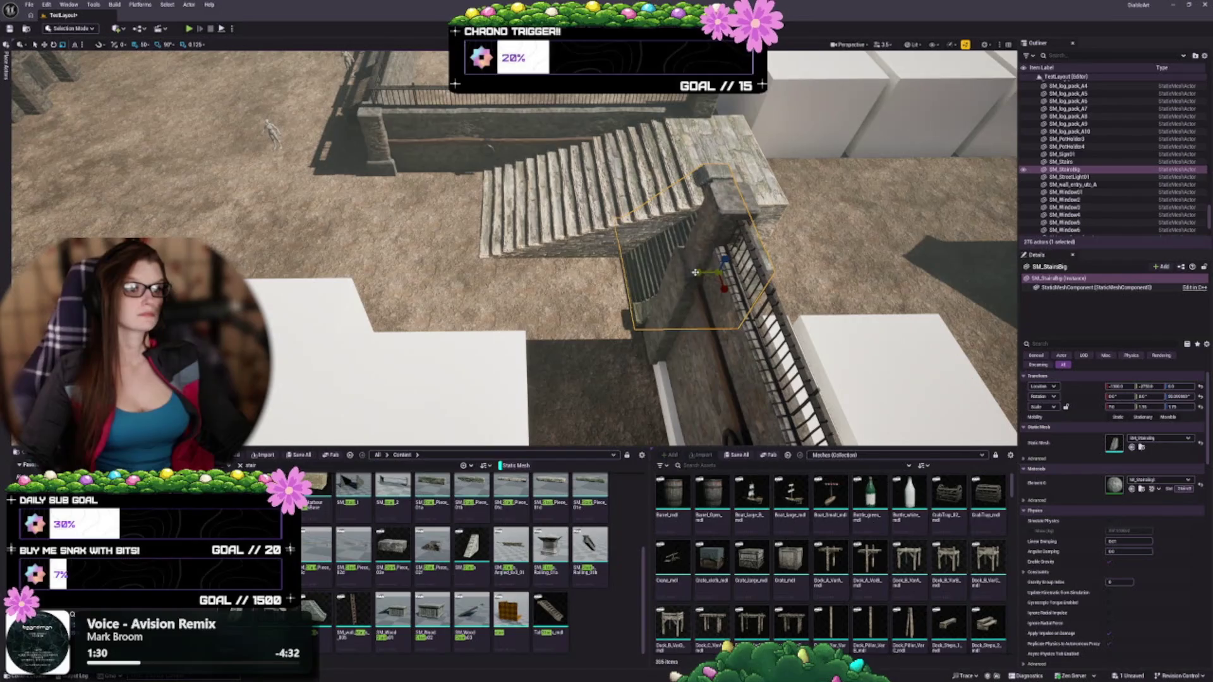
left_click_drag(694, 272, 556, 272)
Step: Sink SM_StairsBig 50 units to Z -50 and nudge it slightly right
key("f")
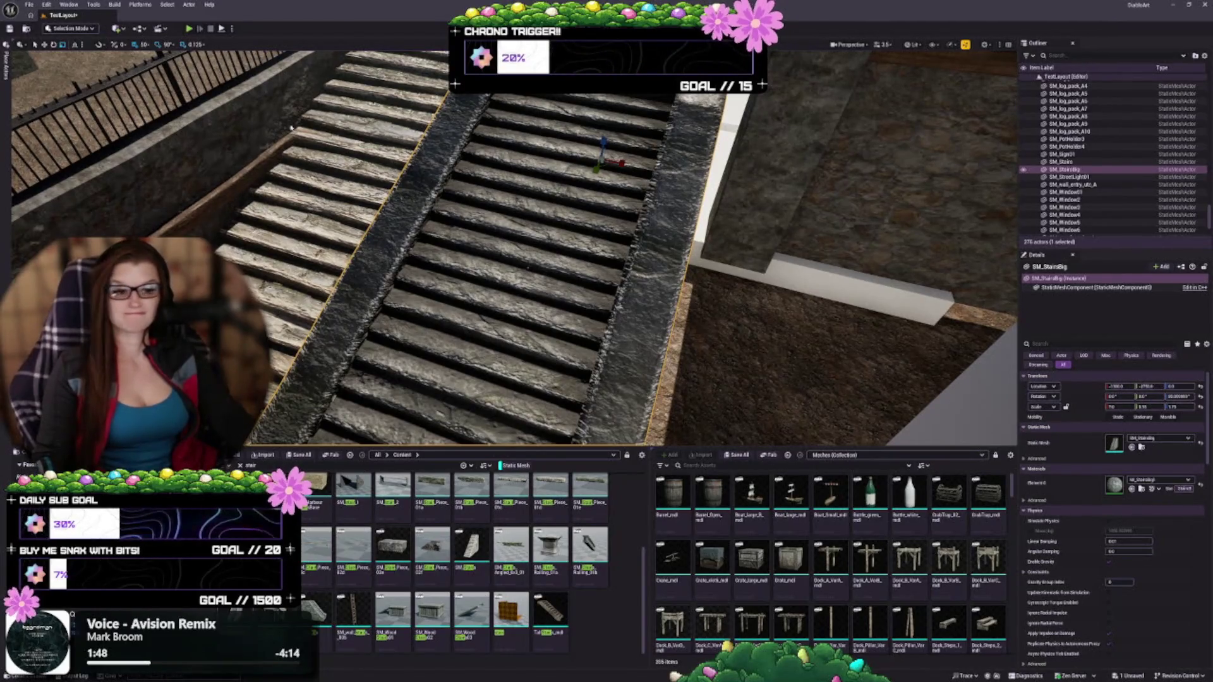
left_click_drag(559, 248, 559, 248)
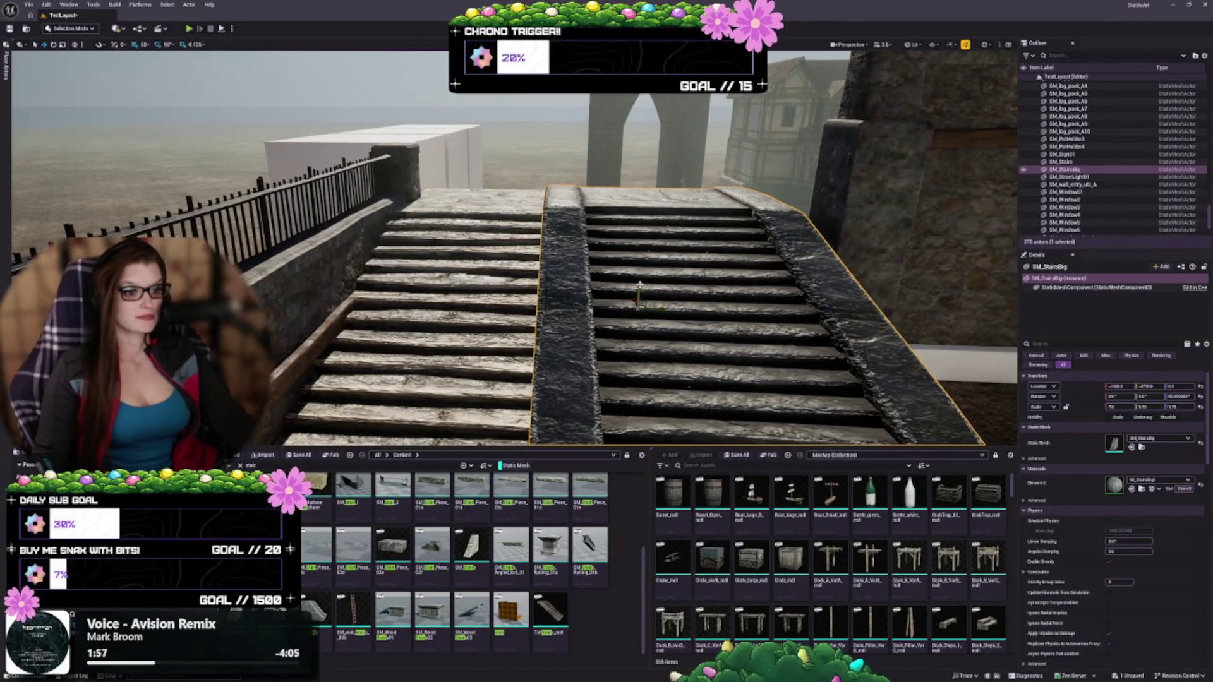
left_click_drag(640, 288, 643, 298)
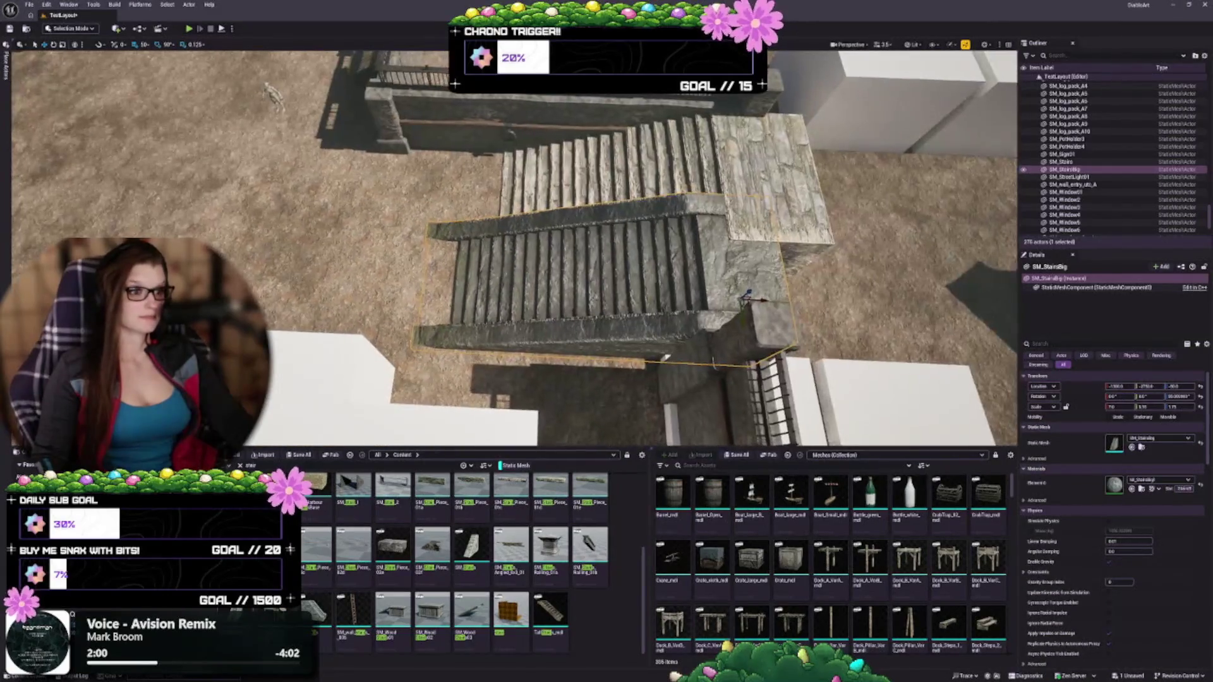
left_click_drag(762, 301, 787, 300)
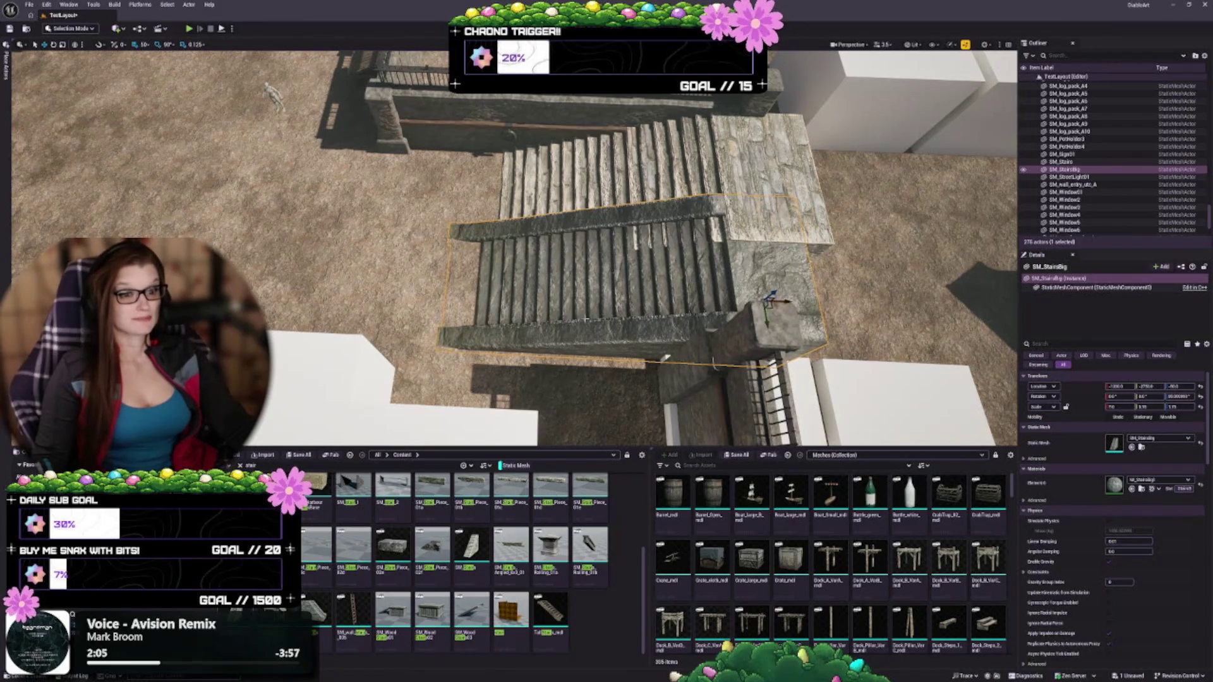
left_click_drag(643, 298, 643, 298)
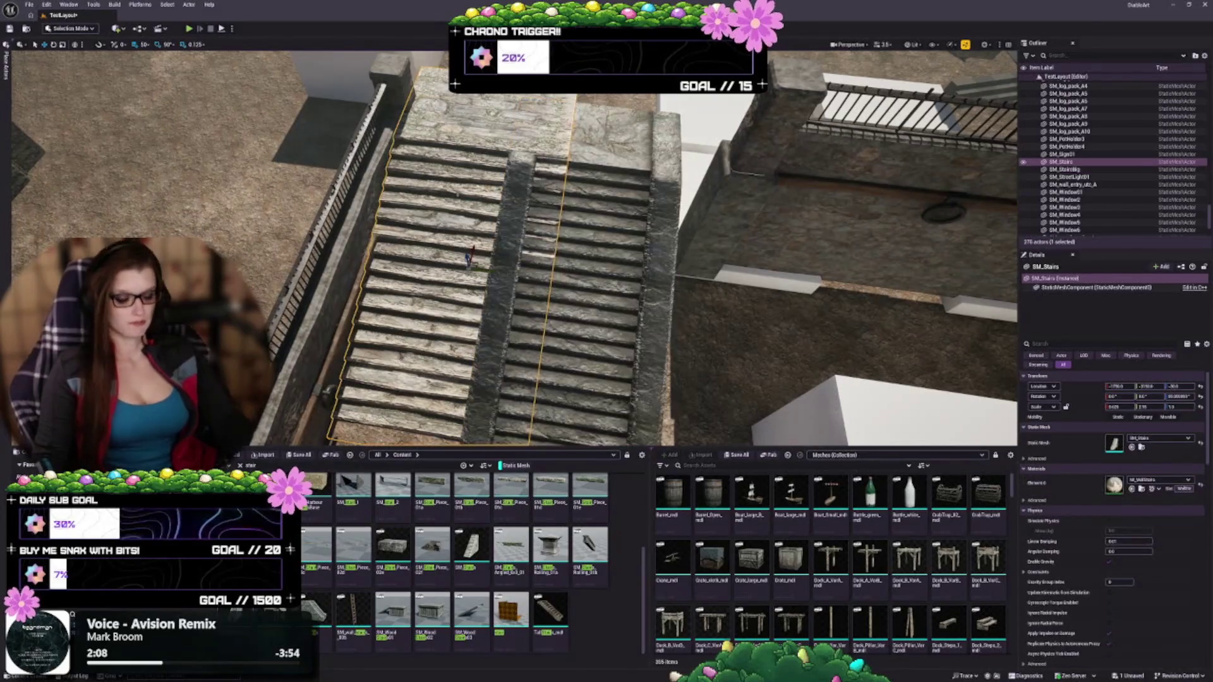
Step: Delete the wide stairs mesh and slide SM_StairsBig along the ground beside the fenced wall
key("Delete")
left_click(589, 158)
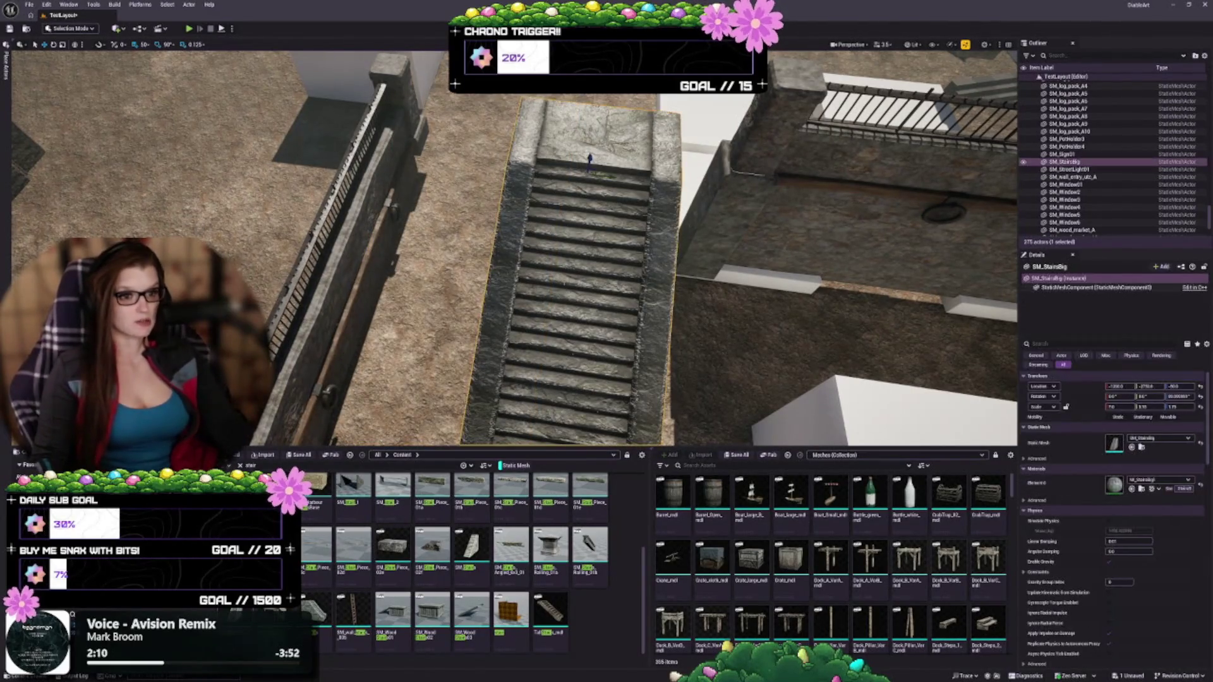
mouse_move(609, 176)
left_mouse_down()
mouse_move(385, 158)
mouse_move(347, 129)
left_mouse_up()
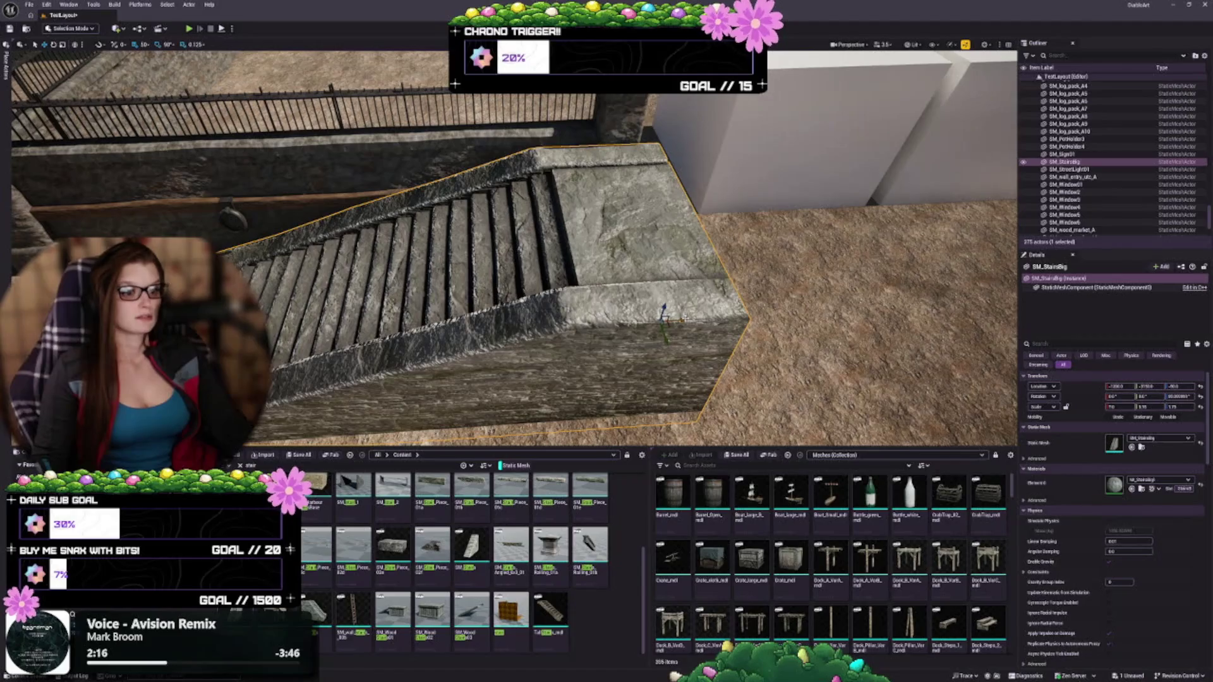
left_click_drag(663, 316, 701, 312)
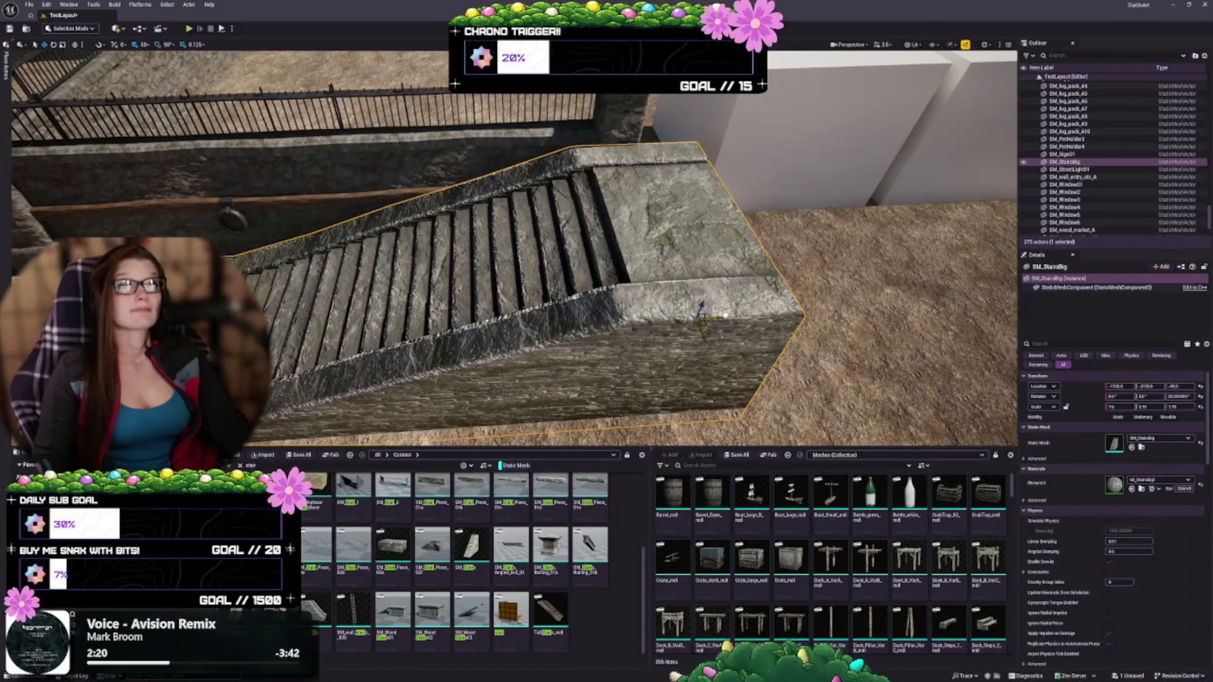
mouse_move(702, 312)
left_mouse_down()
mouse_move(693, 325)
mouse_move(543, 331)
left_mouse_up()
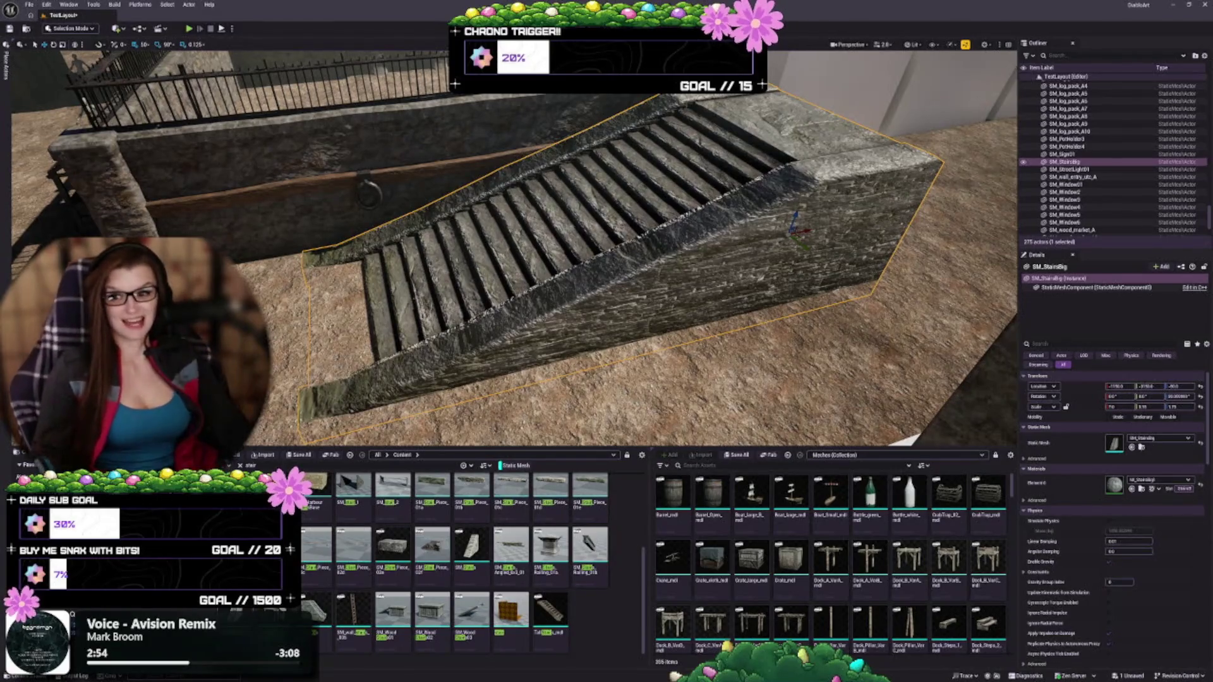
Step: Raise SM_StairsBig to Z 0, reduce its height, and nudge it into place against the wall
left_click_drag(606, 253, 575, 256)
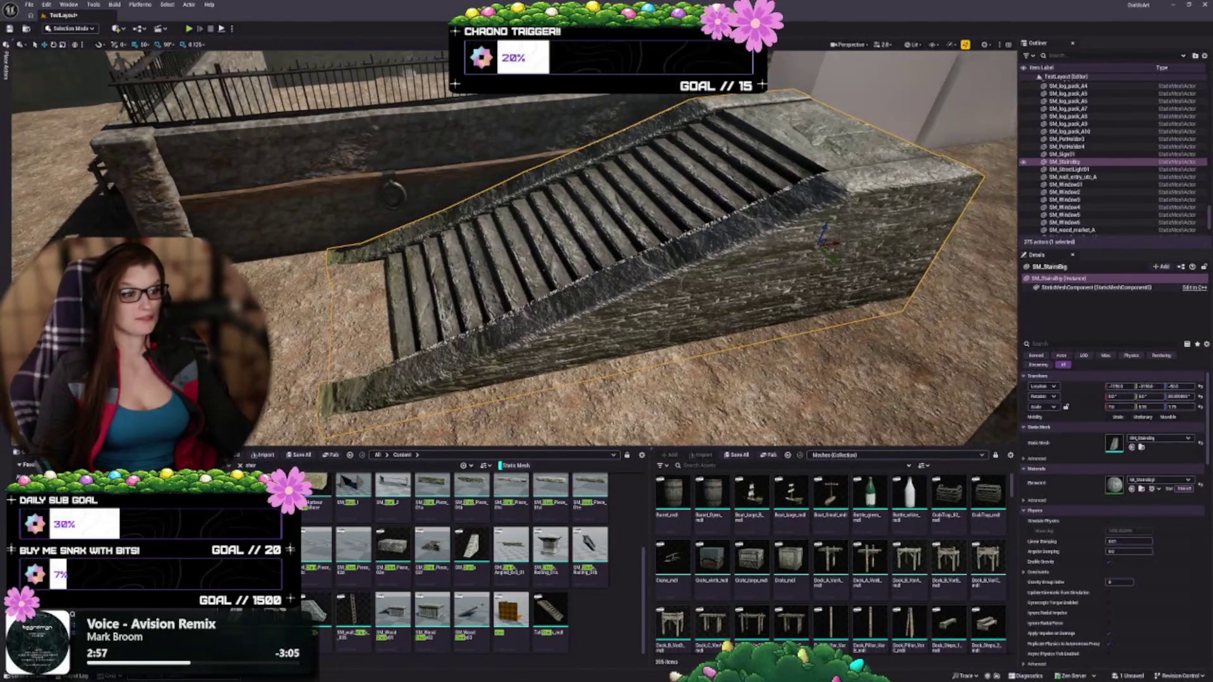
left_click_drag(827, 222, 826, 217)
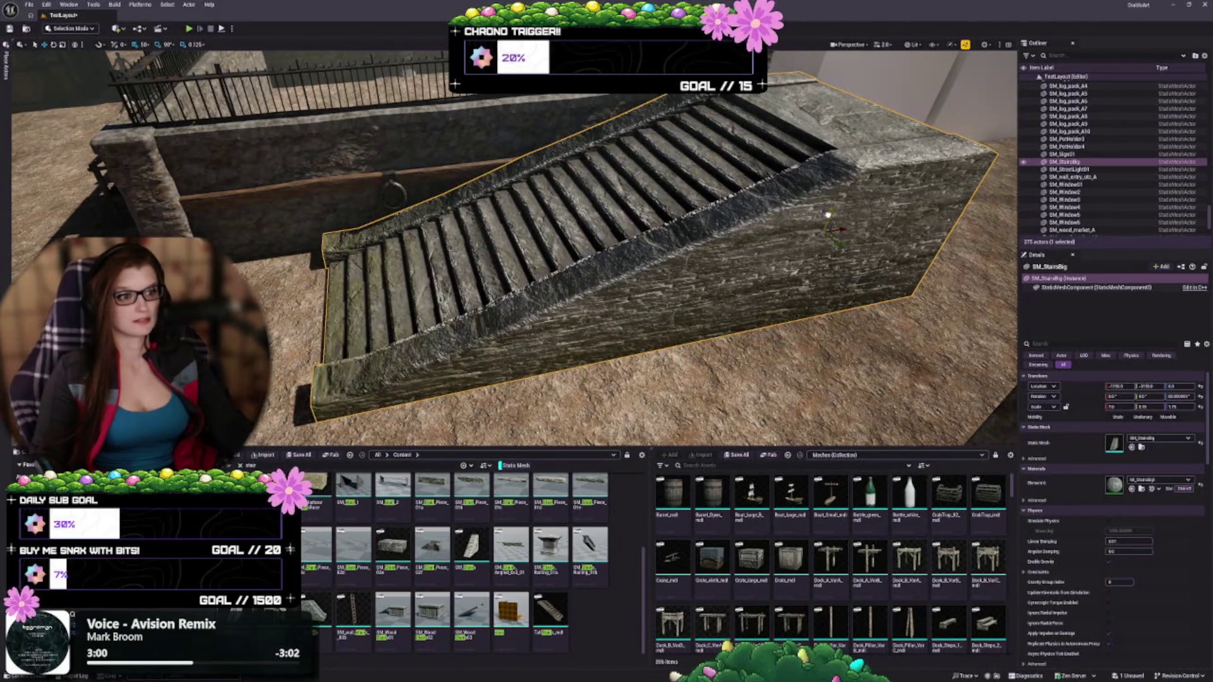
mouse_move(830, 215)
left_mouse_down()
mouse_move(550, 209)
mouse_move(533, 189)
left_mouse_up()
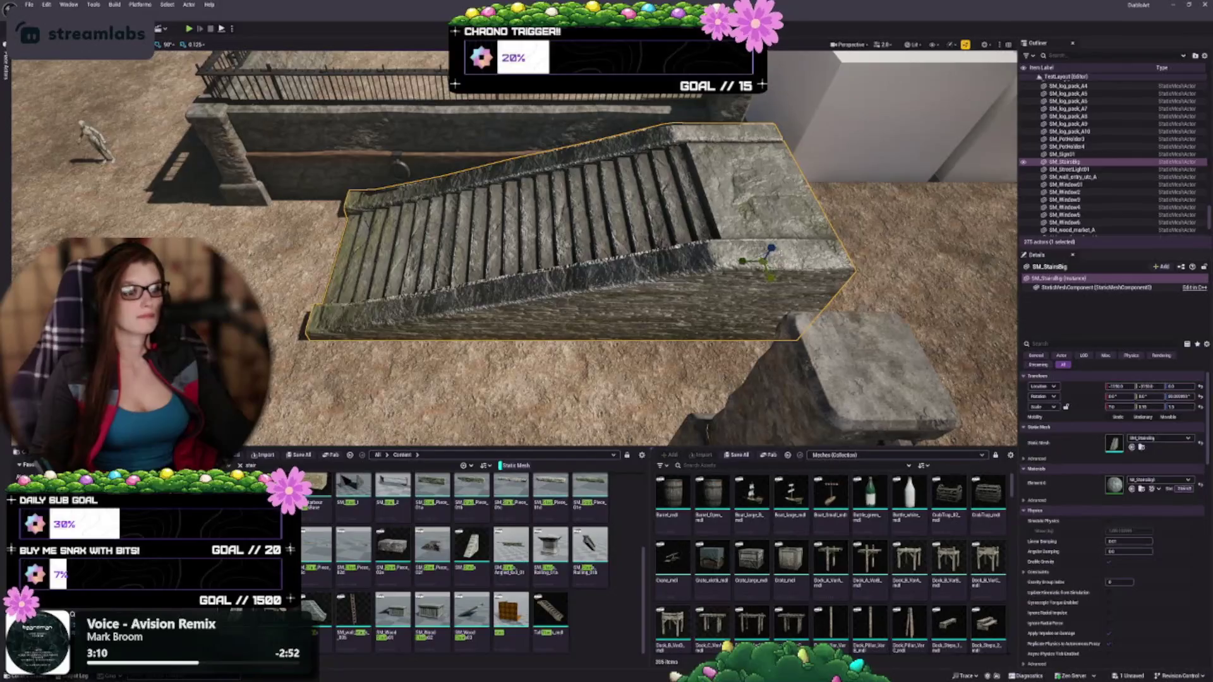
key("ctrl+z")
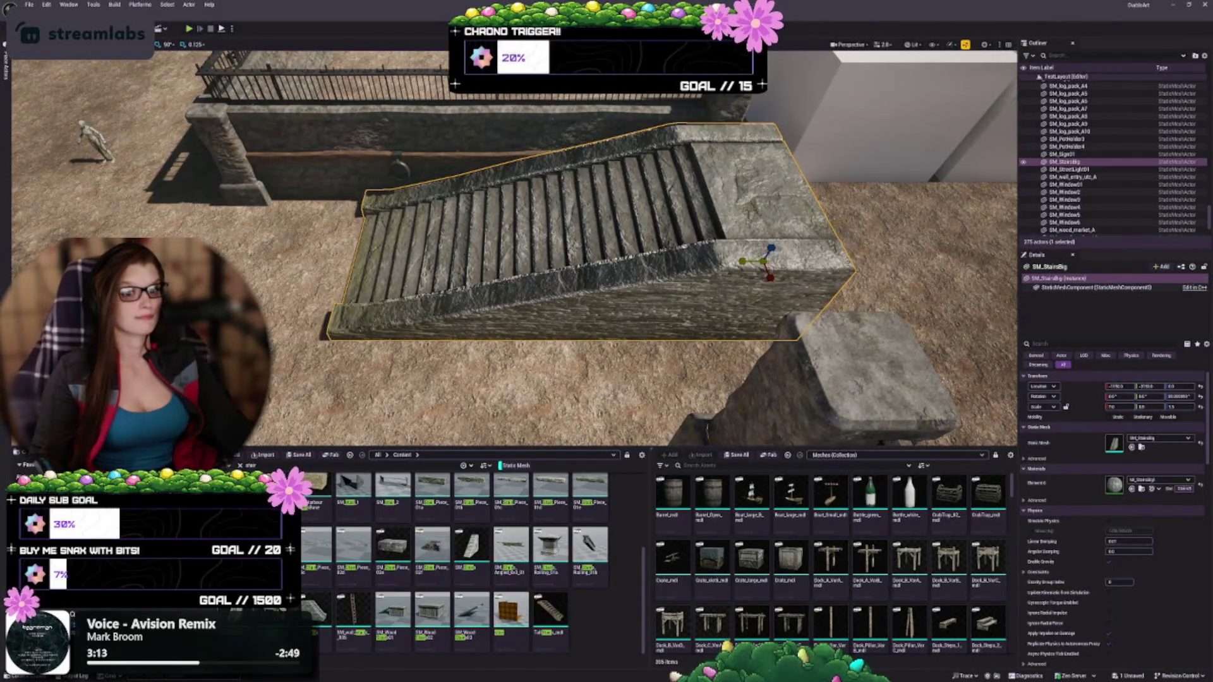
key("ctrl+z")
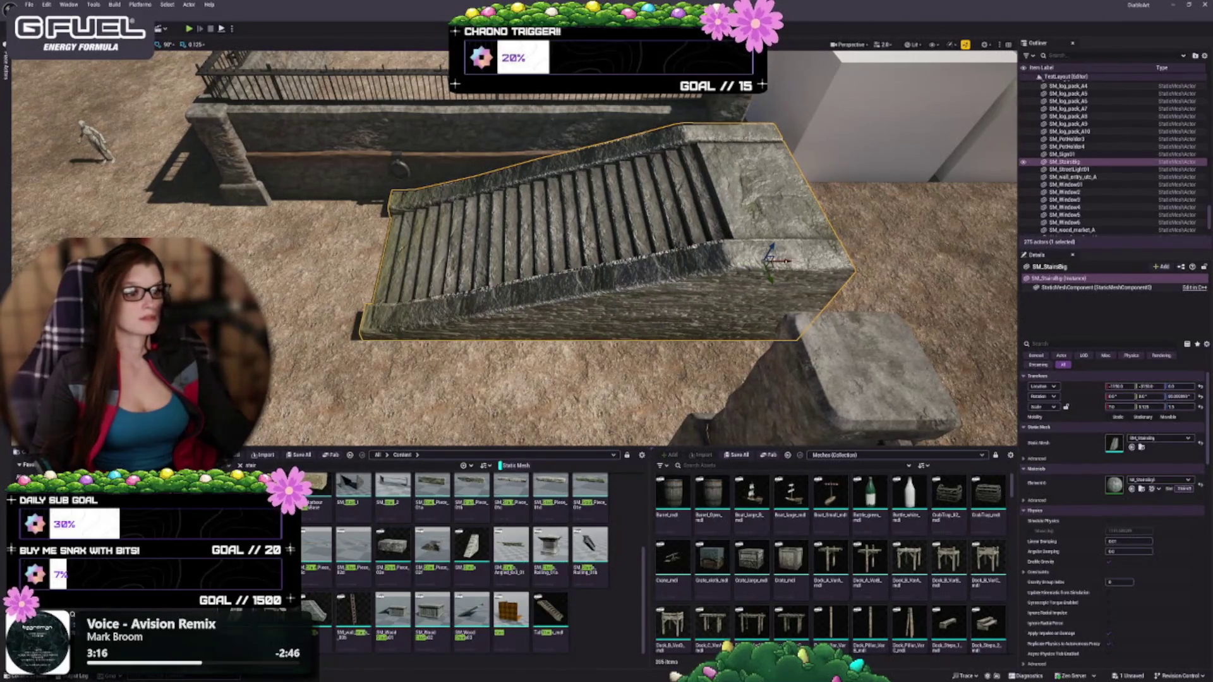
left_click_drag(787, 262, 752, 258)
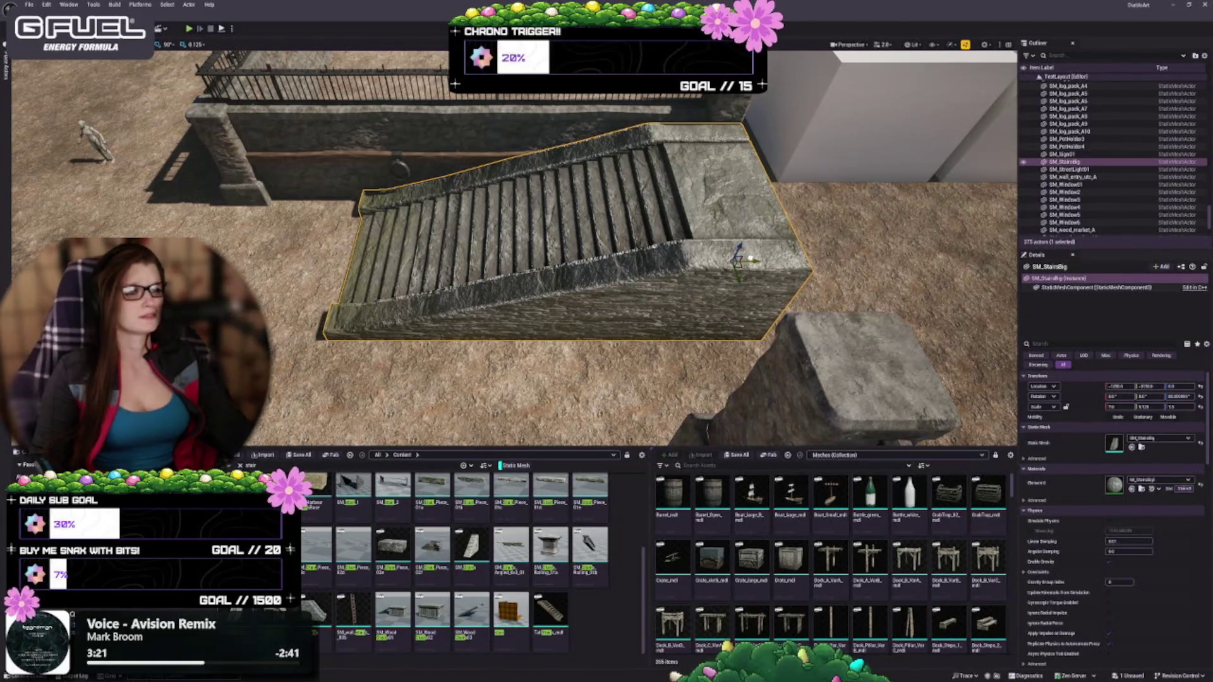
key("ctrl+z")
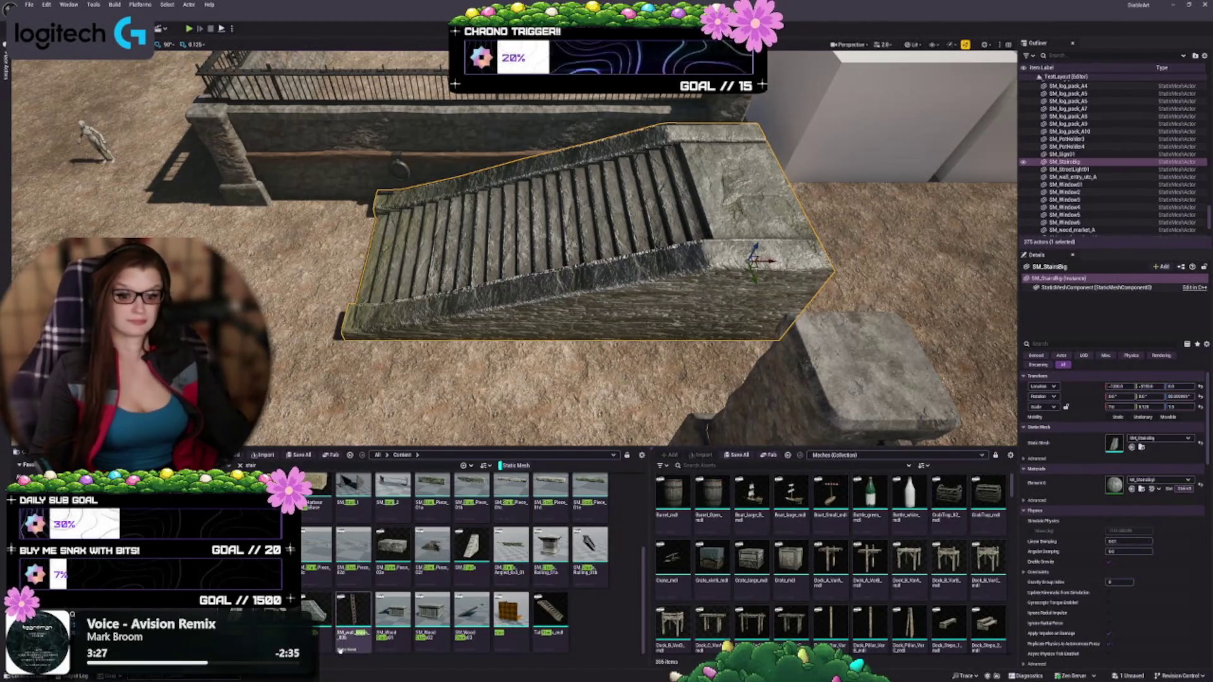
left_click(316, 623)
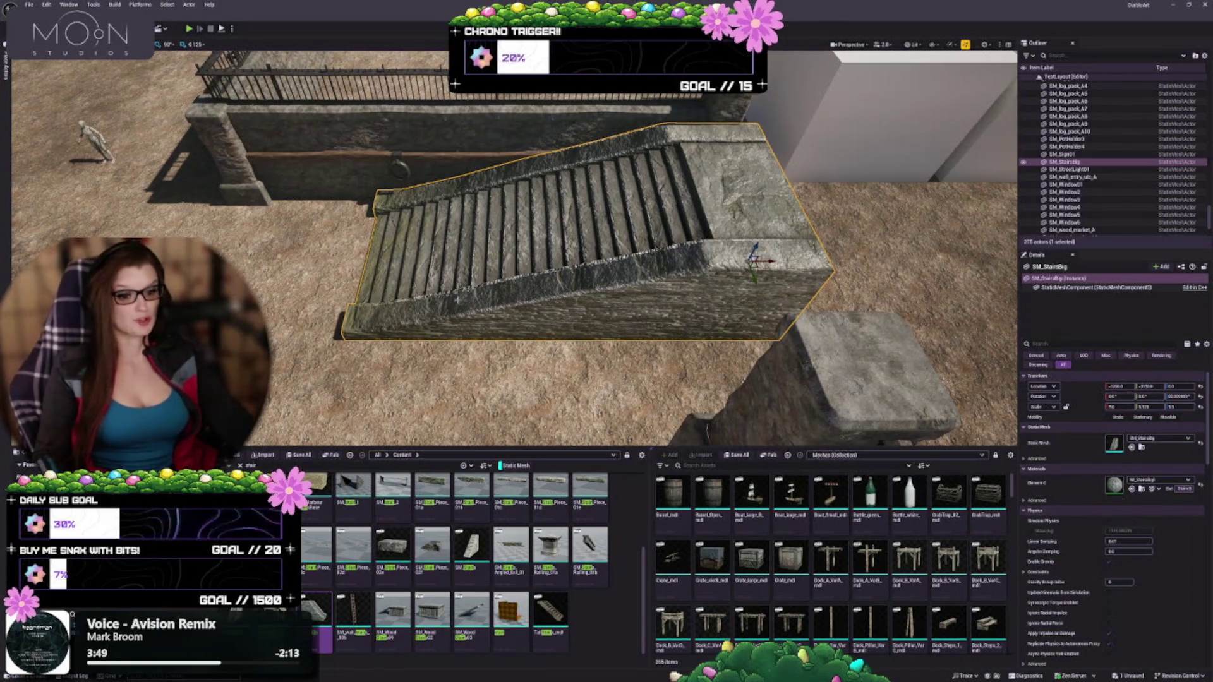
mouse_move(606, 253)
left_mouse_down()
mouse_move(606, 151)
mouse_move(581, 284)
mouse_move(553, 339)
left_mouse_up()
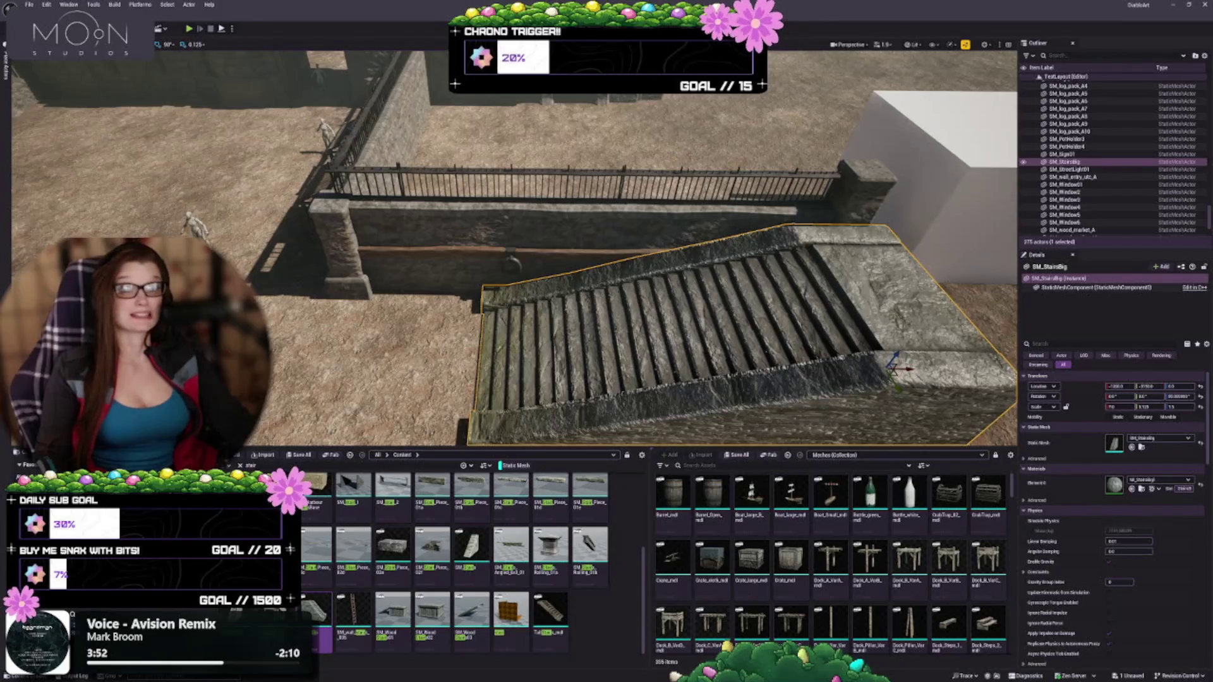
left_click_drag(606, 252, 499, 303)
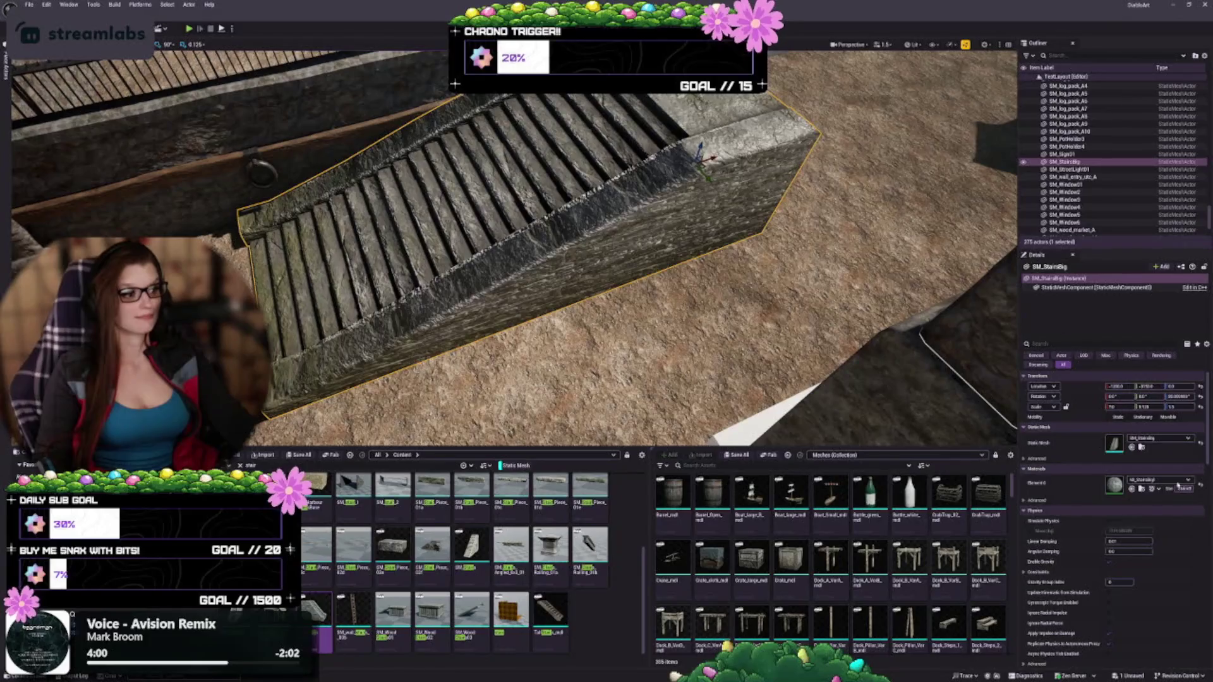
left_click(1130, 446)
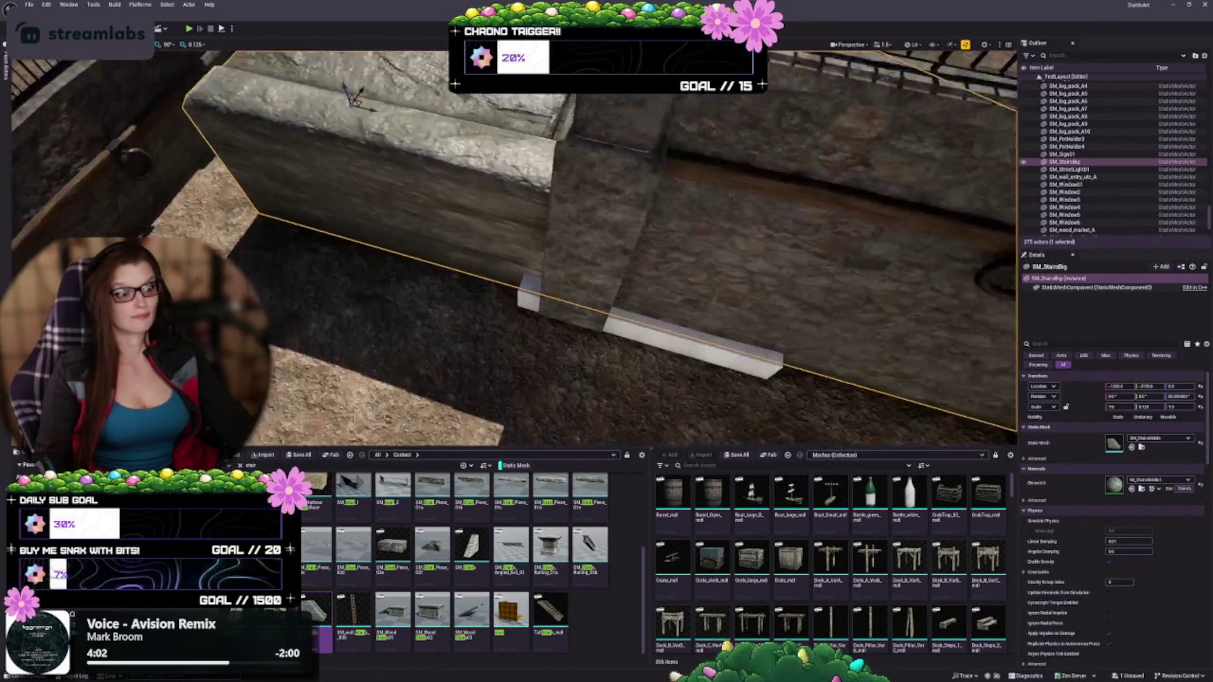
key("f")
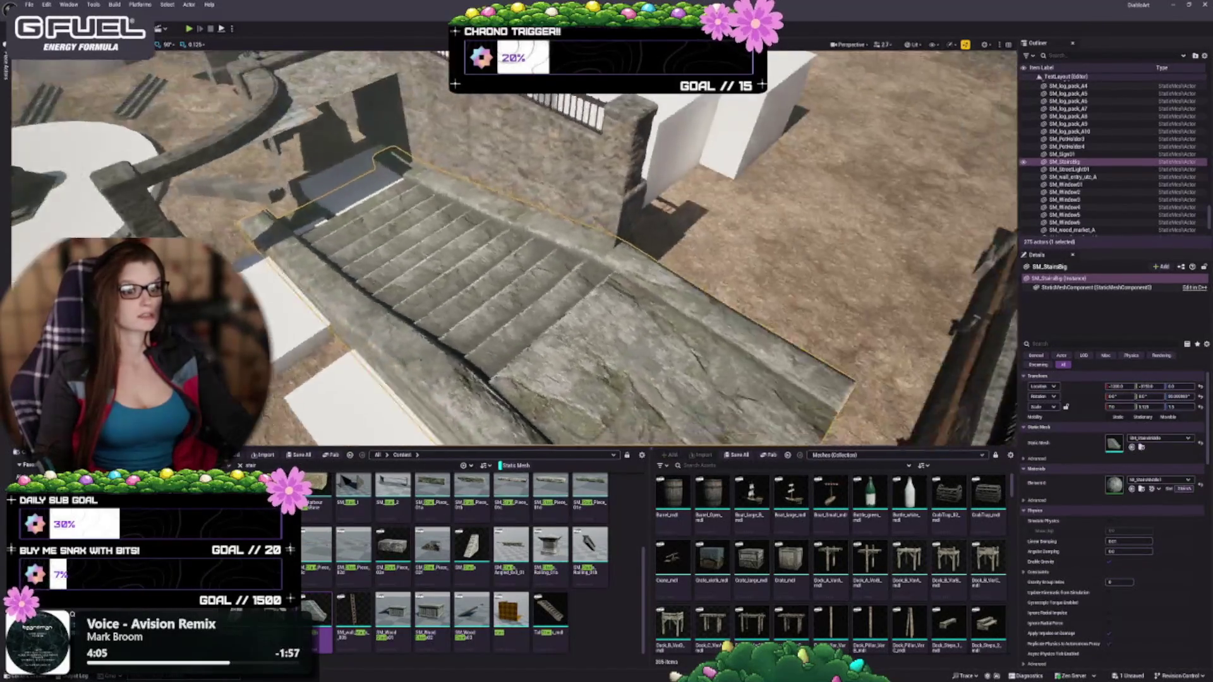
key("ctrl+z")
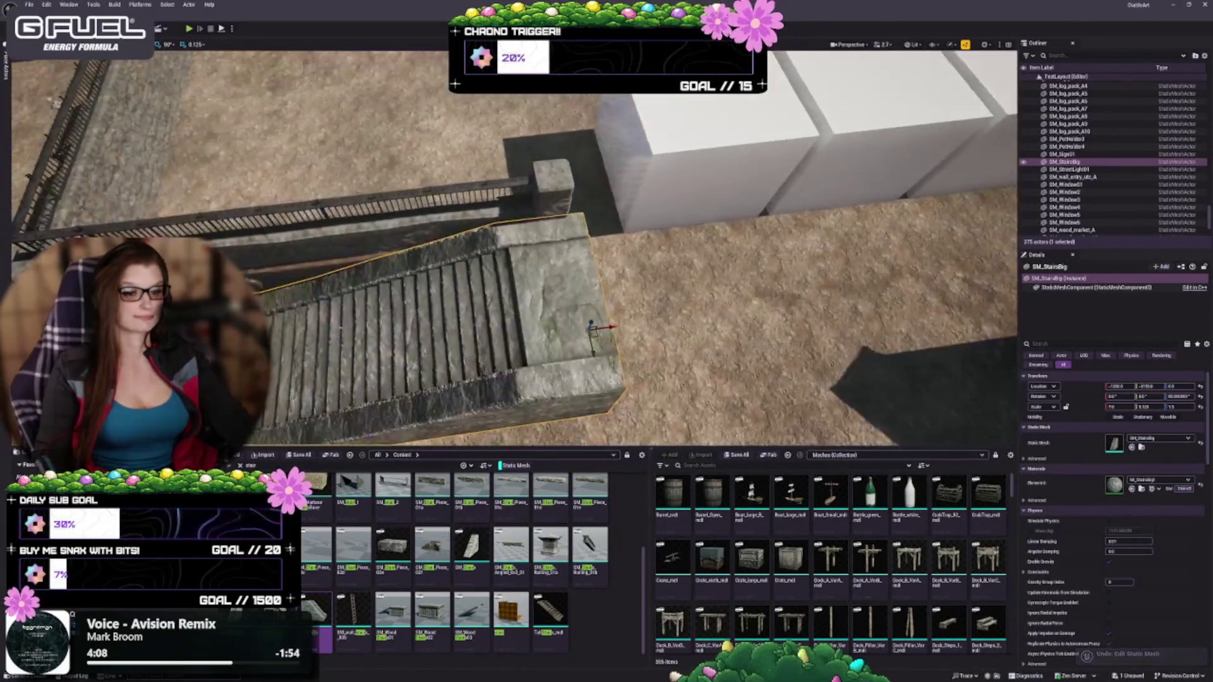
key("Escape")
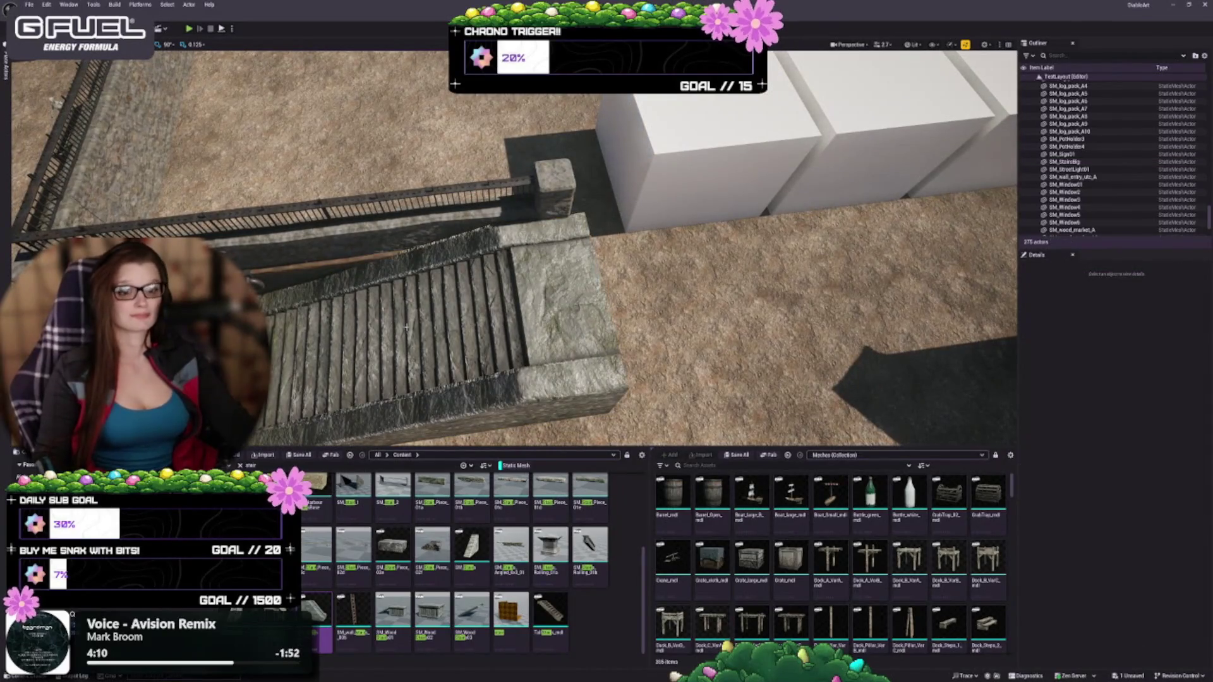
Step: Duplicate the big stairs, then rotate and slide the copy into the centre of the arch opening
scroll(514, 248, "down", 10)
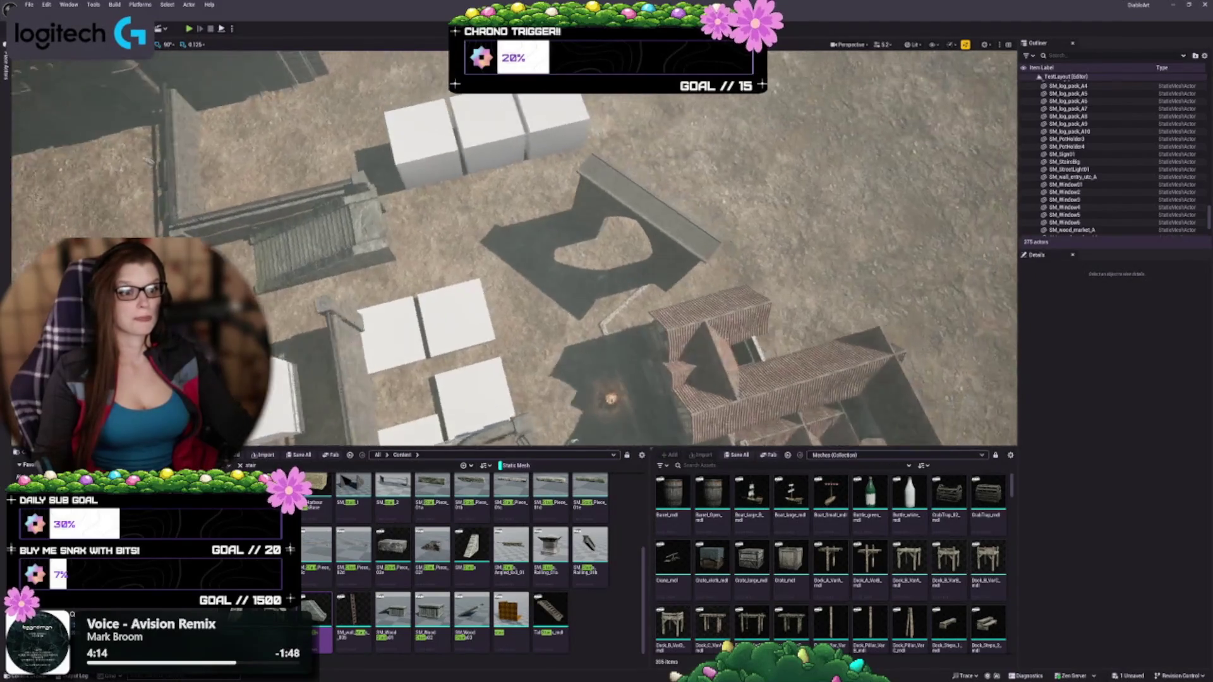
scroll(515, 248, "up", 5)
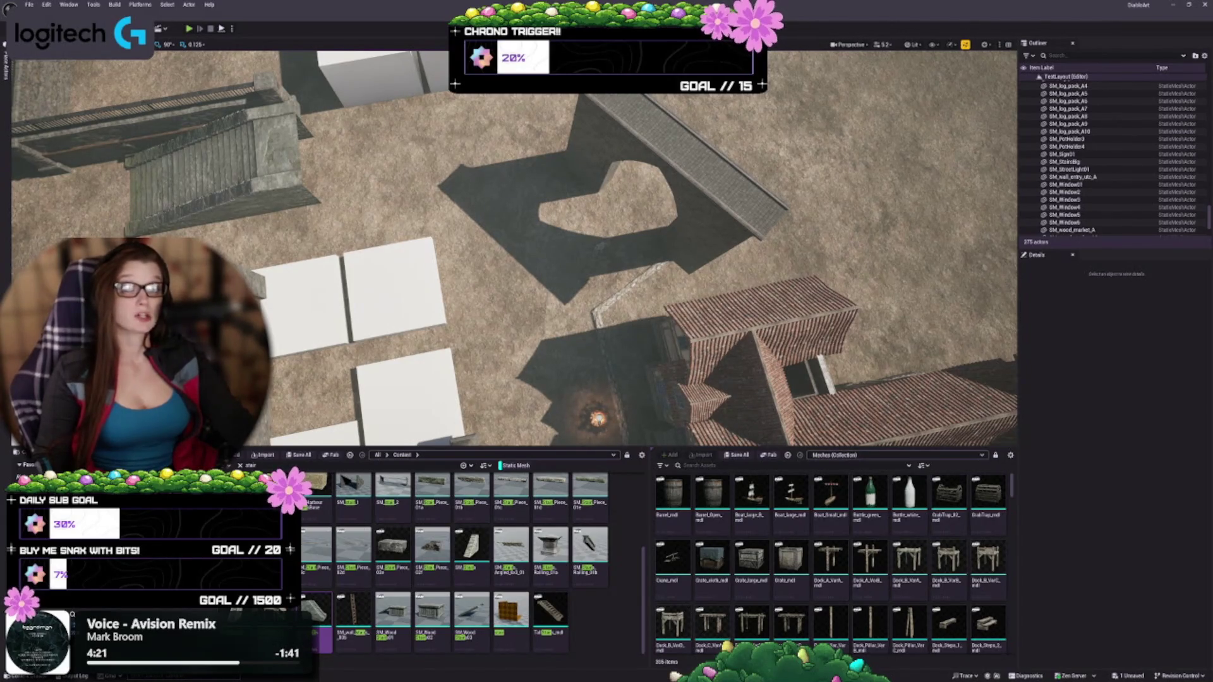
left_click(215, 145)
scroll(514, 249, "up", 5)
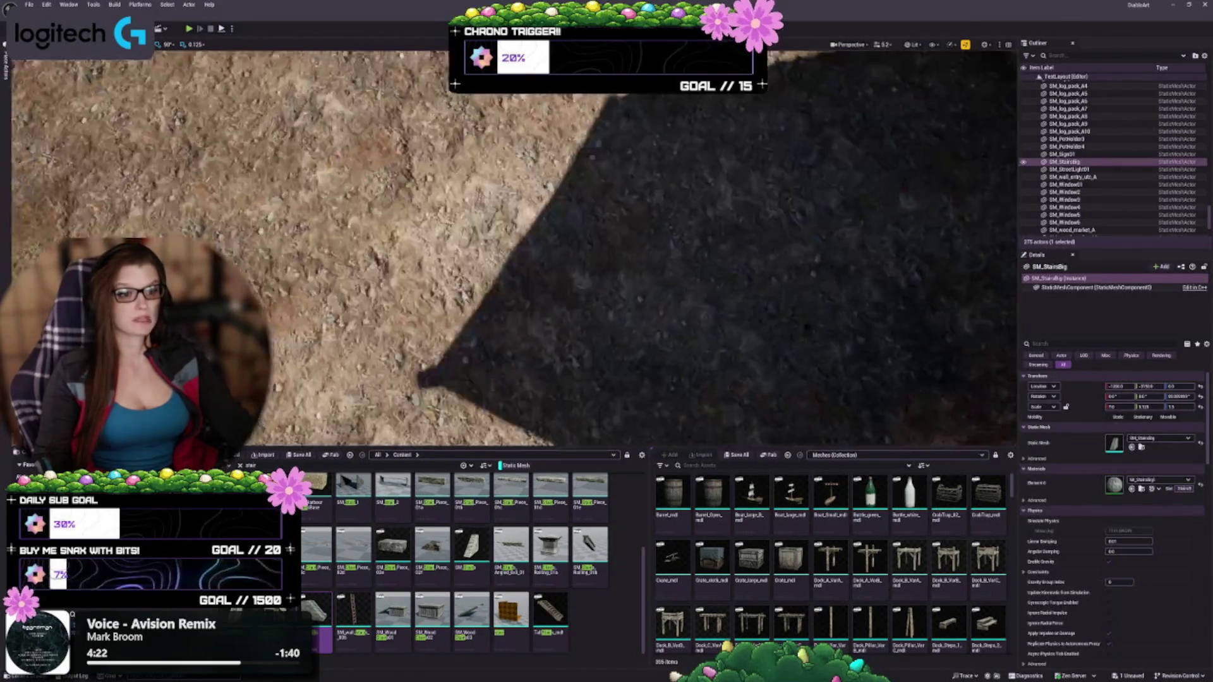
scroll(514, 248, "down", 4)
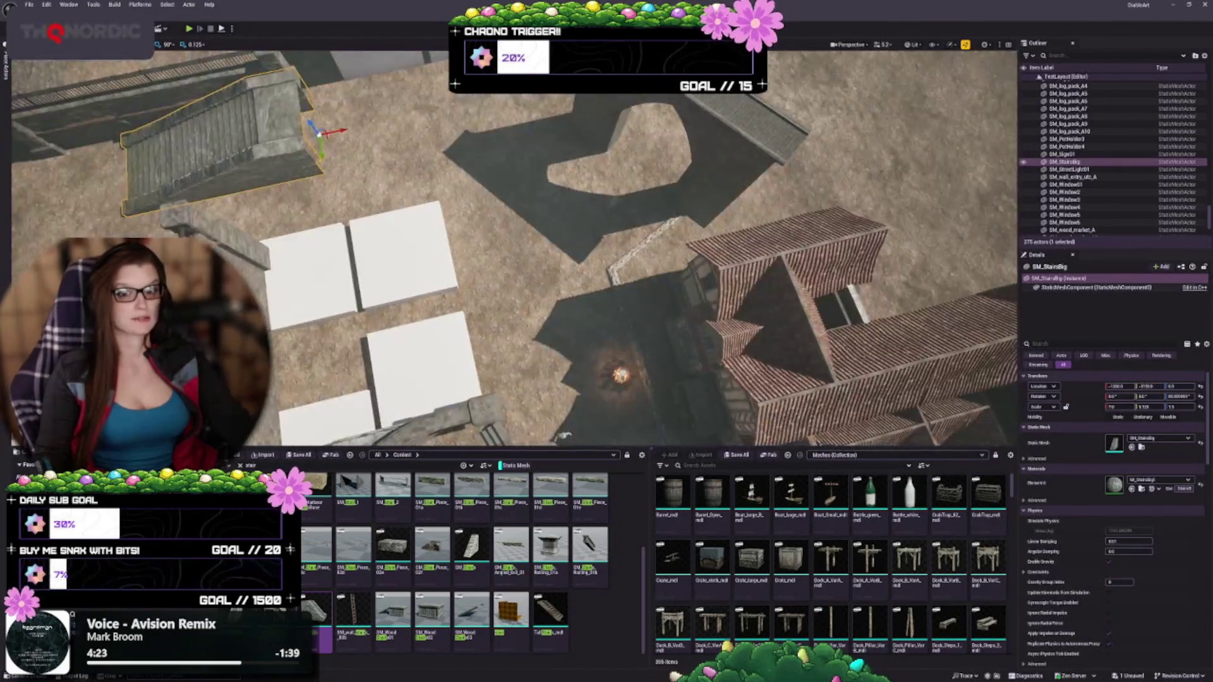
left_click_drag(515, 248, 514, 214)
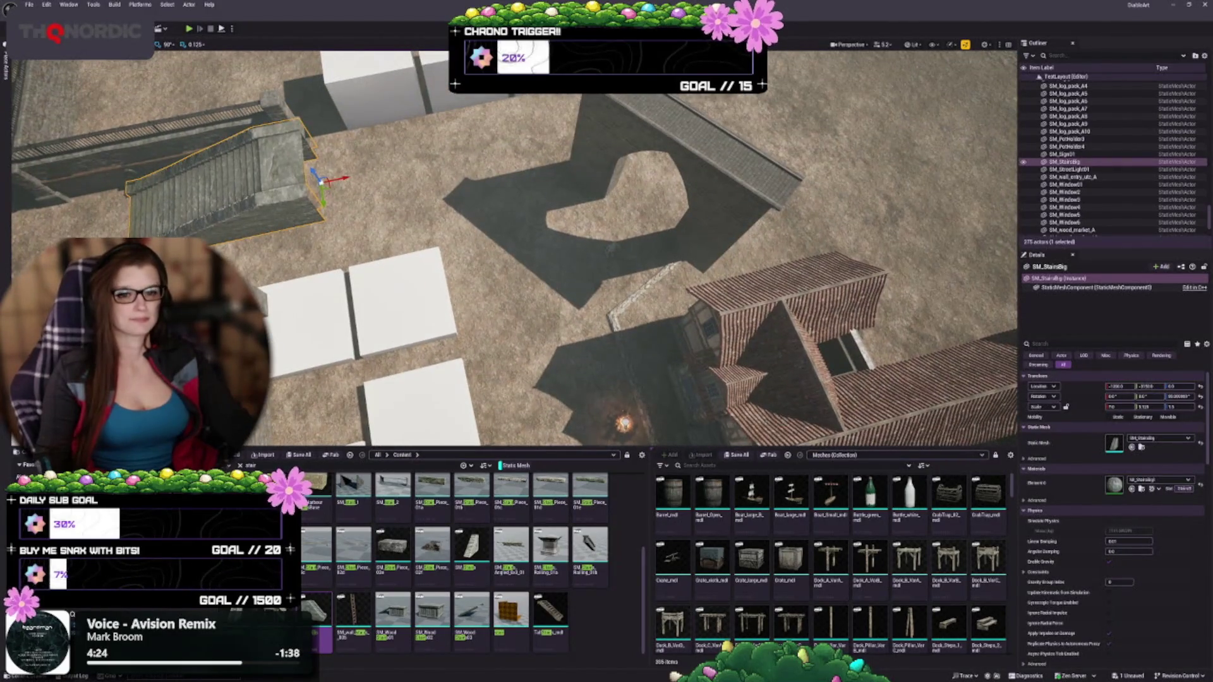
mouse_move(328, 186)
left_mouse_down()
mouse_move(752, 183)
mouse_move(818, 123)
mouse_move(660, 217)
left_mouse_up()
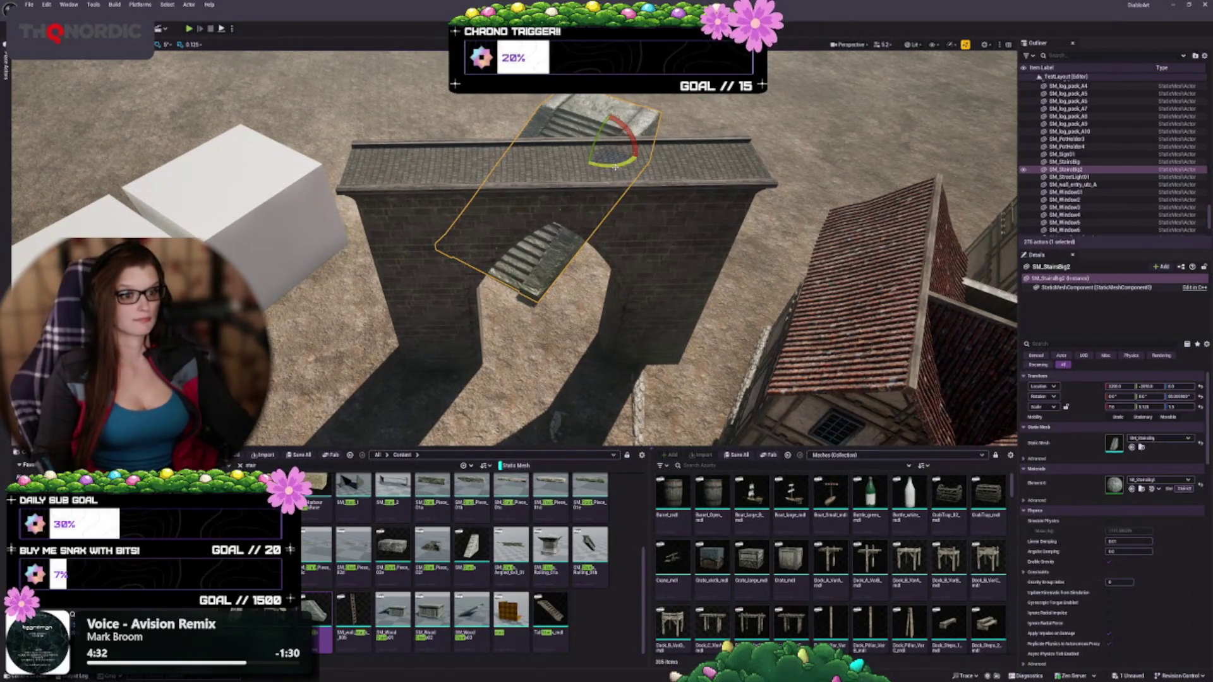
mouse_move(614, 166)
left_mouse_down()
mouse_move(603, 122)
mouse_move(609, 142)
left_mouse_up()
key("w")
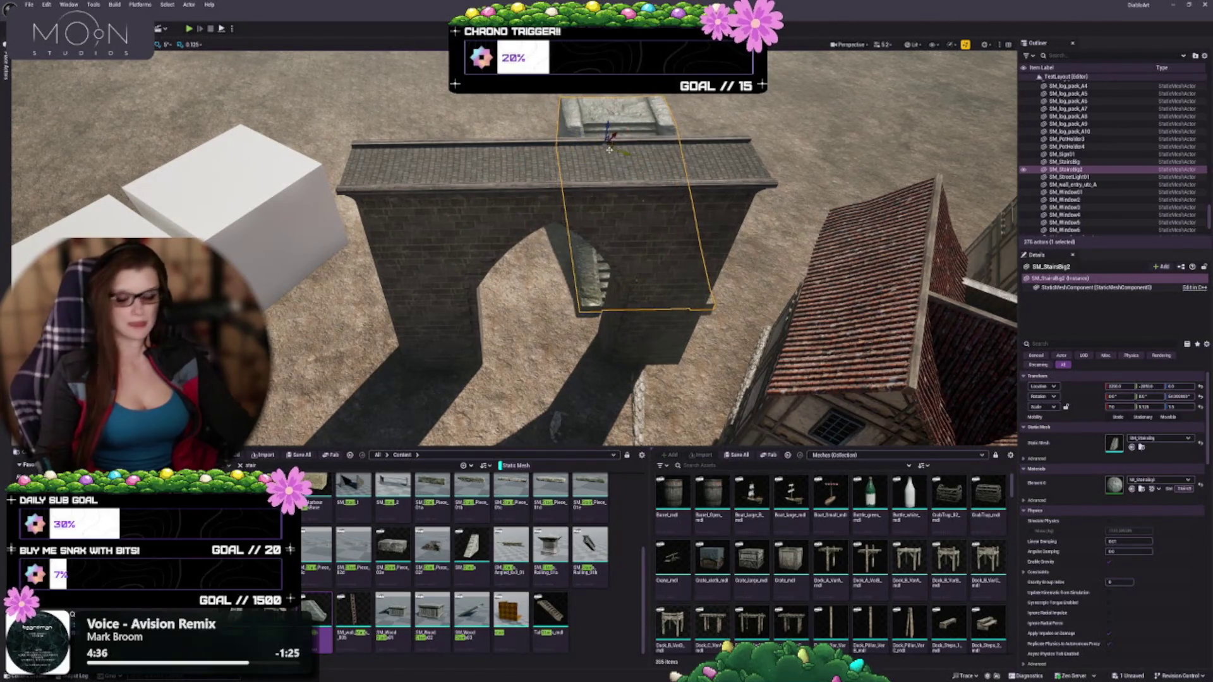
left_click_drag(610, 150, 532, 160)
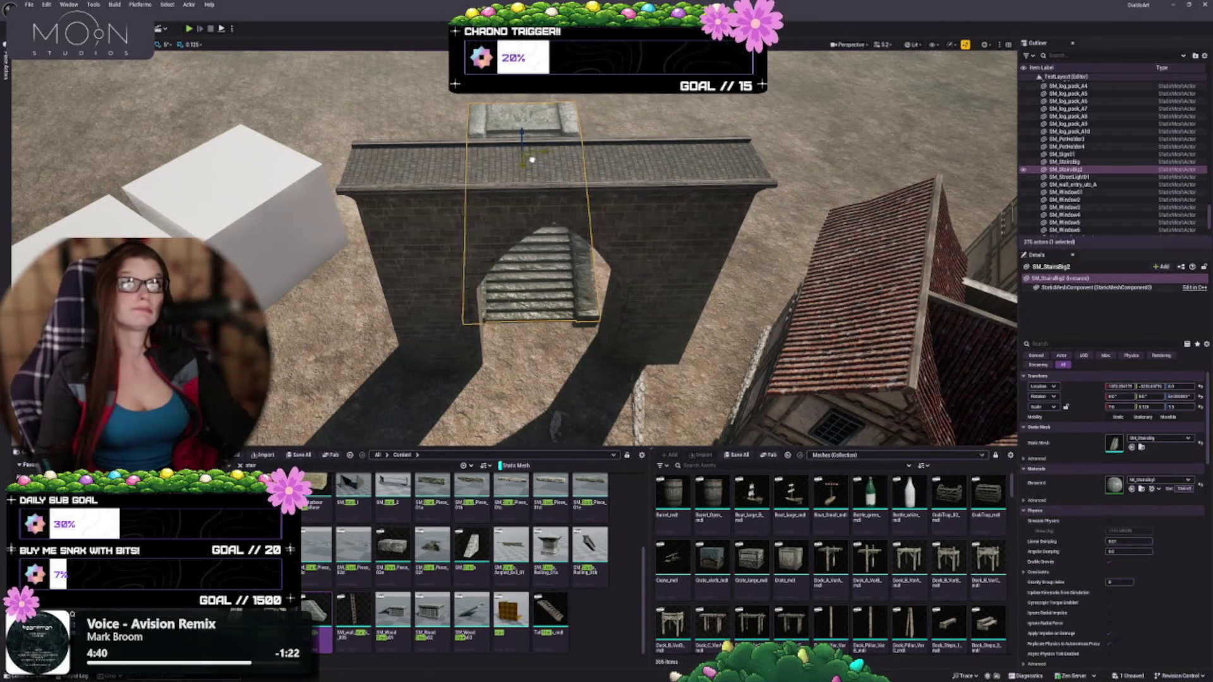
key("f")
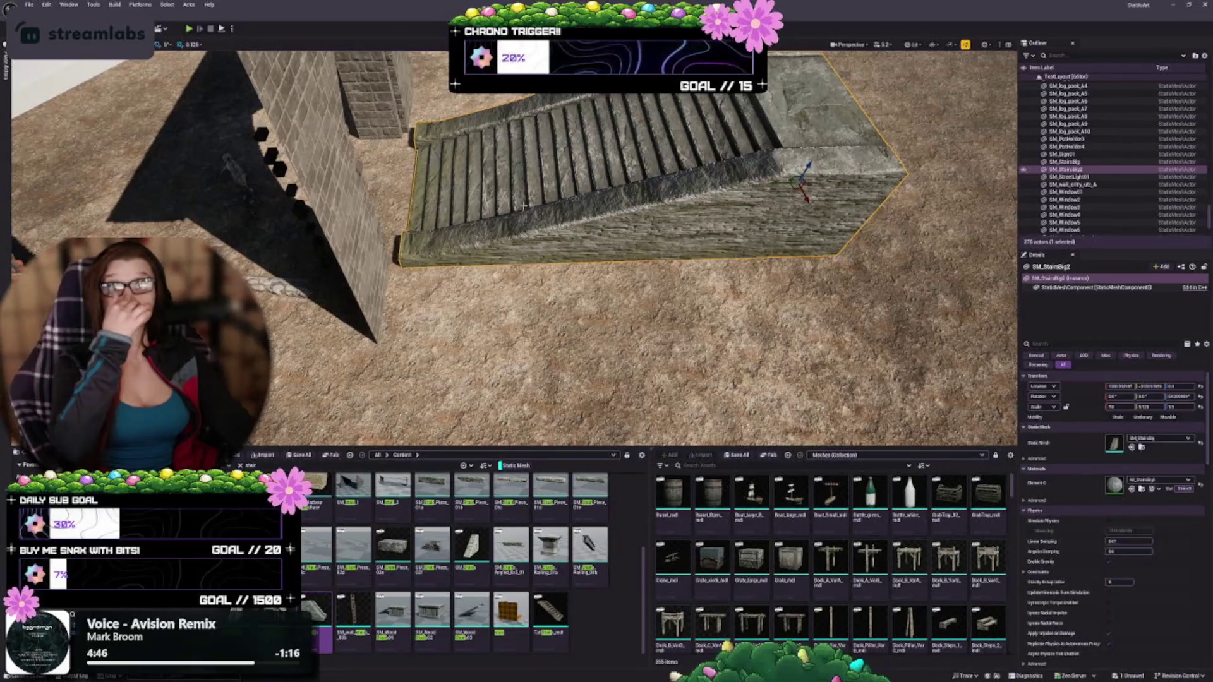
Step: Delete the SM_wall_entry_arc_A arch wall, leaving the SM_StairsBig2 stairs standing alone
scroll(523, 205, "down", 10)
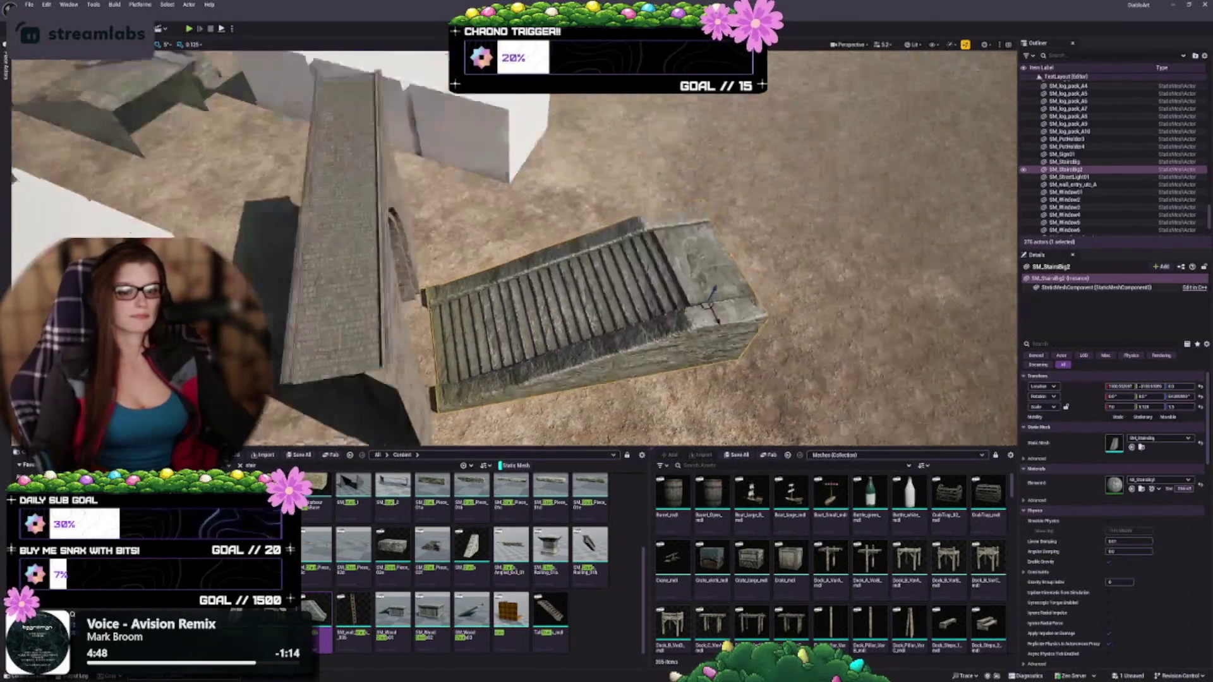
left_click_drag(515, 246, 515, 227)
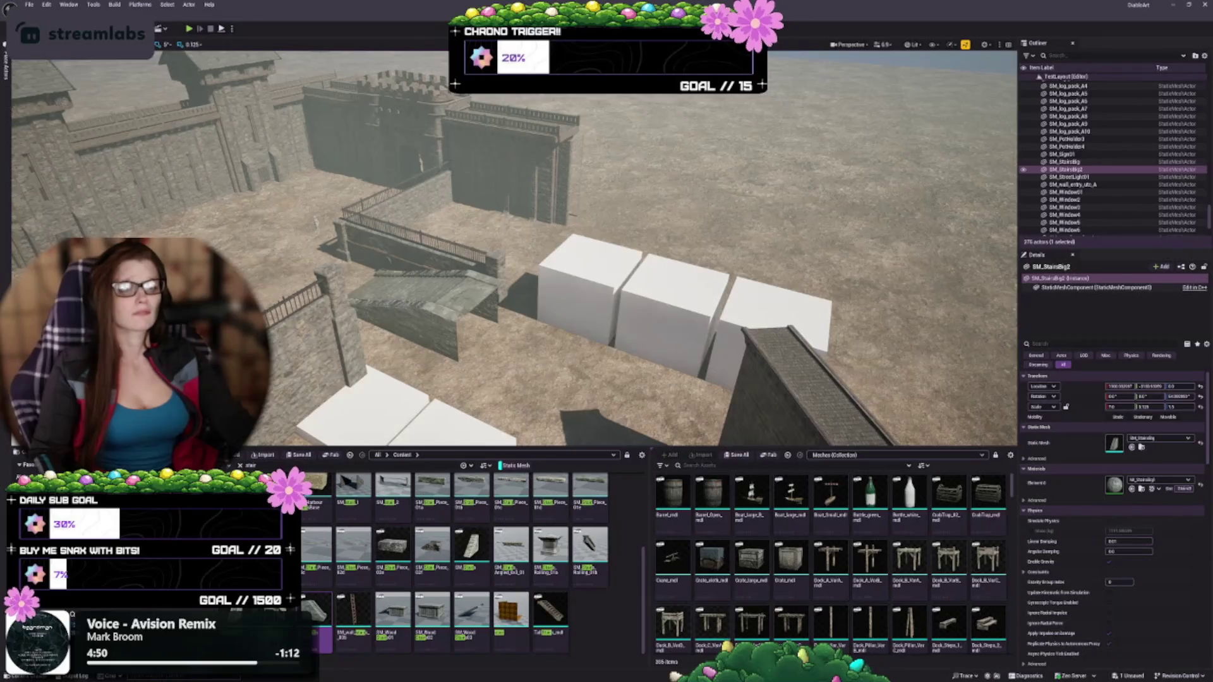
key("f")
left_click(555, 238)
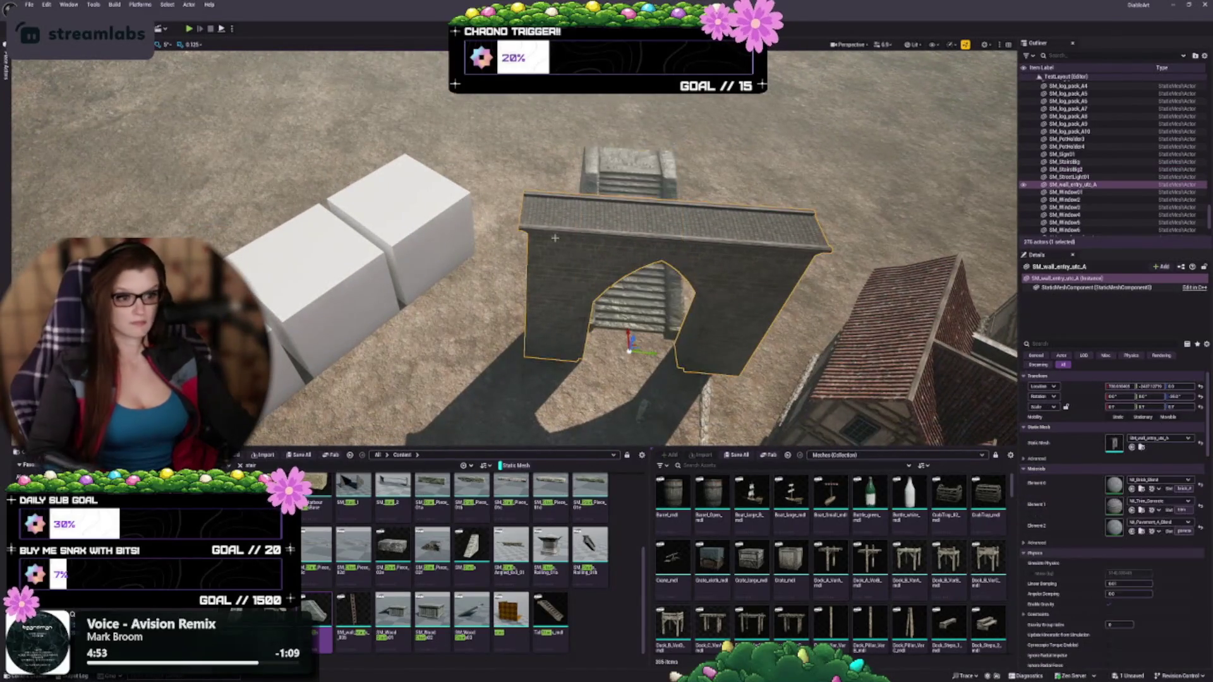
key("Delete")
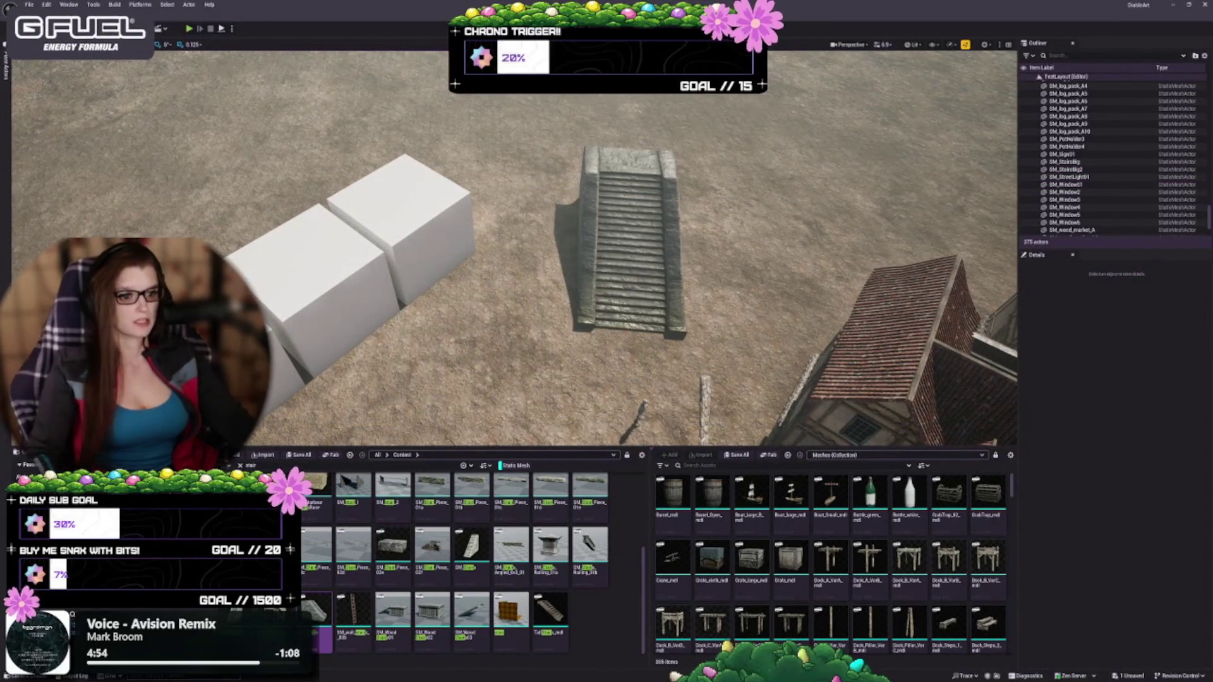
left_click_drag(514, 253, 329, 252)
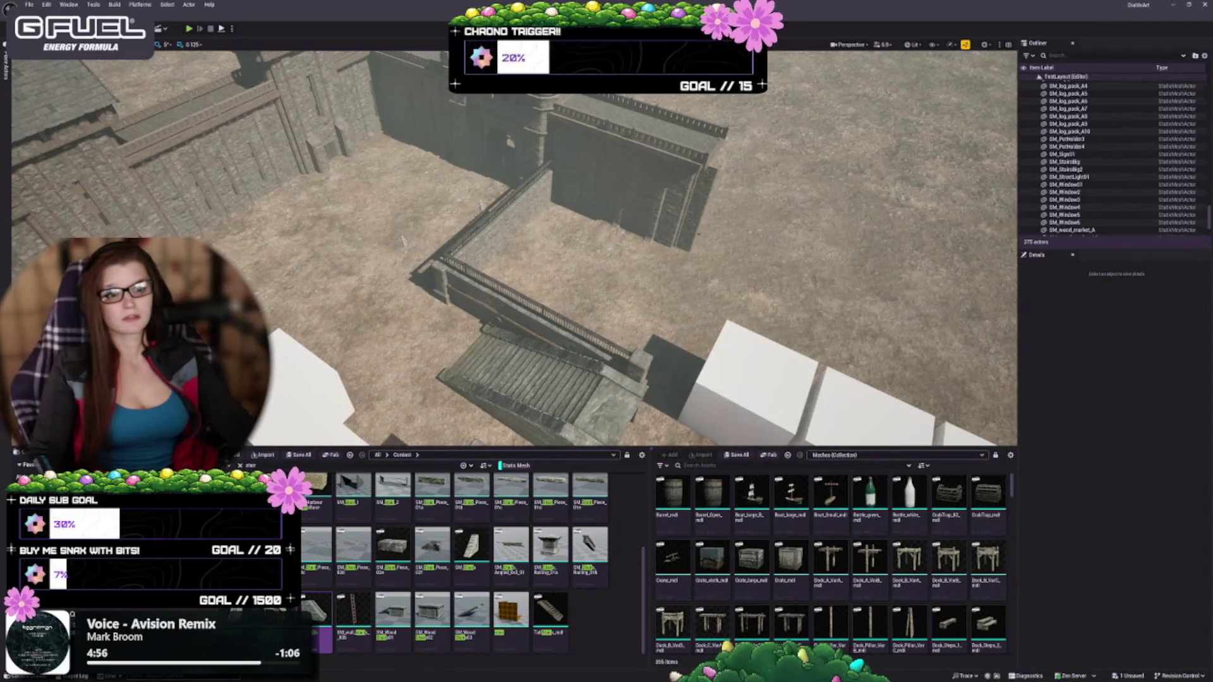
left_click(404, 241)
left_click_drag(405, 240, 329, 240)
mouse_move(480, 358)
left_mouse_down()
mouse_move(442, 342)
mouse_move(480, 357)
left_mouse_up()
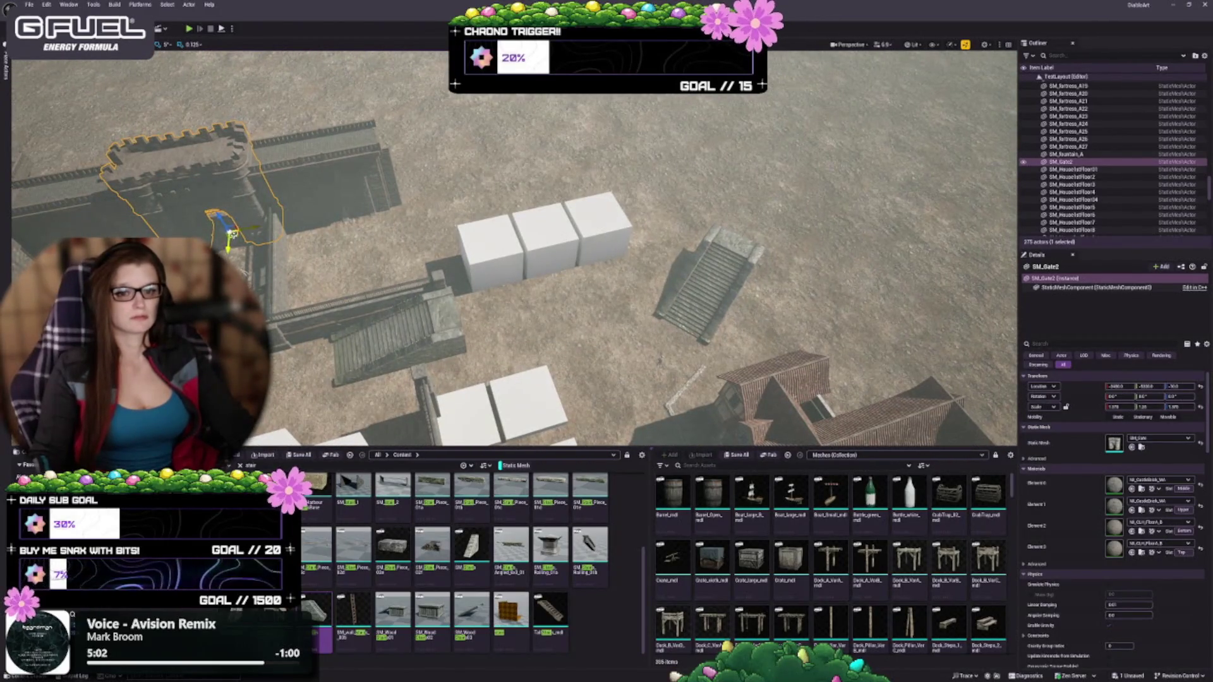
mouse_move(243, 226)
left_mouse_down("alt")
mouse_move(603, 265)
mouse_move(707, 328)
mouse_move(676, 316)
mouse_move(657, 272)
mouse_move(666, 309)
mouse_move(666, 297)
left_mouse_up("alt")
key("f")
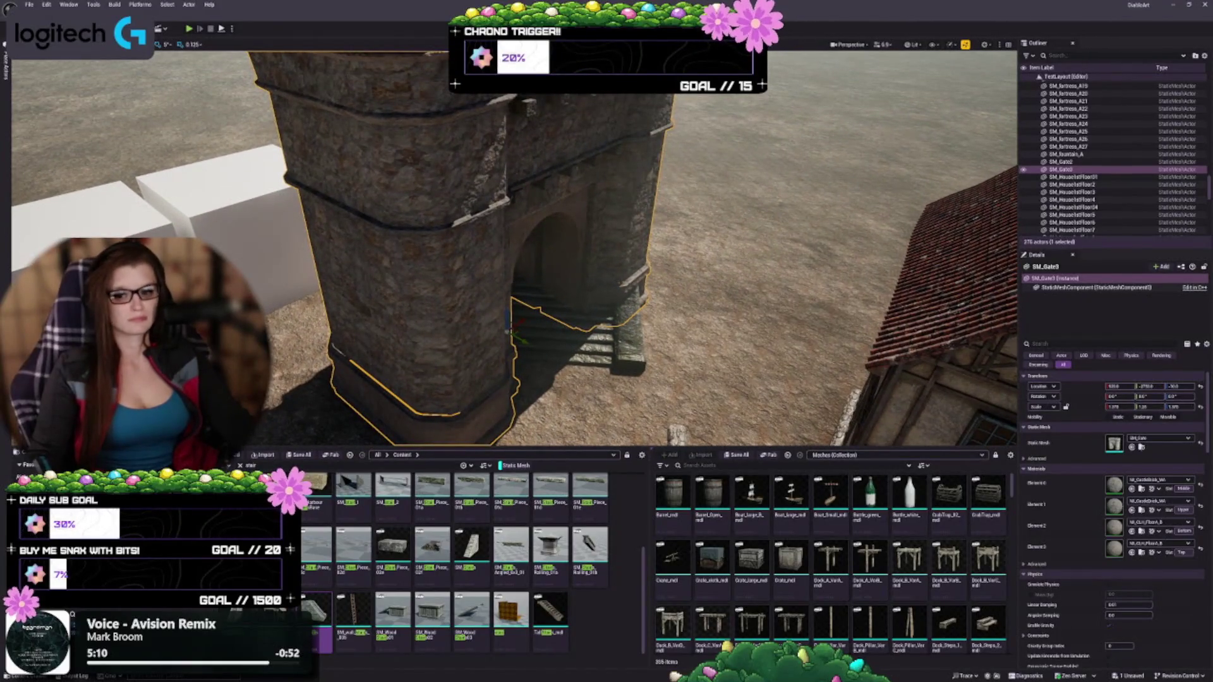
scroll(550, 307, "down", 2)
mouse_move(522, 285)
left_mouse_down()
mouse_move(538, 264)
mouse_move(566, 301)
left_mouse_up()
scroll(569, 302, "down", 5)
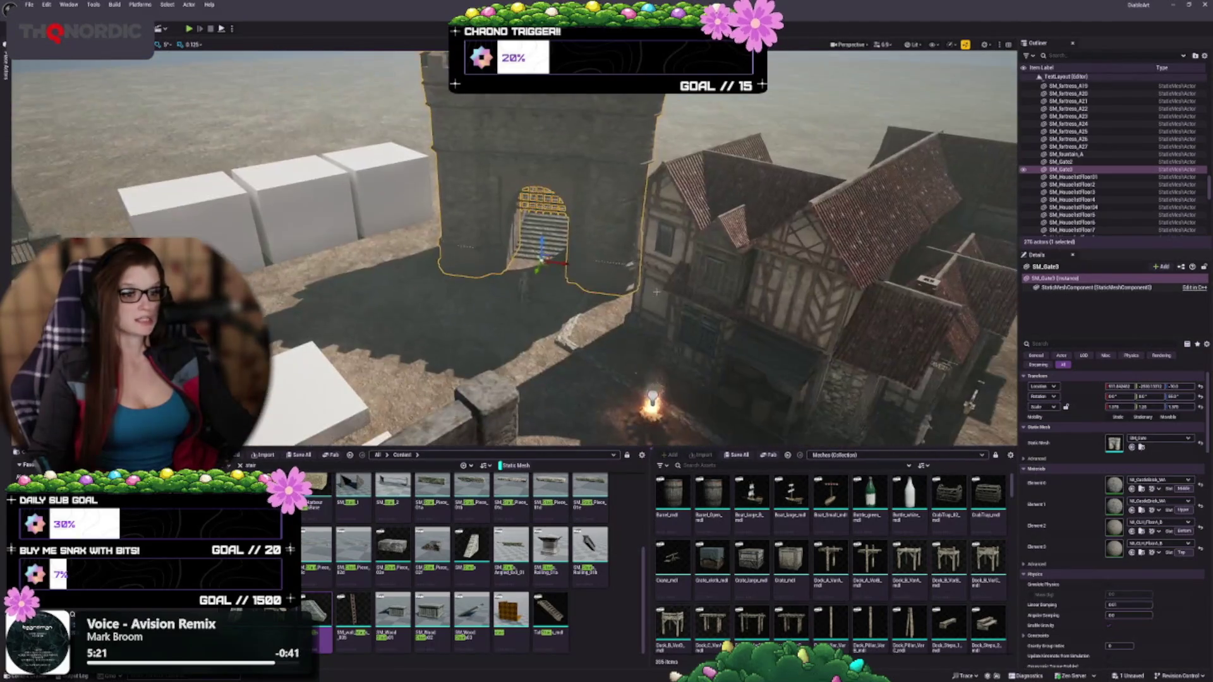
key("ctrl+z")
key("ctrl+z")
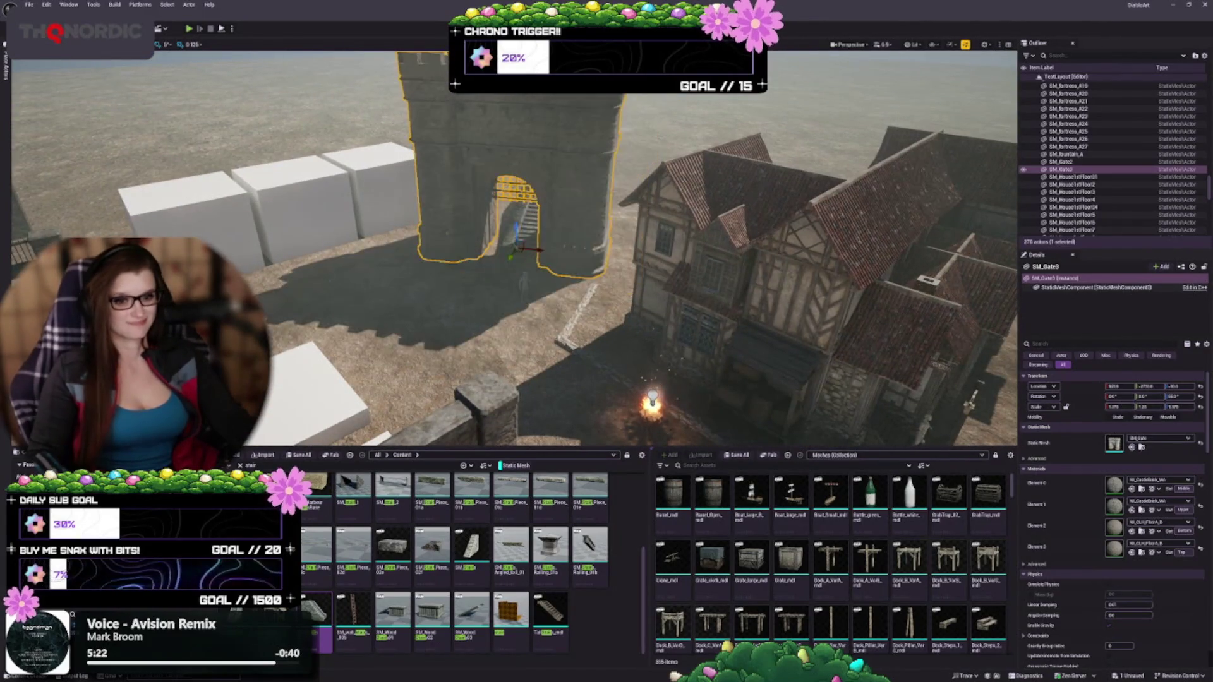
key("ctrl+z")
key("ctrl+z")
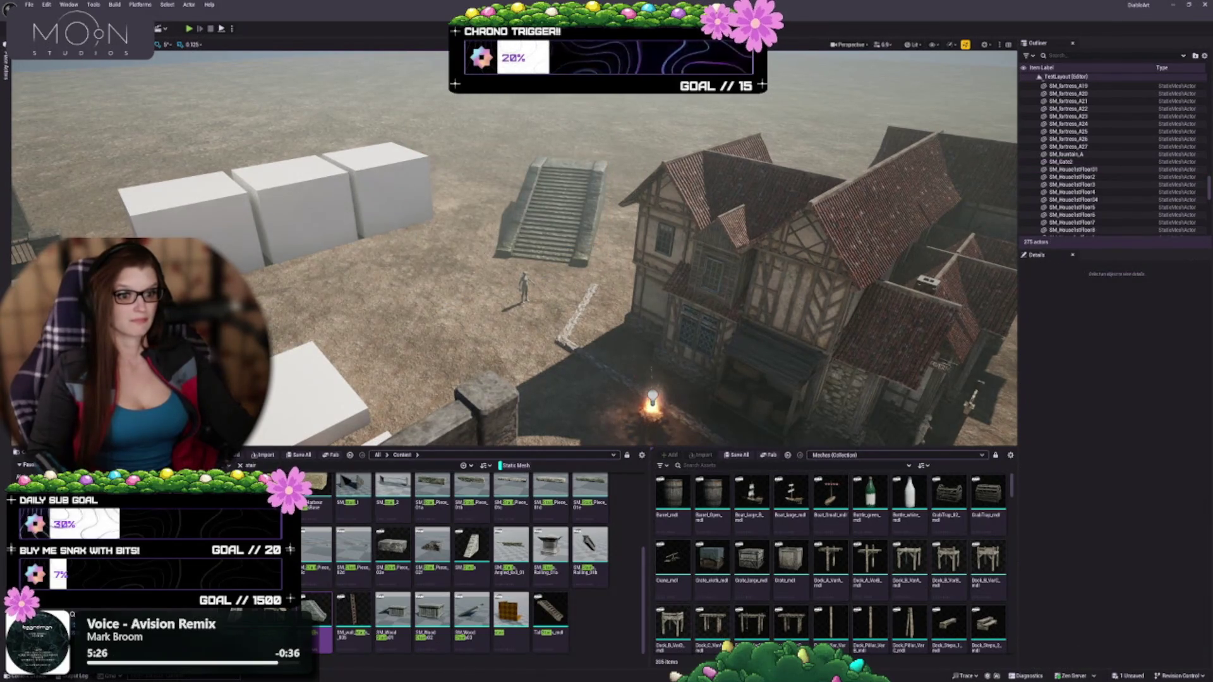
key("ctrl+z")
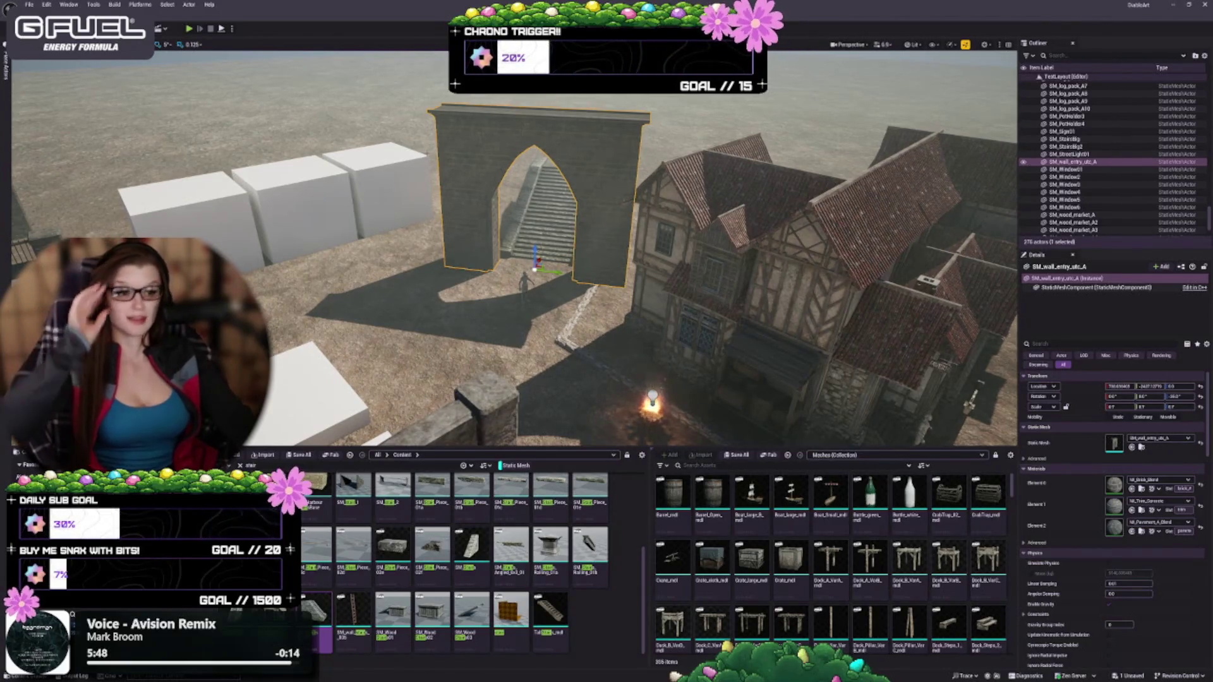
Step: Shift the restored SM_wall_entry_arc_A arch slightly down and left, clear of the SM_StairsBig2 steps
key("f")
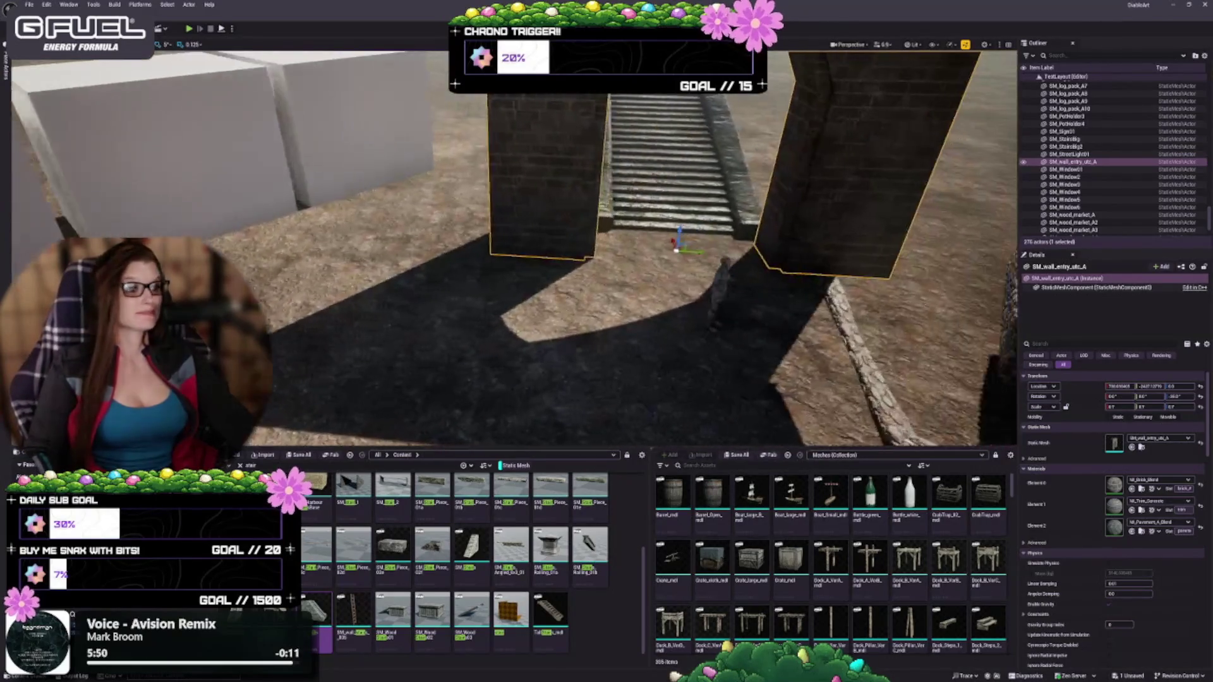
key("w")
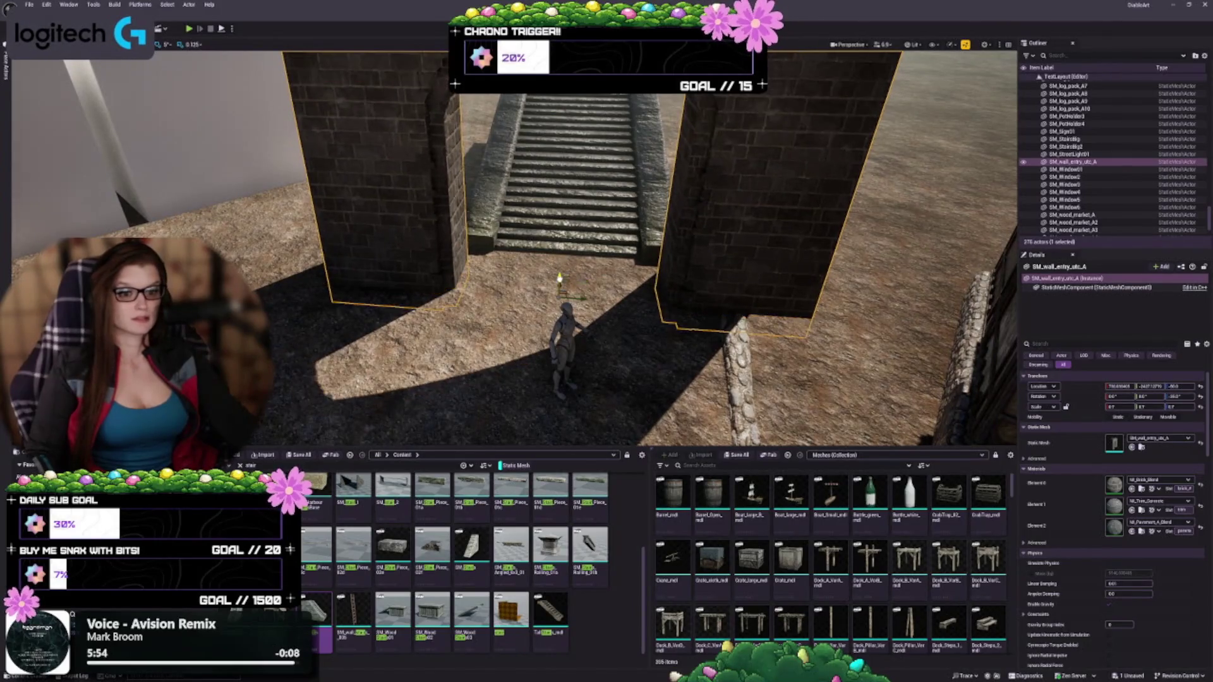
key("f")
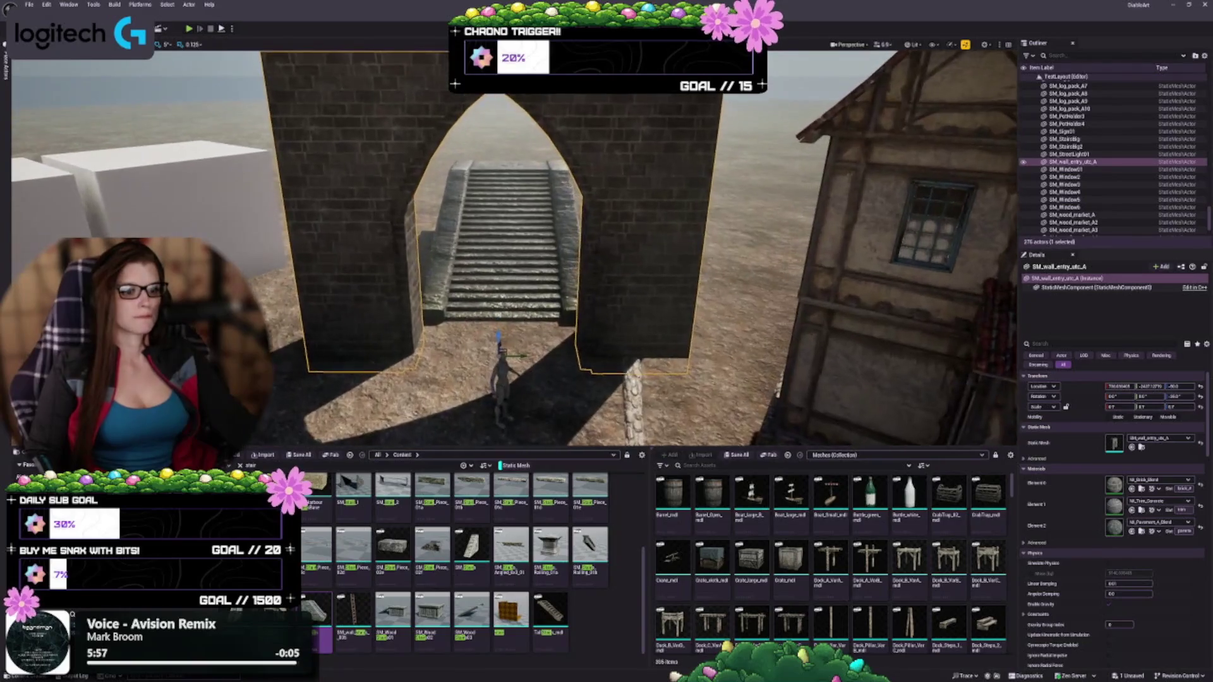
mouse_move(499, 341)
left_mouse_down()
mouse_move(467, 354)
mouse_move(461, 455)
mouse_move(448, 441)
left_mouse_up()
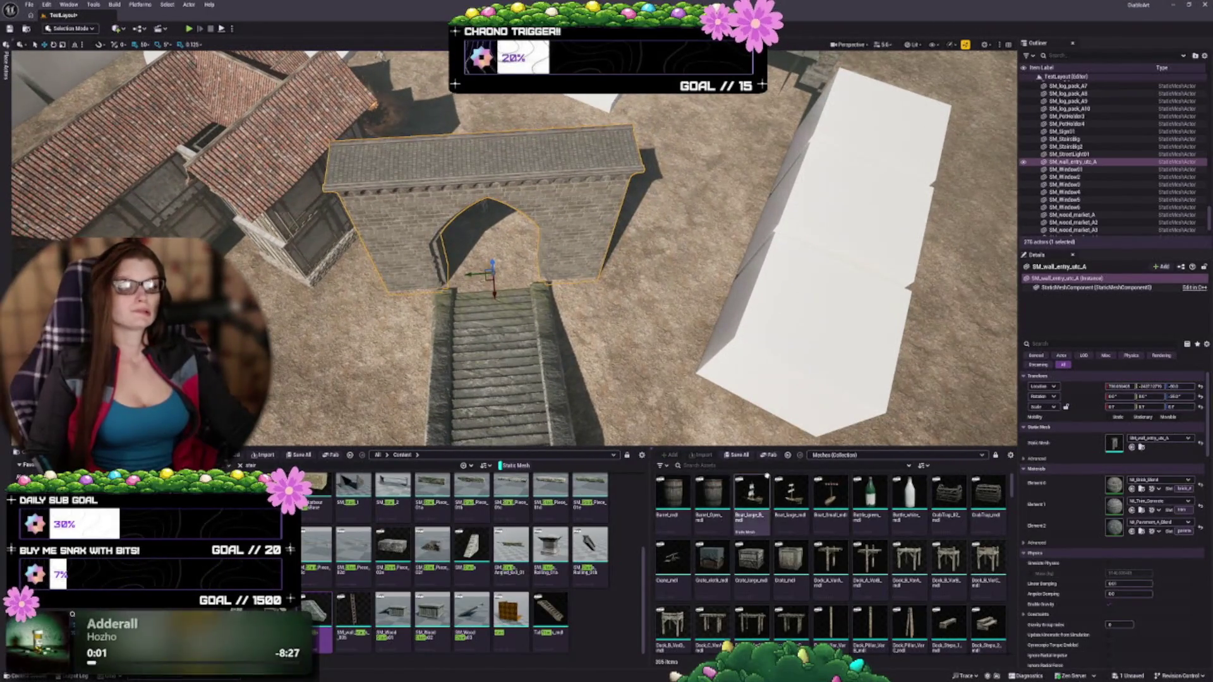
mouse_move(470, 209)
left_mouse_down()
mouse_move(492, 211)
mouse_move(475, 235)
left_mouse_up()
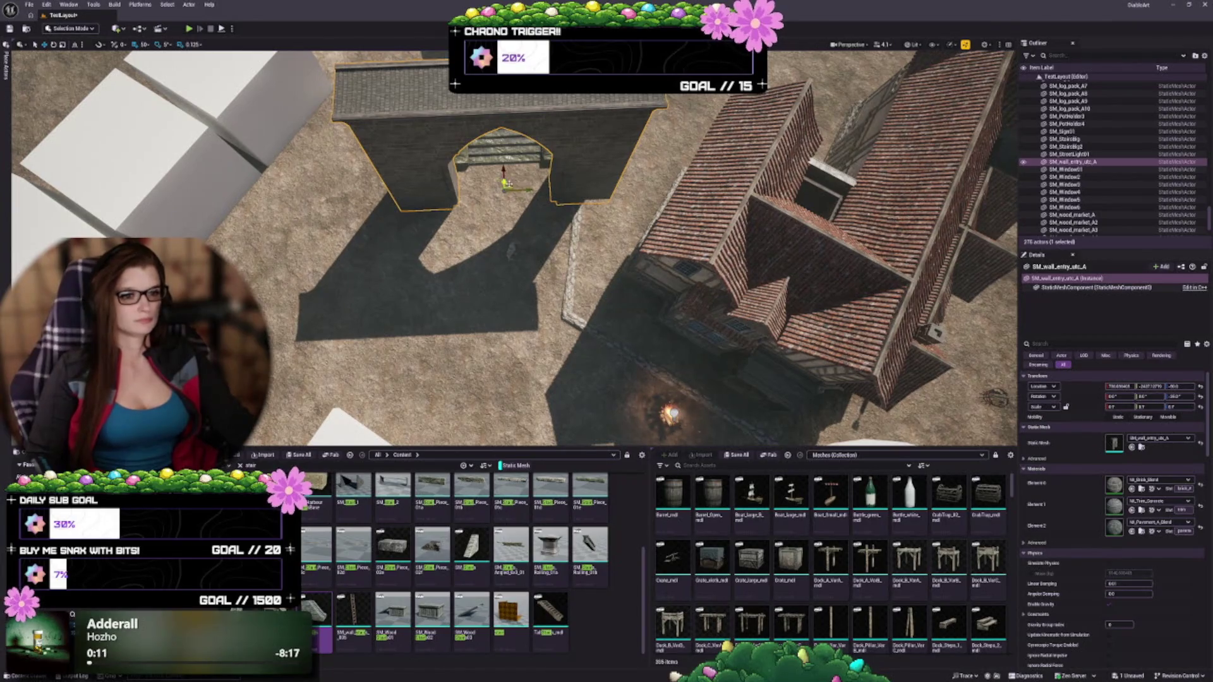
mouse_move(510, 184)
left_mouse_down()
mouse_move(454, 240)
mouse_move(471, 218)
mouse_move(490, 224)
left_mouse_up()
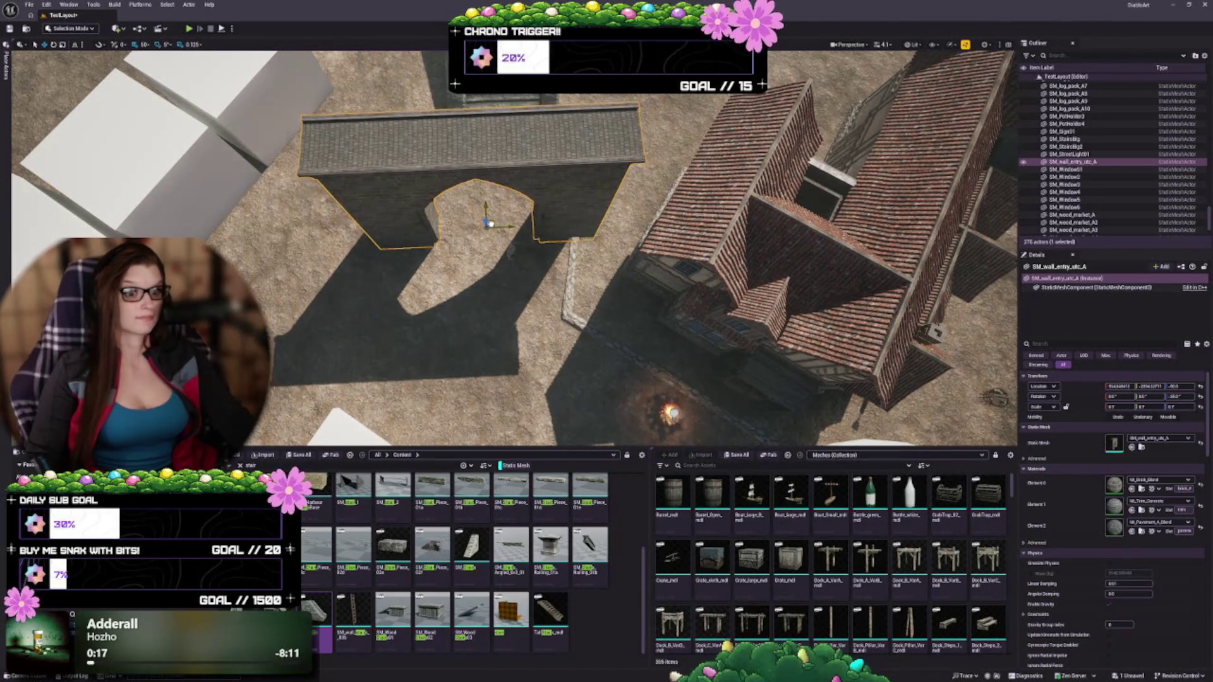
left_click(518, 253)
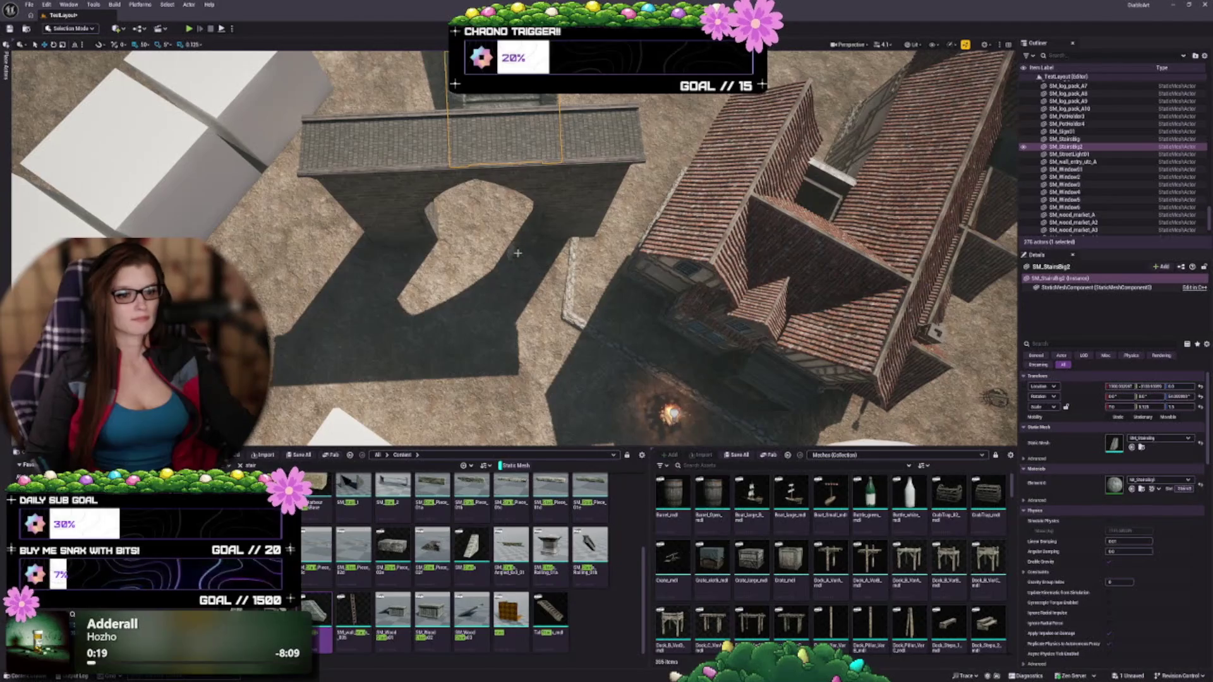
Step: Lower SM_StairsBig2 into the arch opening, undoing an accidental sideways shift, then deselect it
key("f")
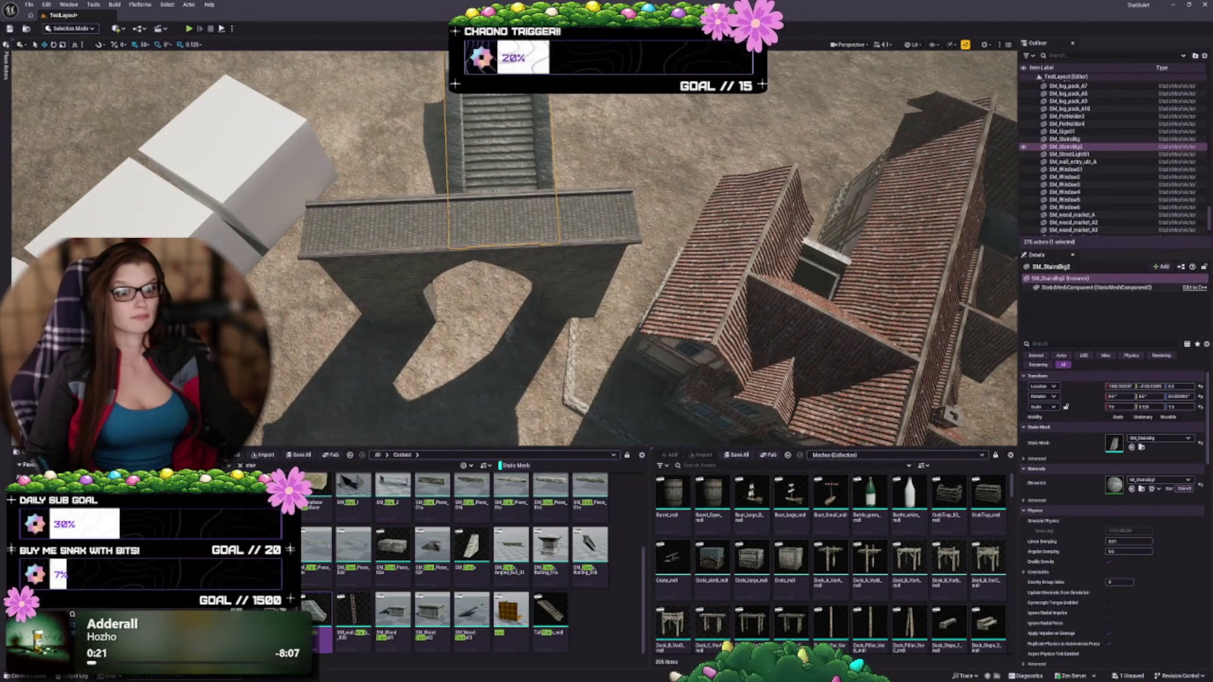
left_click_drag(510, 330, 515, 297)
key("f")
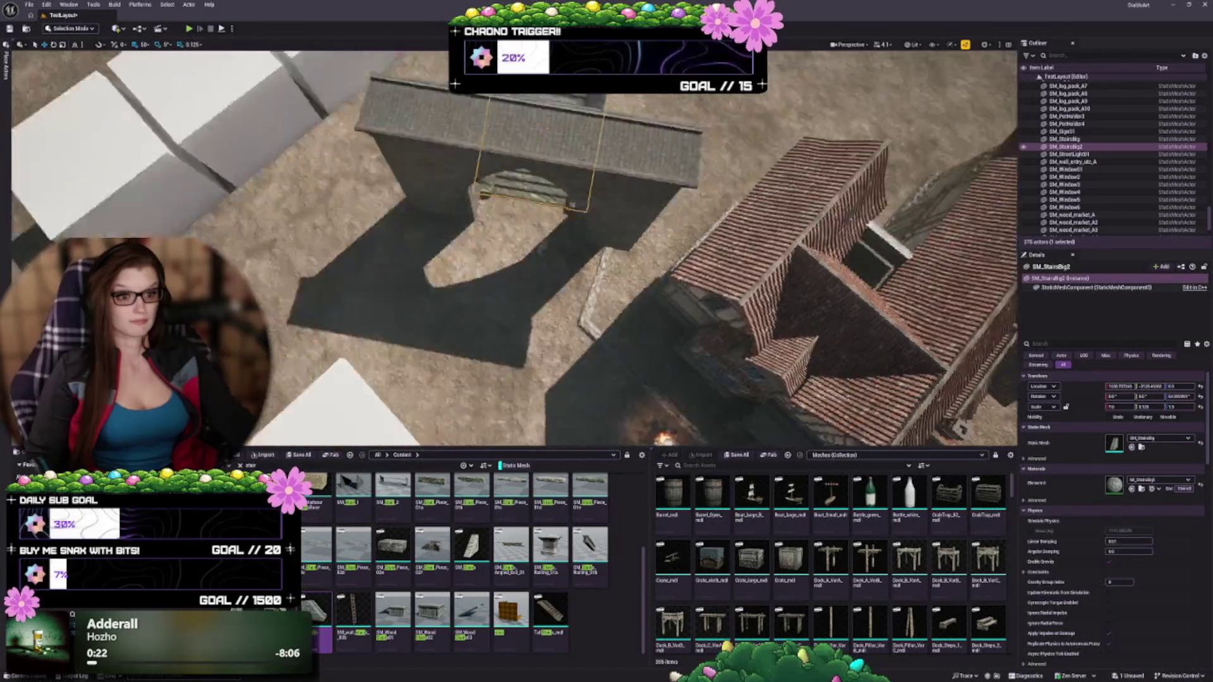
left_click_drag(542, 249, 503, 268)
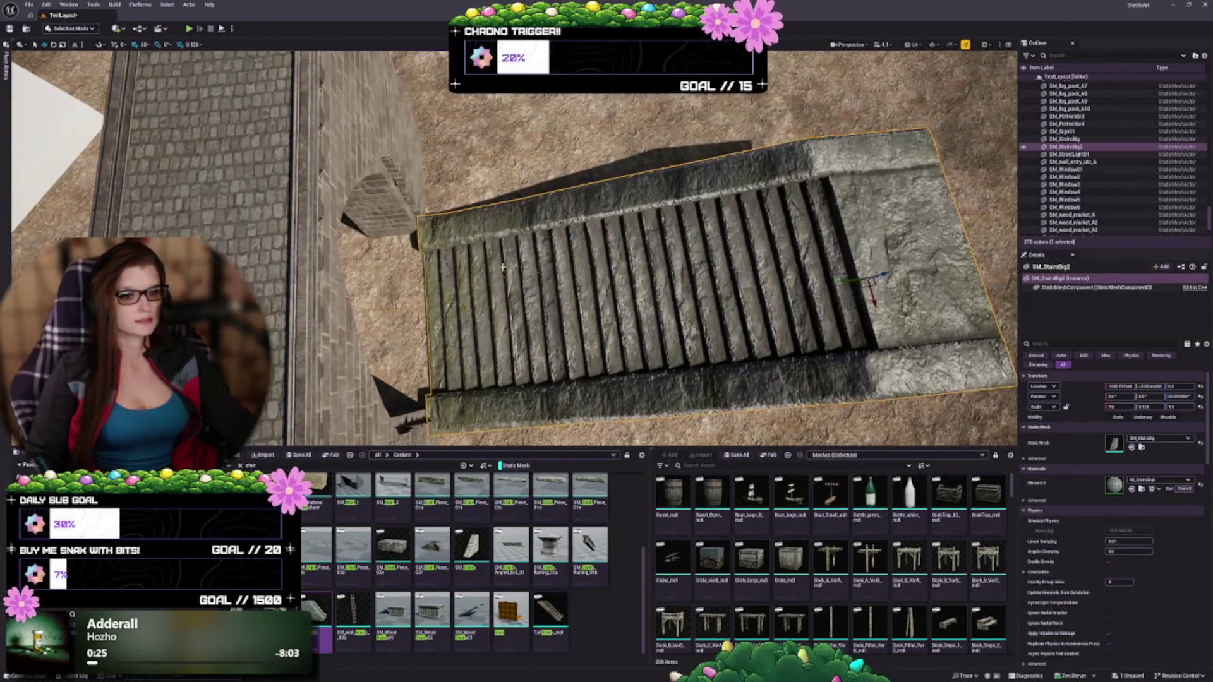
left_click_drag(869, 276, 878, 274)
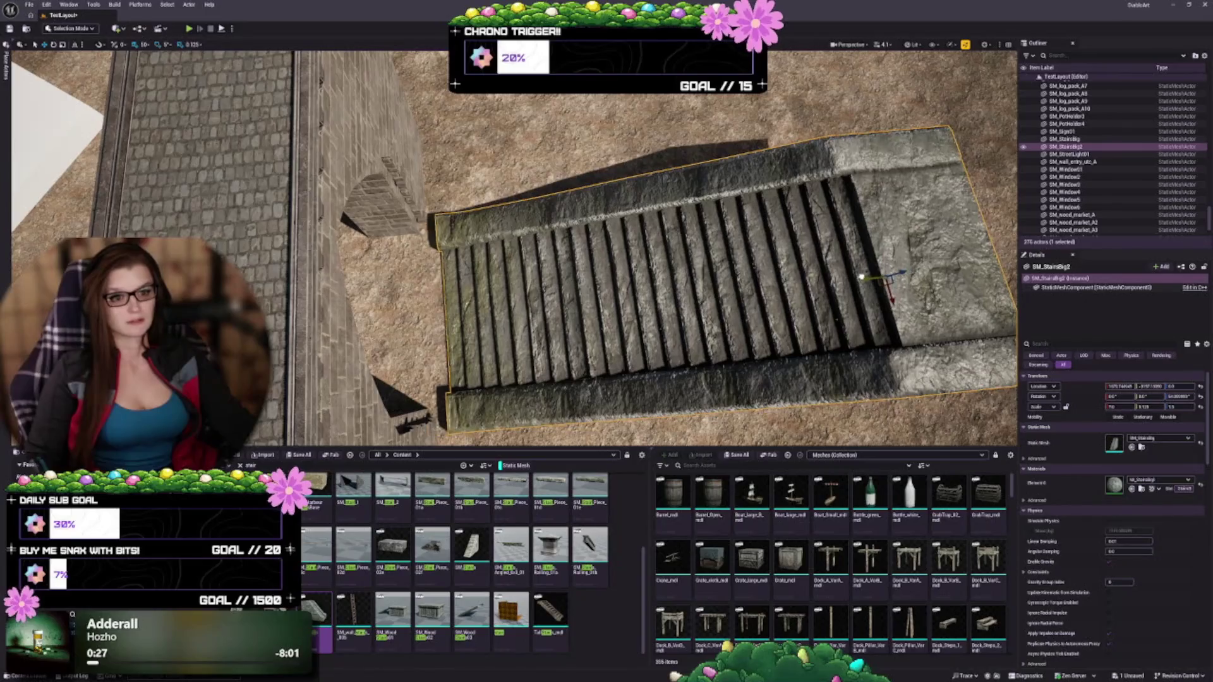
mouse_move(738, 376)
left_mouse_down()
mouse_move(282, 285)
mouse_move(567, 344)
mouse_move(524, 153)
mouse_move(513, 151)
mouse_move(550, 151)
mouse_move(484, 160)
left_mouse_up()
key("ctrl+z")
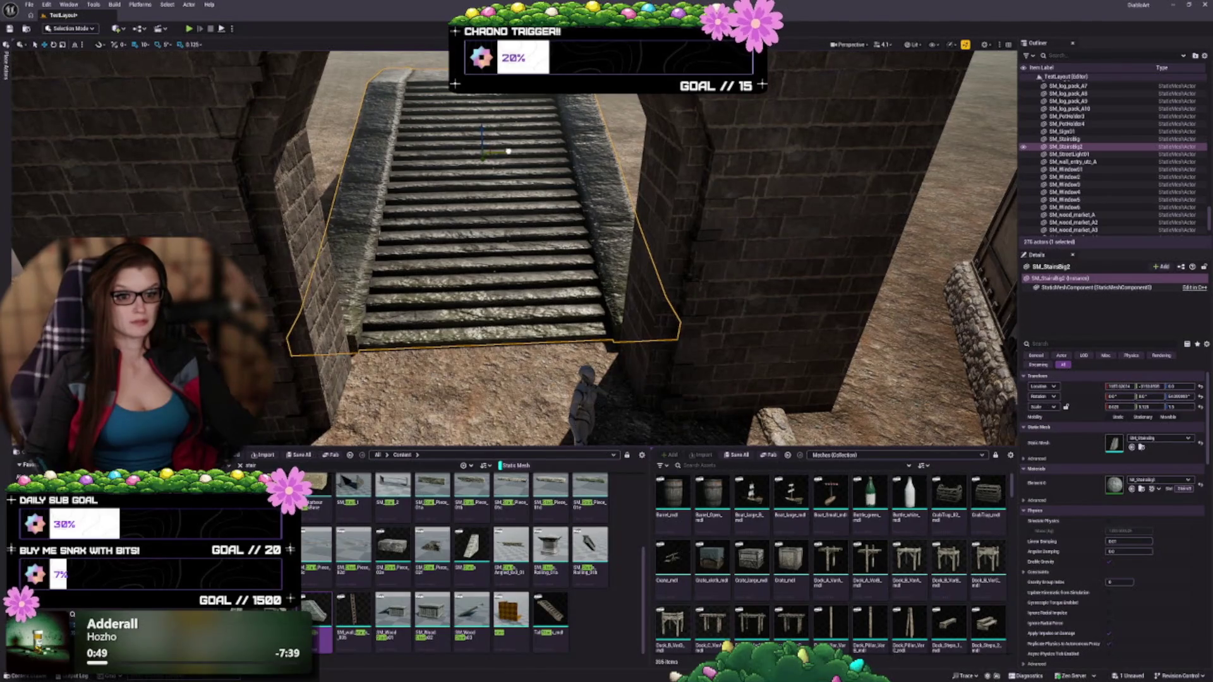
key("Escape")
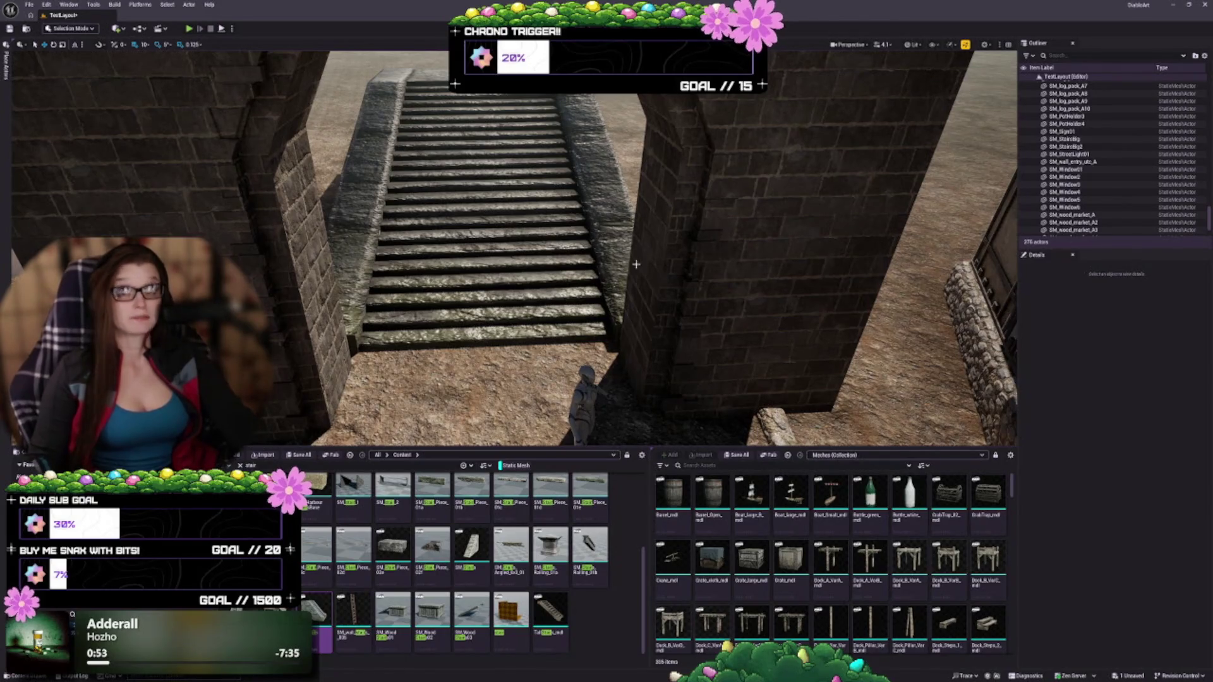
left_click_drag(551, 119, 551, 119)
scroll(511, 246, "down", 5)
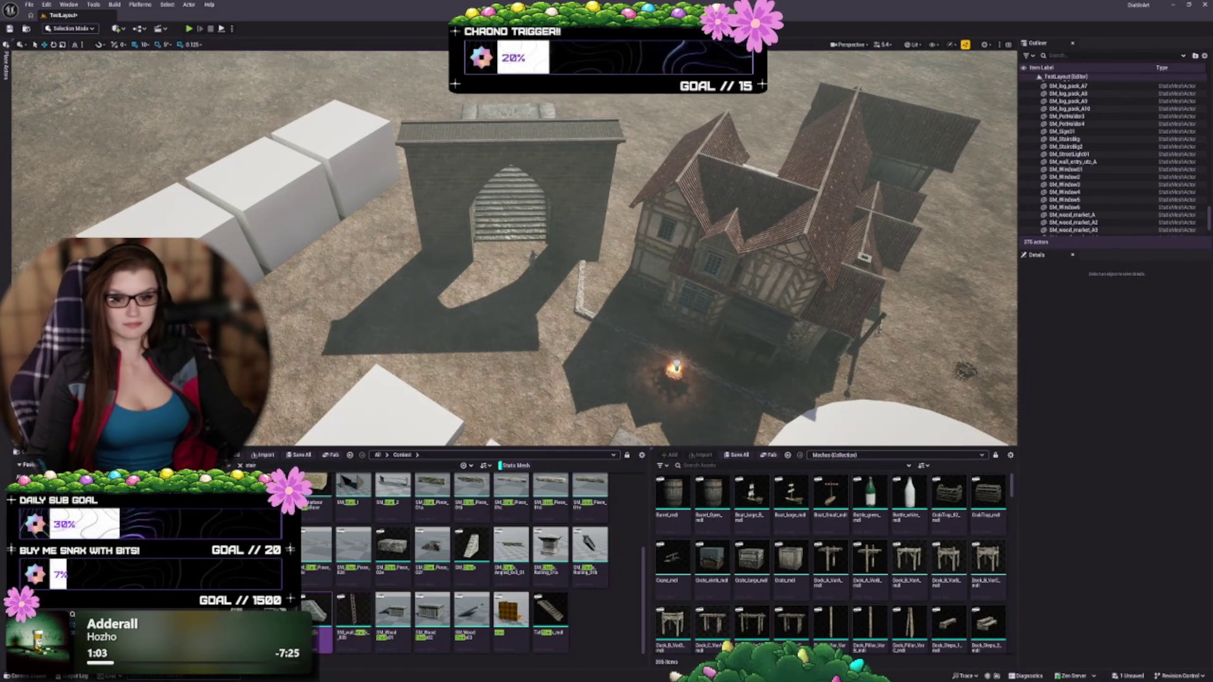
left_click(425, 190)
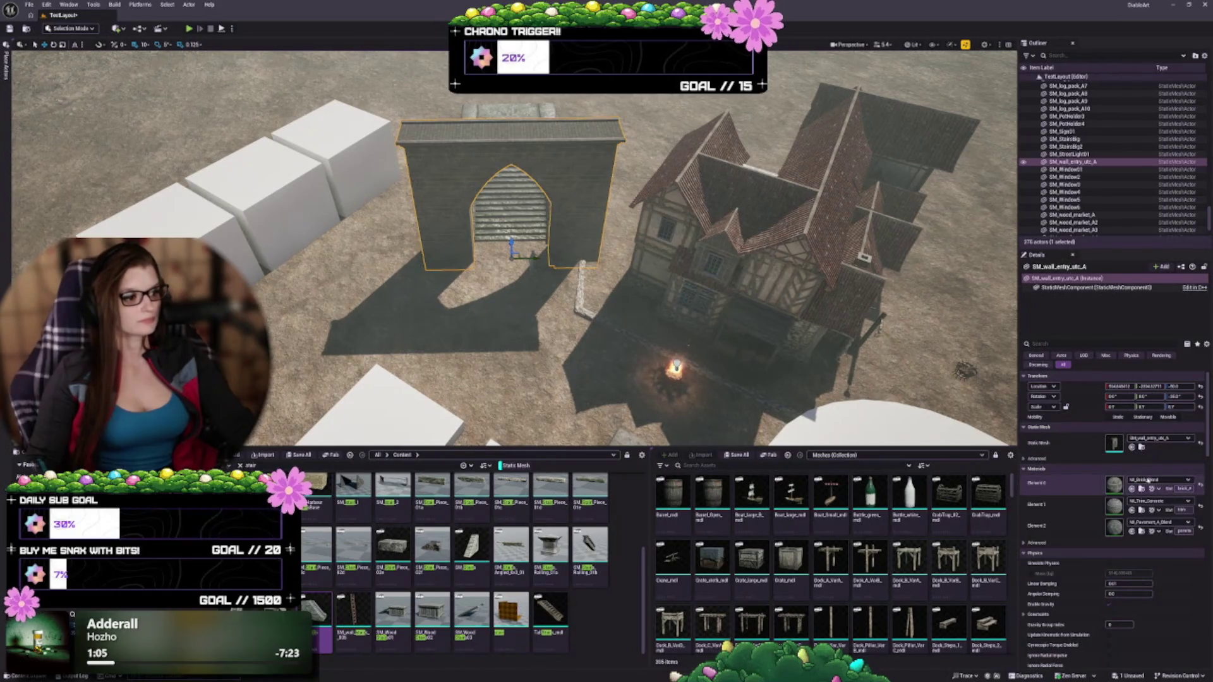
Step: Apply the castle brick material to Element 0 of the arched gate wall
scroll(595, 239, "up", 4)
left_click_drag(594, 239, 595, 189)
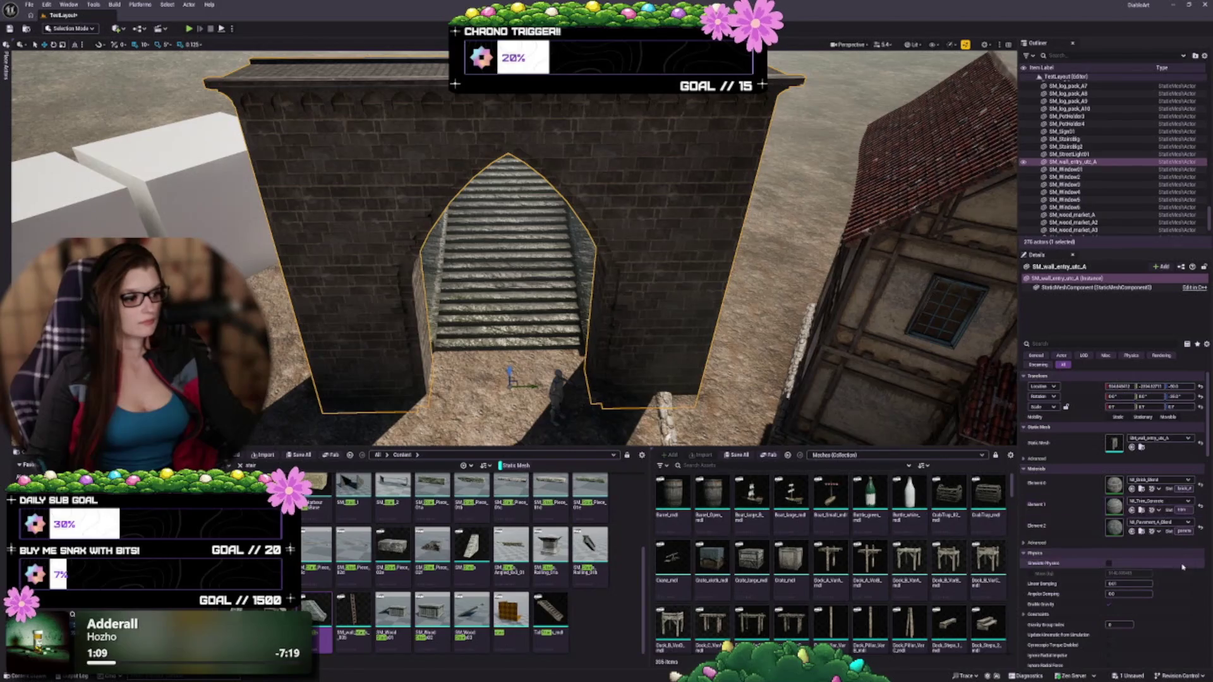
left_click(1131, 489)
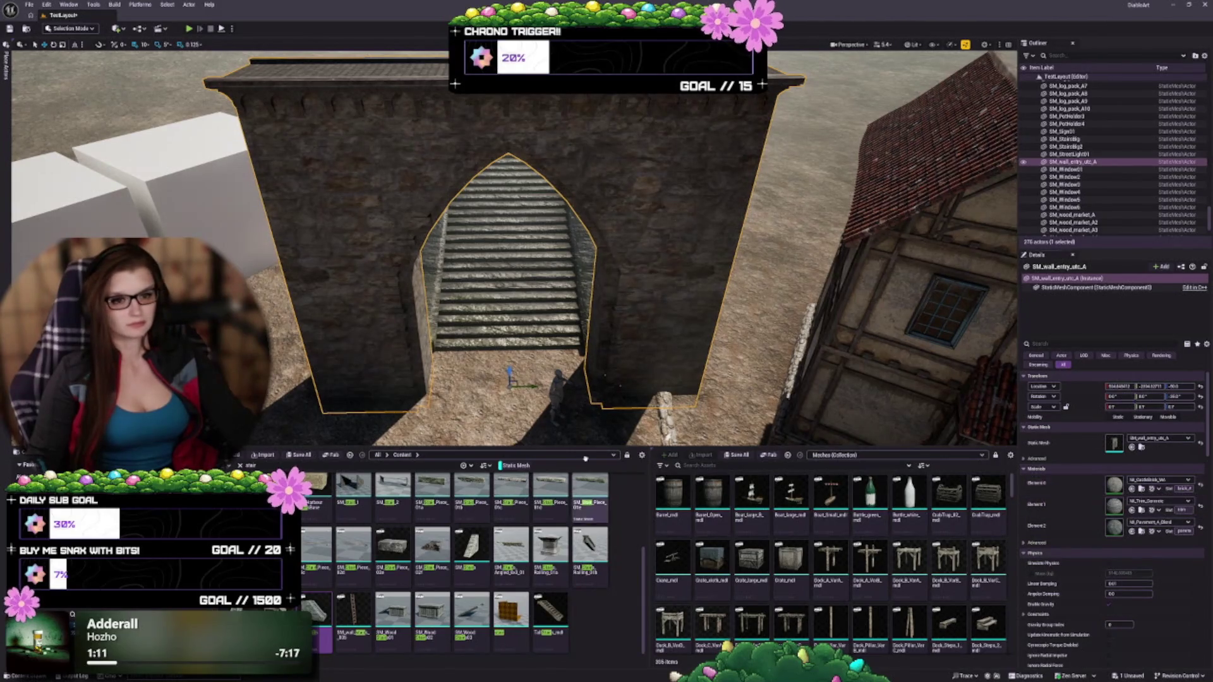
mouse_move(581, 392)
left_mouse_down()
mouse_move(442, 284)
mouse_move(235, 79)
mouse_move(189, 101)
mouse_move(404, 190)
left_mouse_up()
scroll(512, 246, "down", 5)
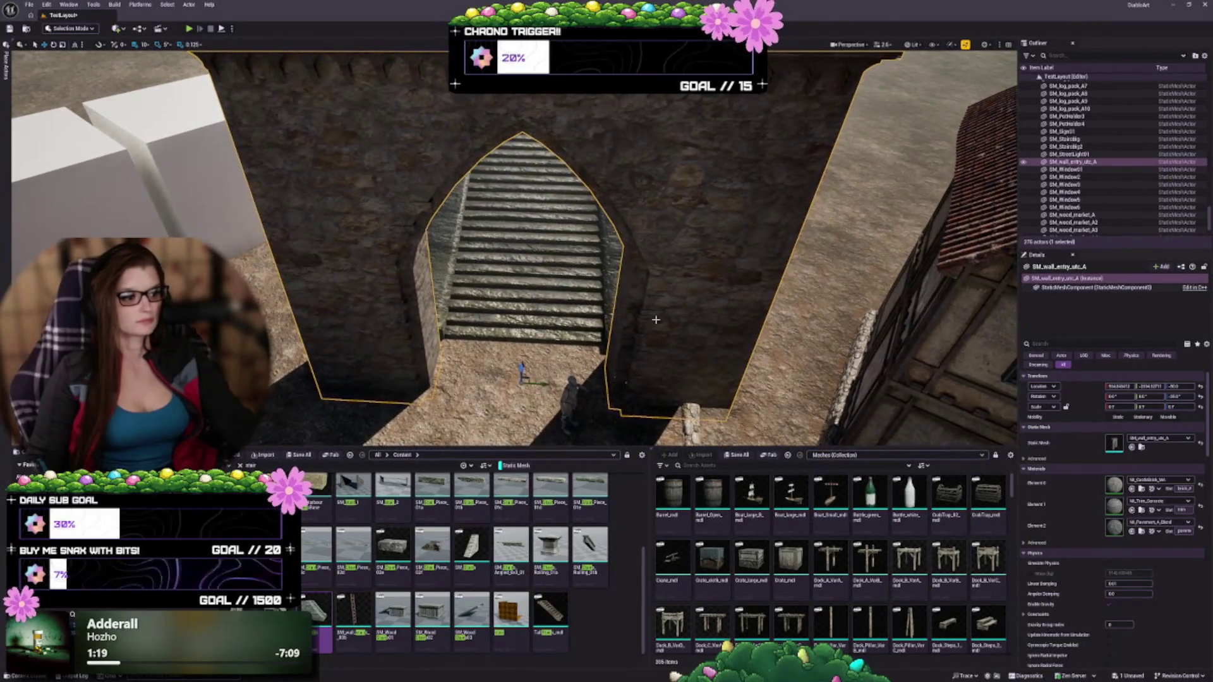
left_click_drag(512, 247, 525, 240)
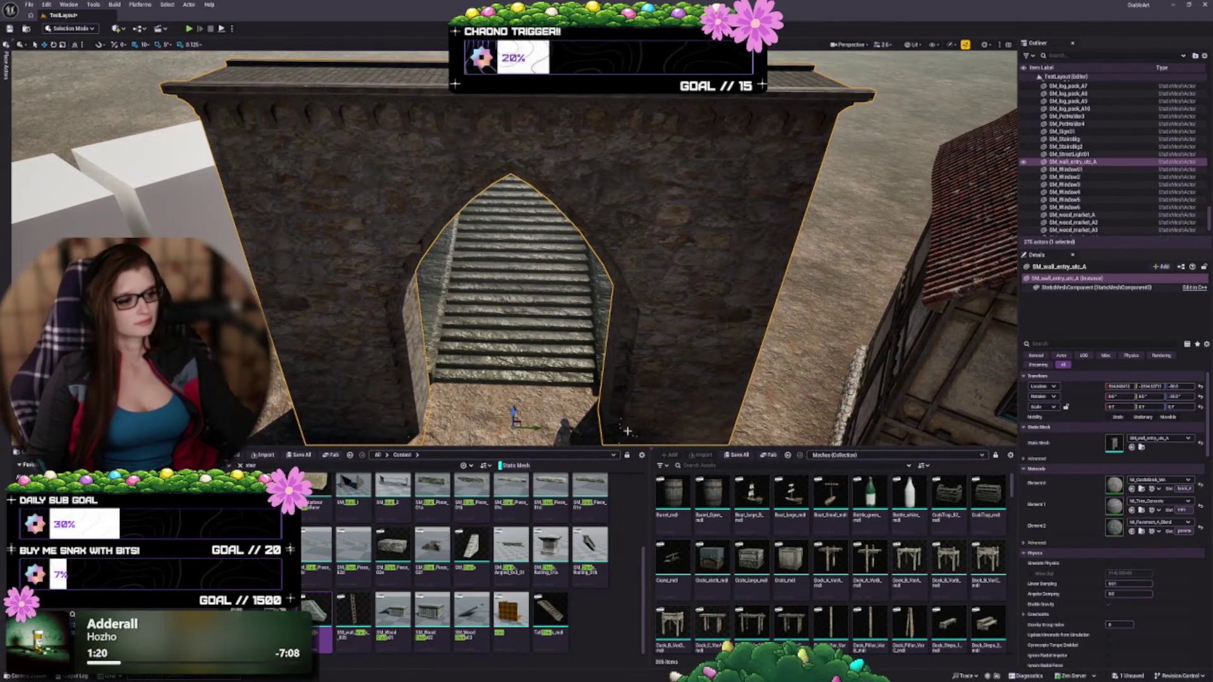
left_click_drag(511, 246, 468, 290)
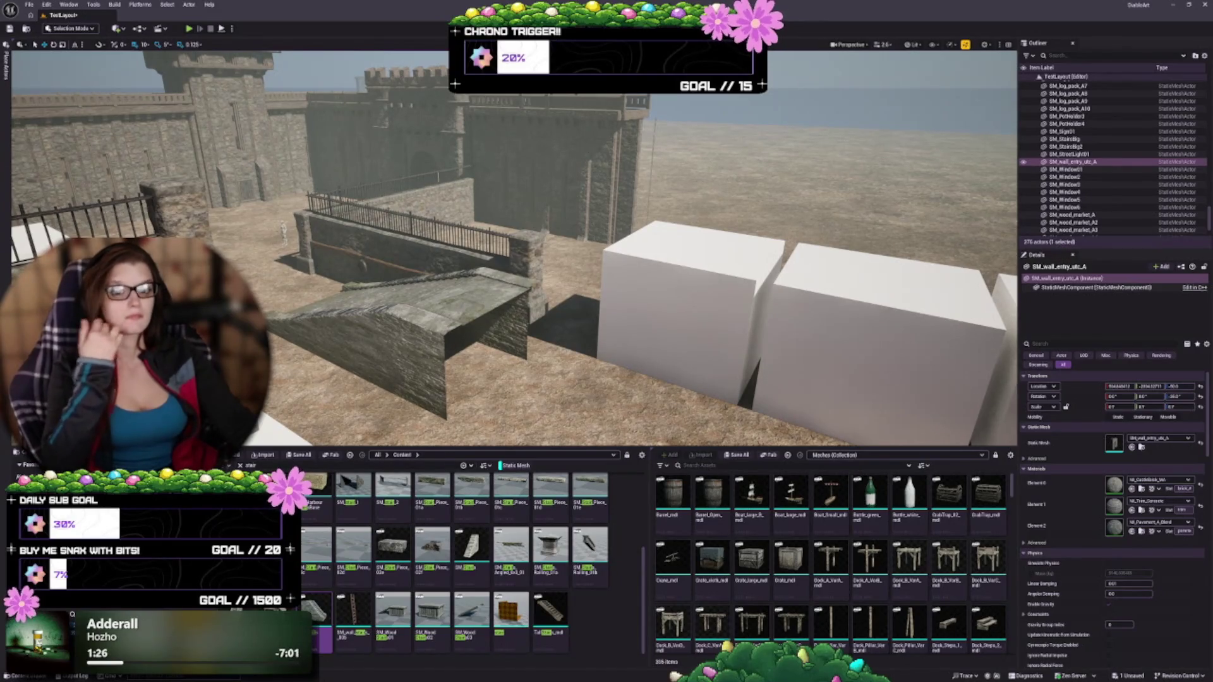
Step: Replace the gate wall's MI_Trim_Generic trim material on Element 1 with the selected asset
left_click(221, 139)
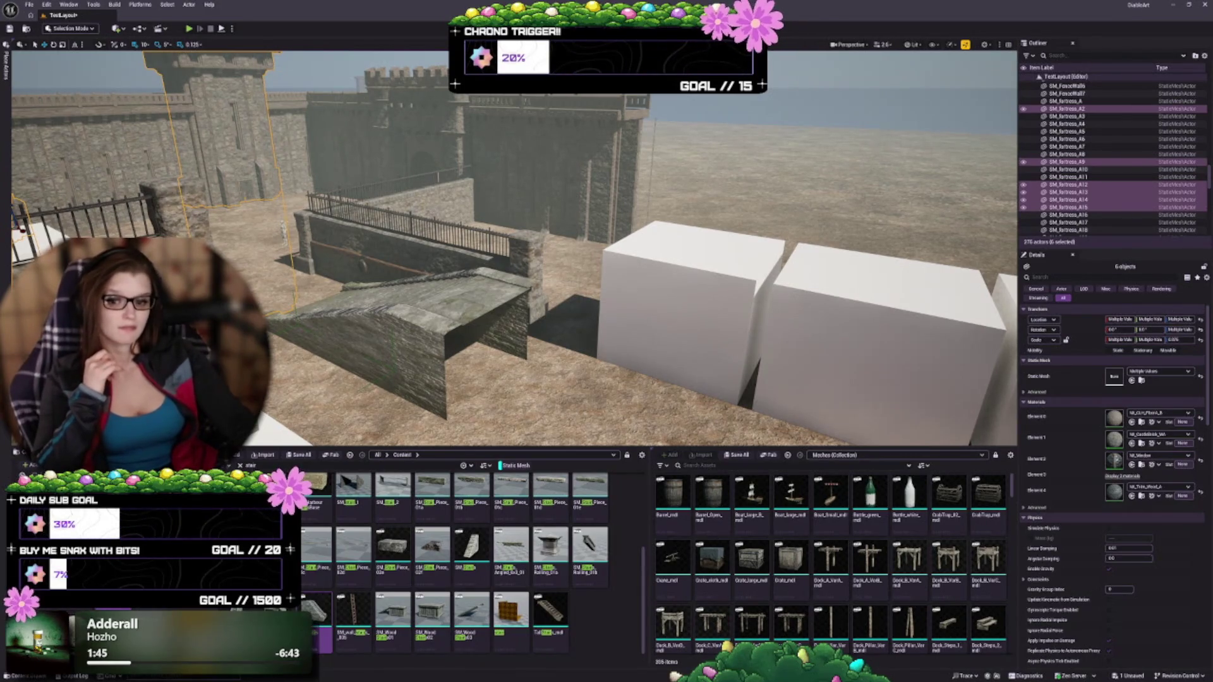
left_click_drag(569, 265, 569, 257)
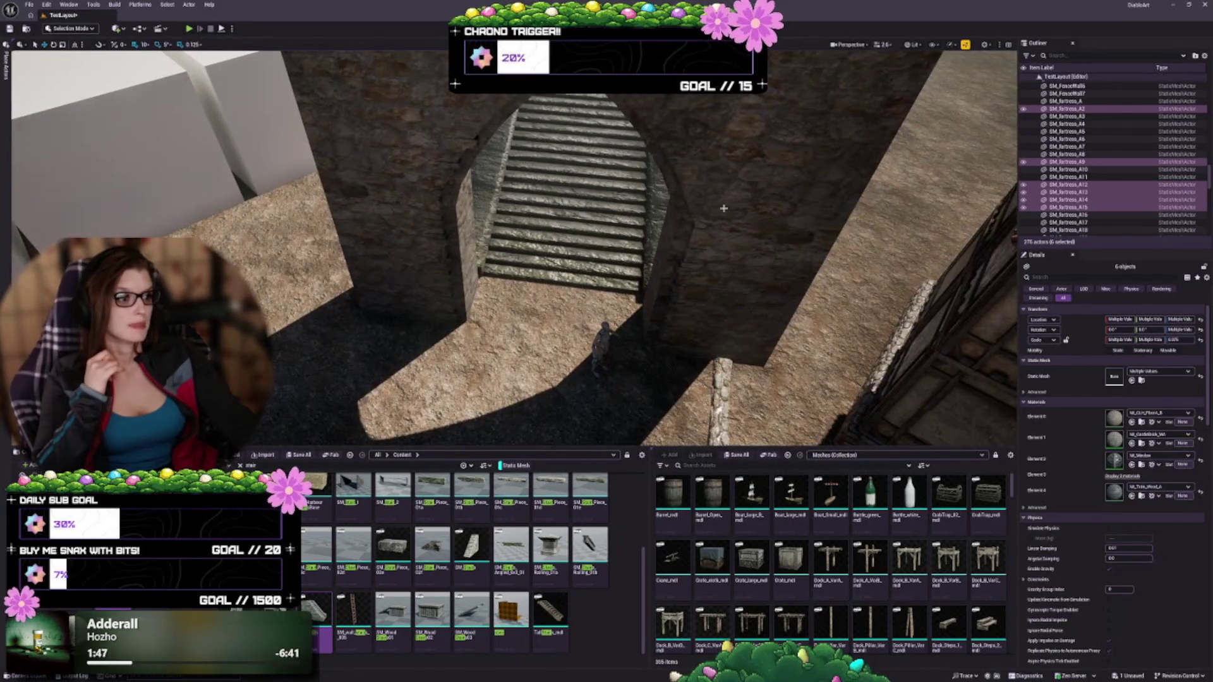
left_click(723, 208)
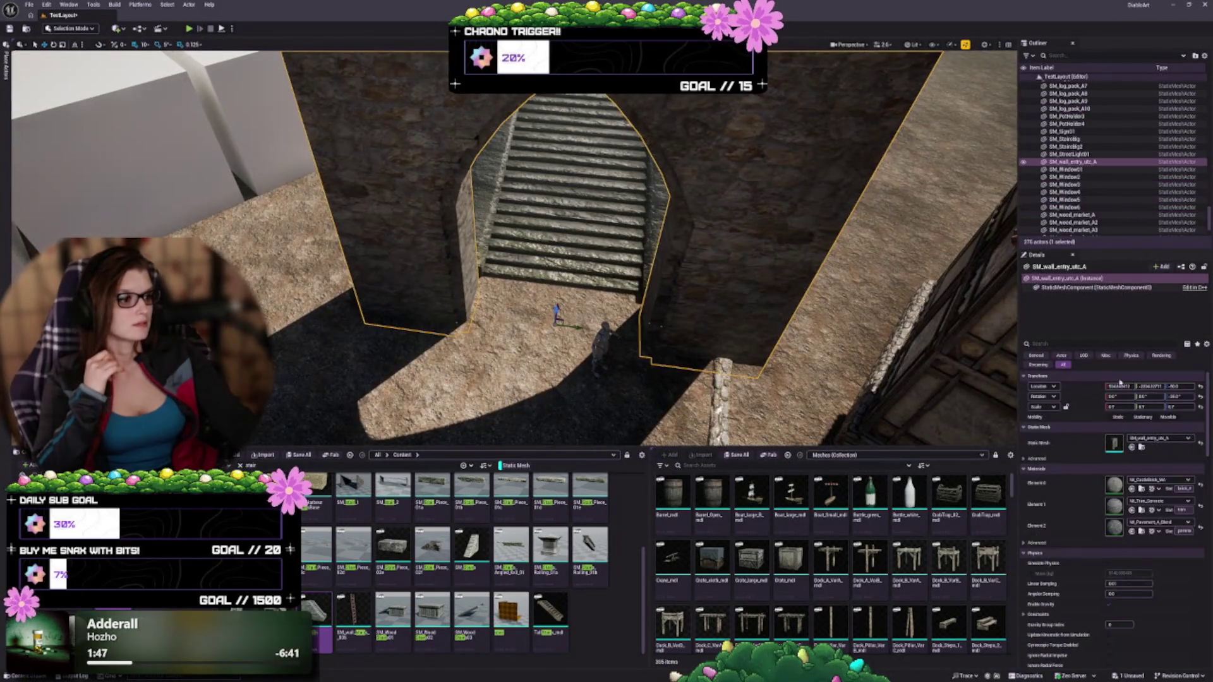
left_click(1132, 511)
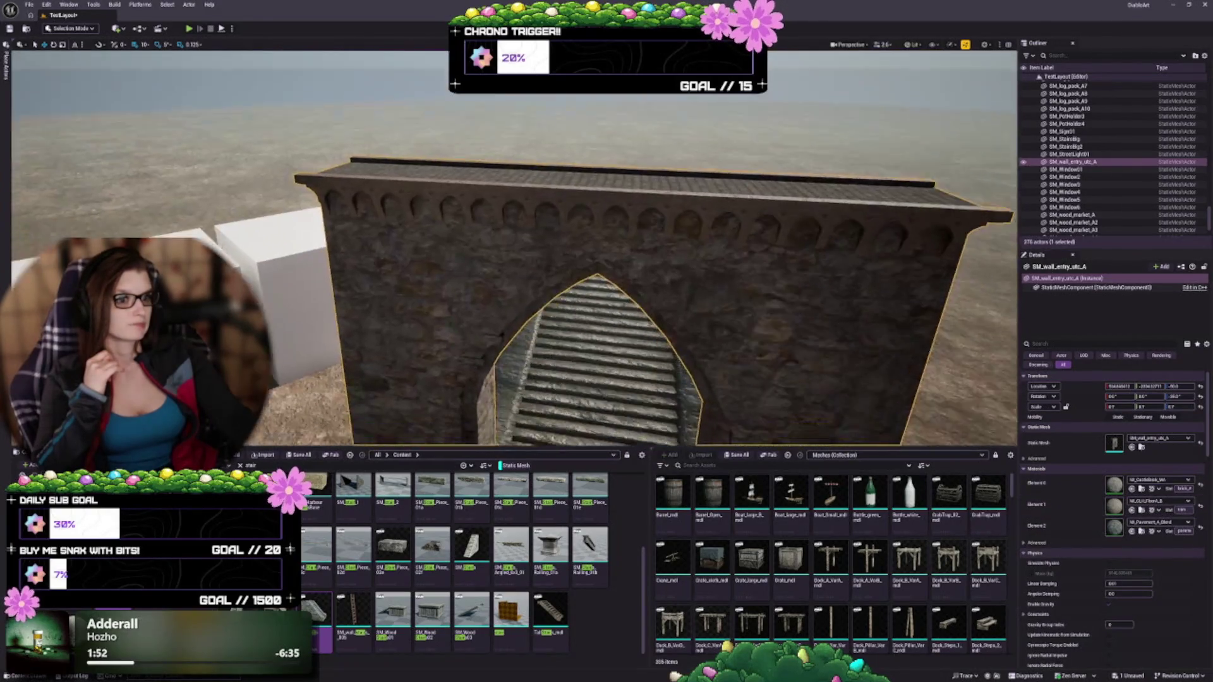
Step: Orbit around the brick-textured gate wall and nearby houses to inspect it, then deselect it
left_click_drag(983, 442, 983, 439)
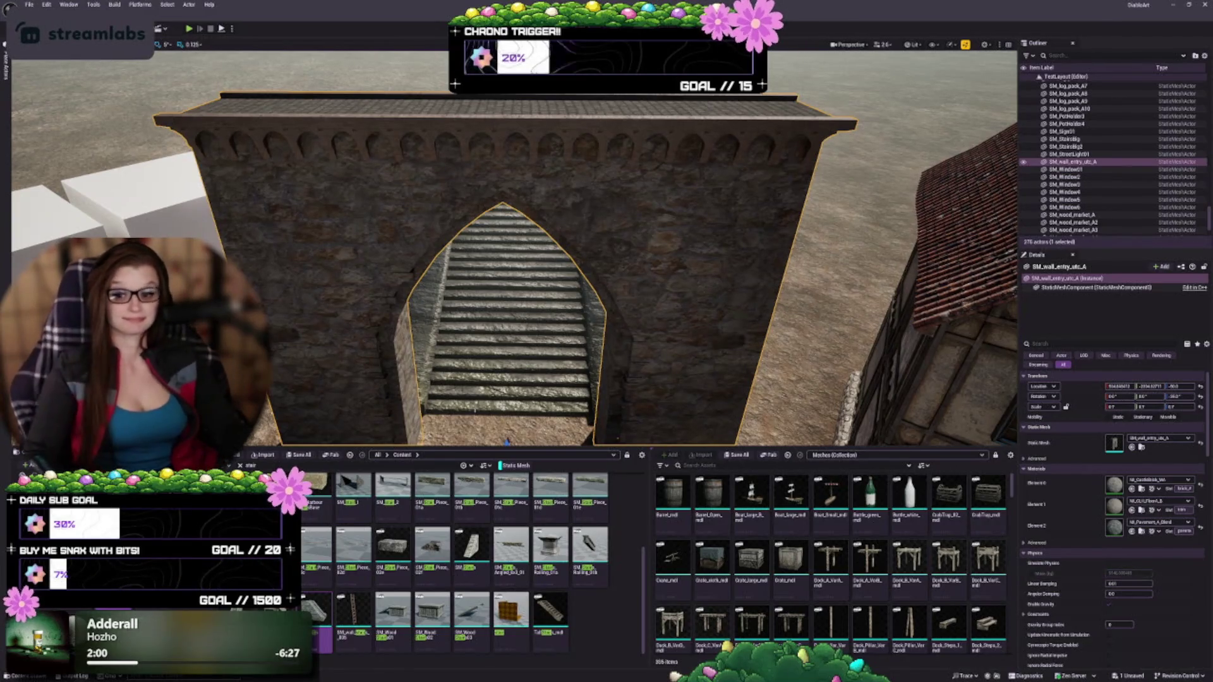
left_click_drag(384, 219, 480, 262)
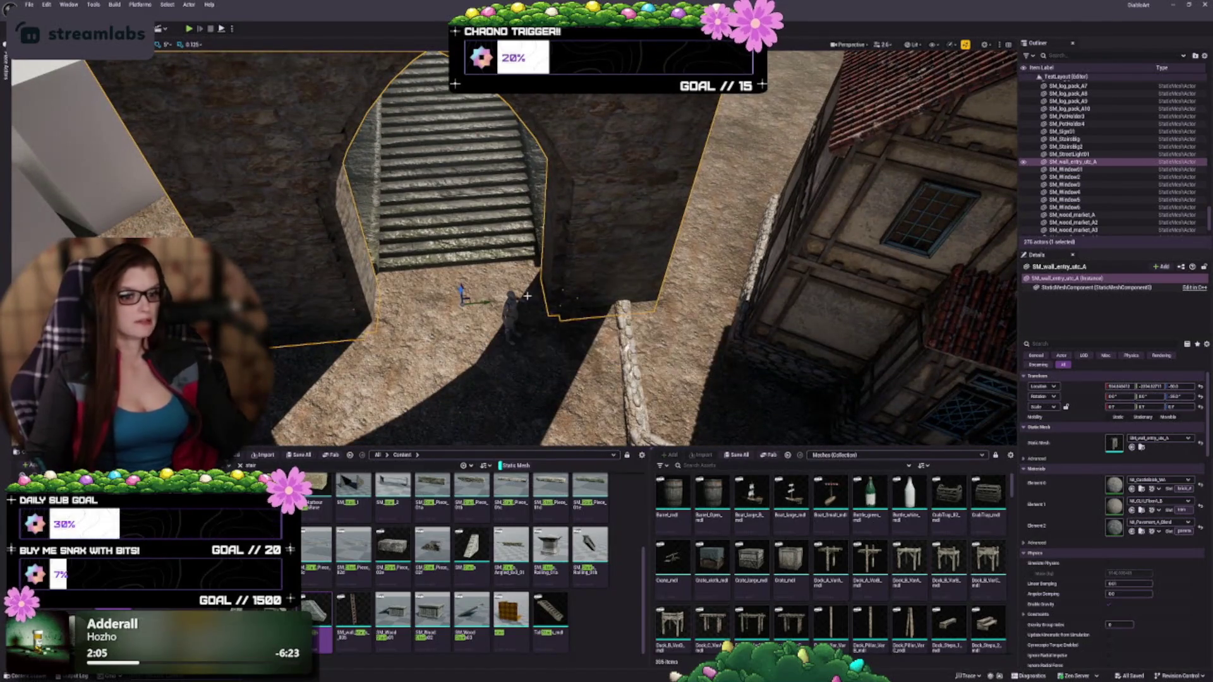
mouse_move(528, 297)
left_mouse_down()
mouse_move(527, 360)
mouse_move(549, 335)
left_mouse_up()
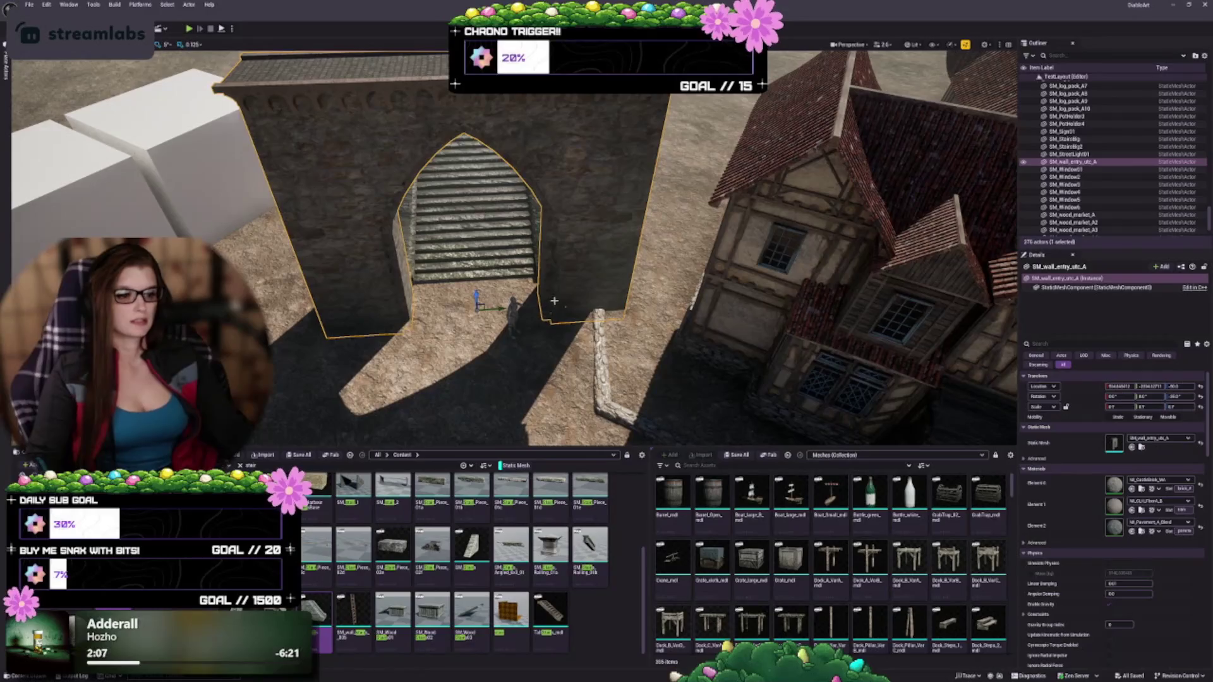
left_click_drag(602, 305, 598, 330)
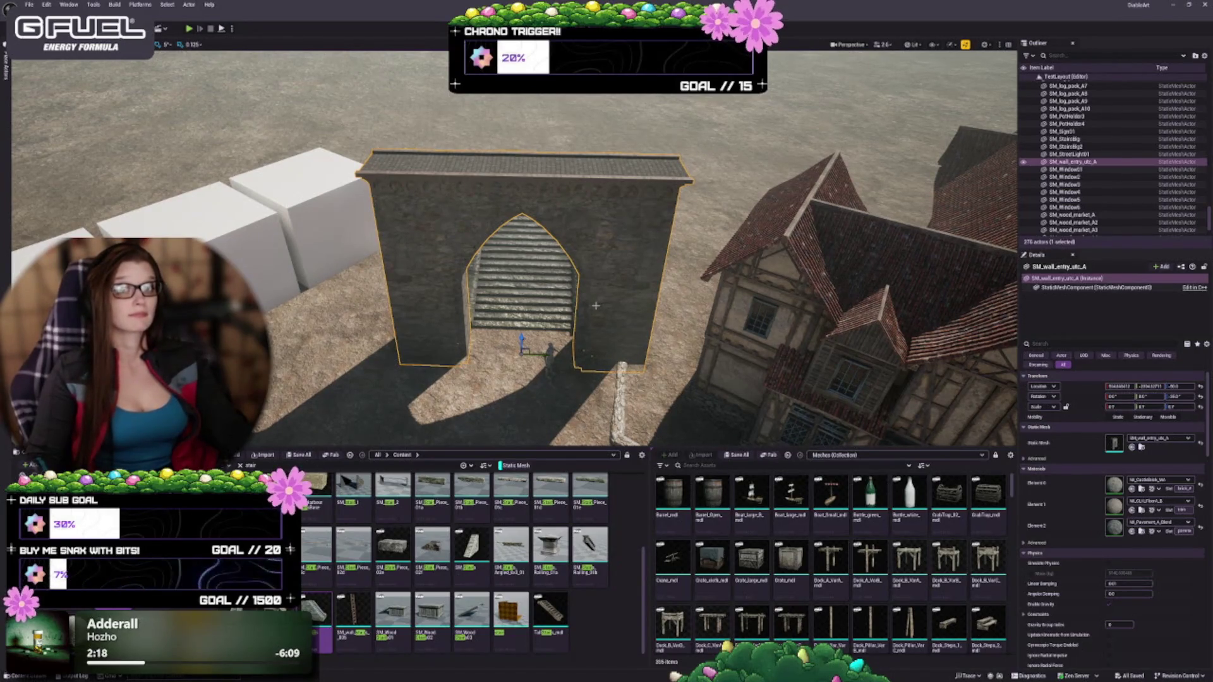
left_click_drag(619, 336, 287, 404)
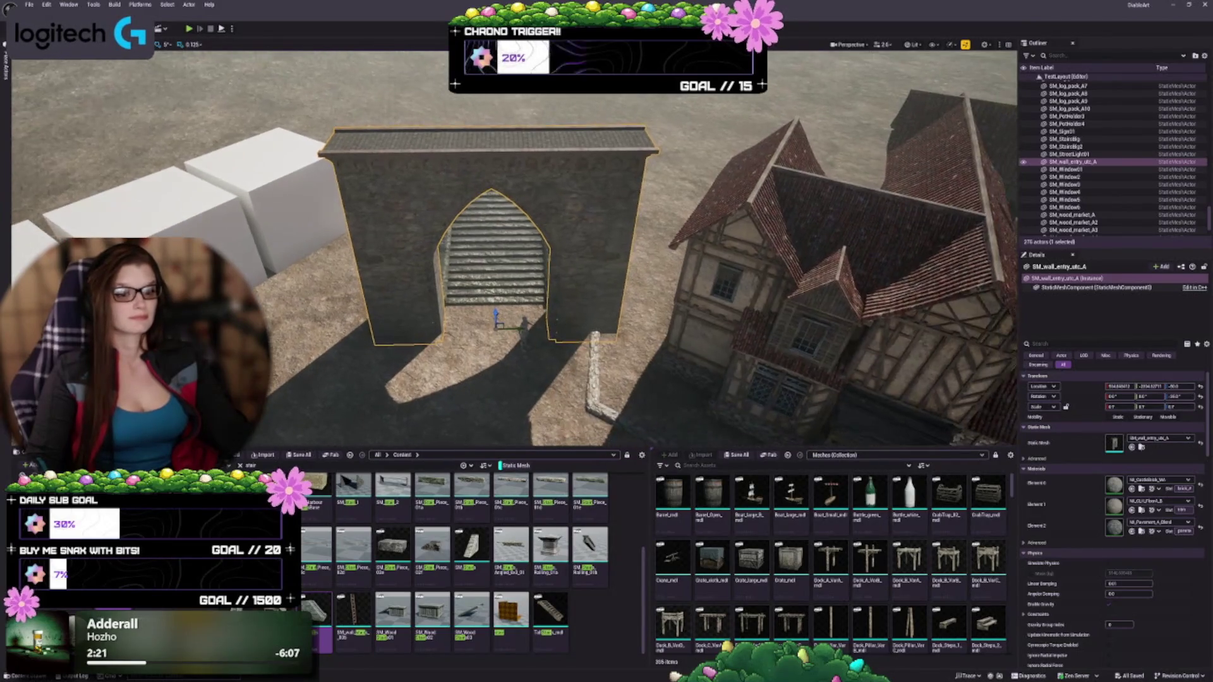
key("Escape")
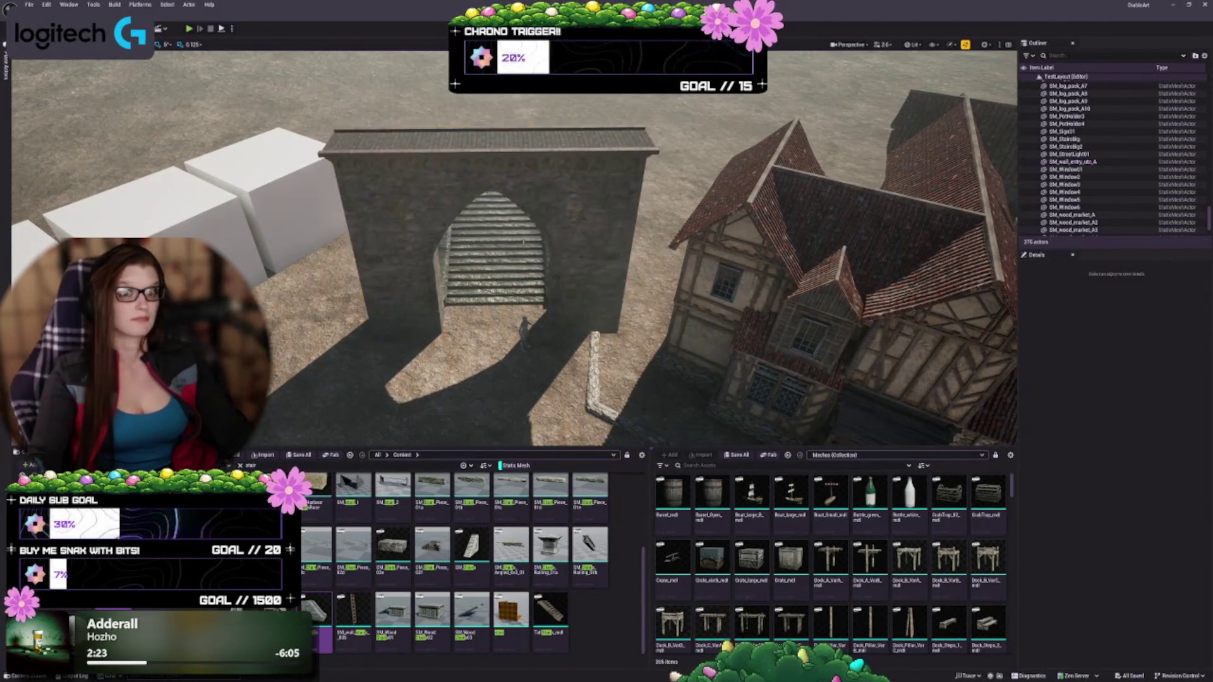
Step: Fly over the fountain plaza and select the SM_StairsBig staircase beside it
mouse_move(523, 242)
left_mouse_down()
mouse_move(619, 240)
mouse_move(628, 218)
left_mouse_up()
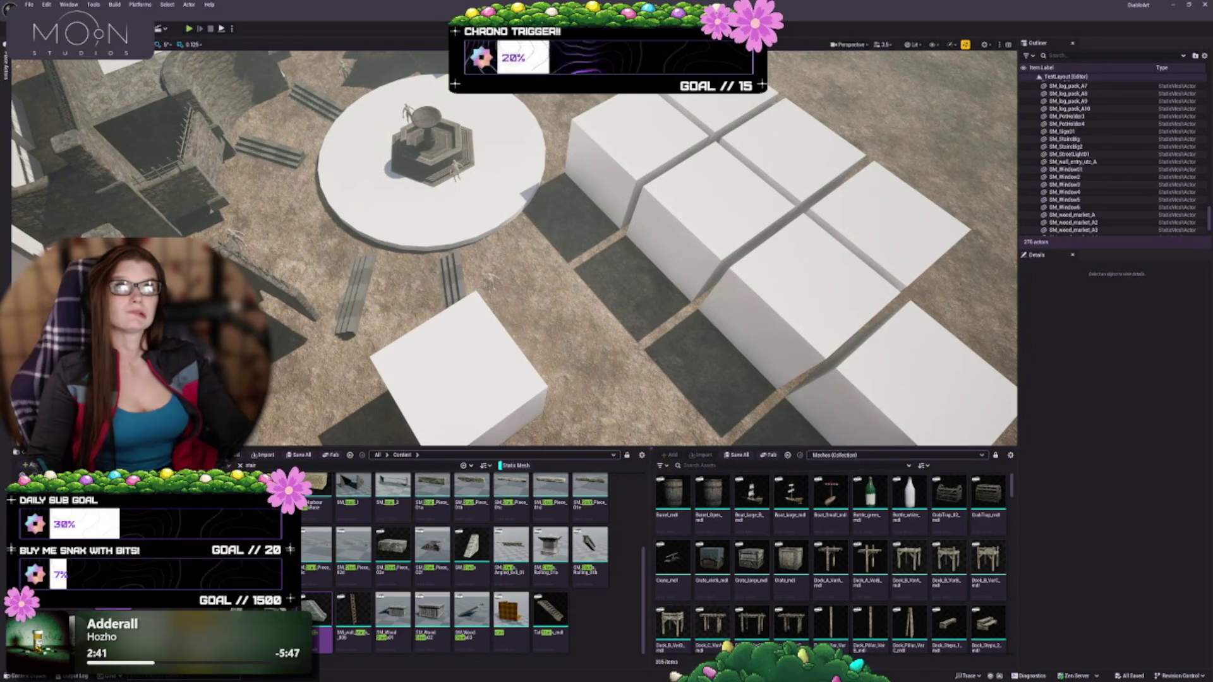
left_click_drag(505, 253, 505, 158)
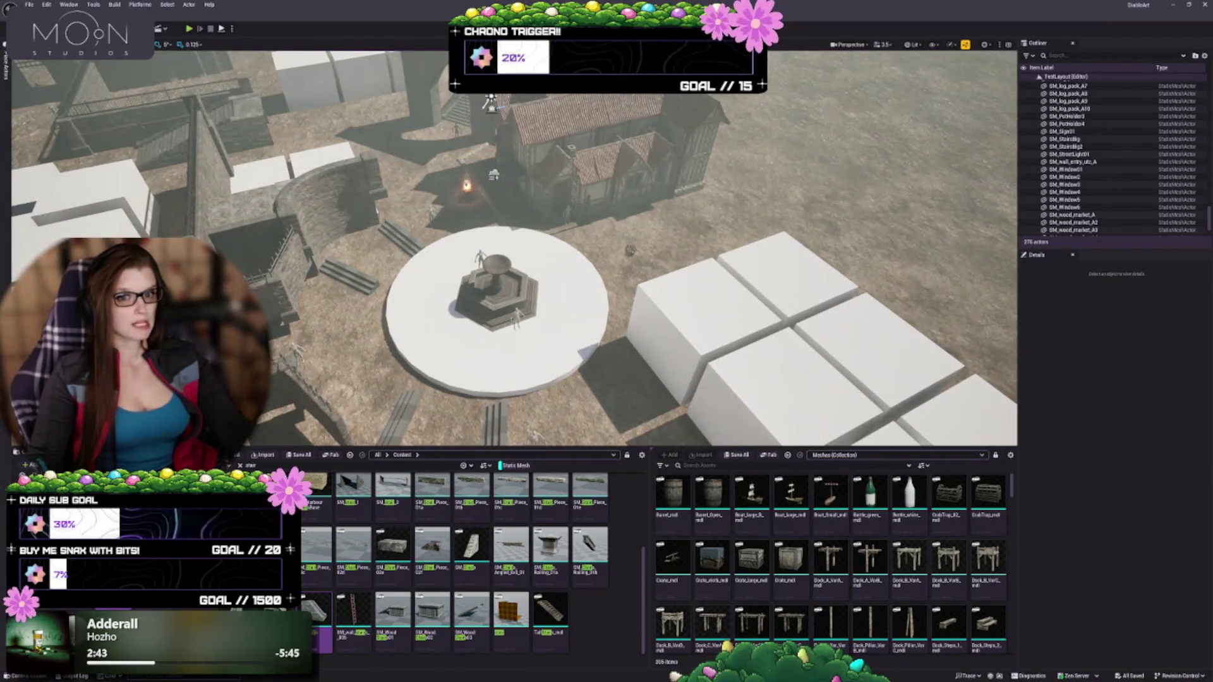
left_click(354, 278)
mouse_move(354, 278)
left_mouse_down()
mouse_move(355, 104)
mouse_move(472, 103)
left_mouse_up()
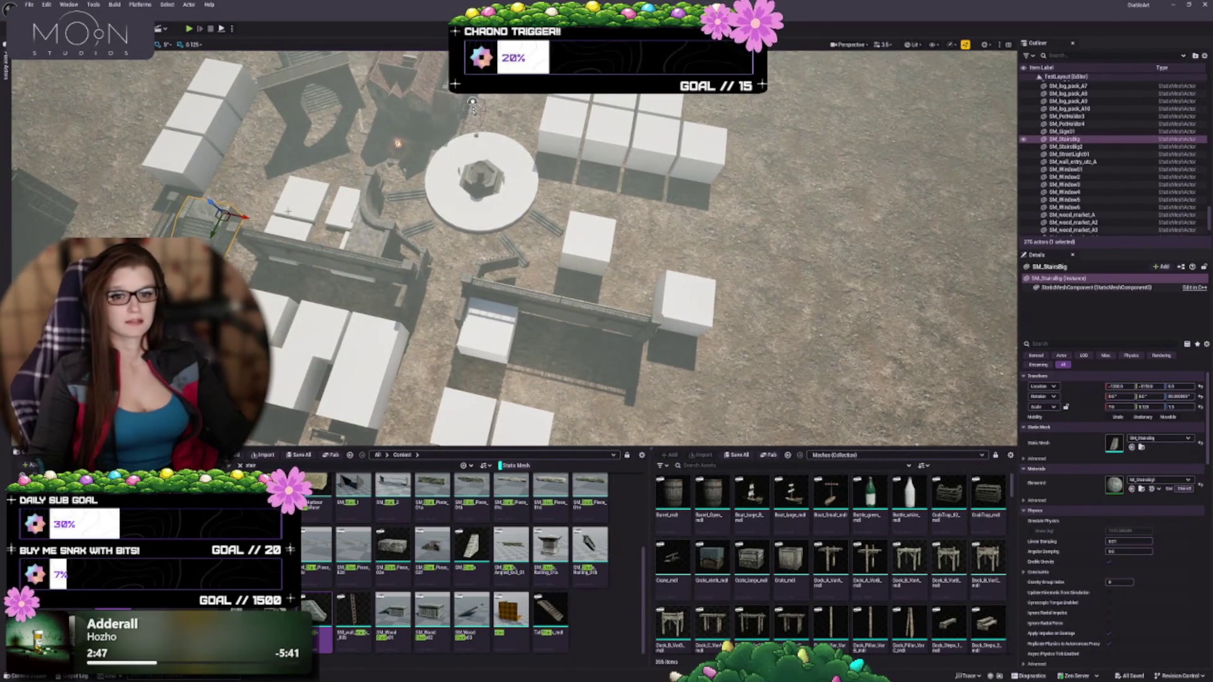
Step: Duplicate SM_StairsBig as SM_StairsBig3 beside the white cube and frame it
mouse_move(224, 221)
left_mouse_down()
mouse_move(690, 341)
mouse_move(641, 256)
left_mouse_up()
left_click_drag(588, 284, 580, 294)
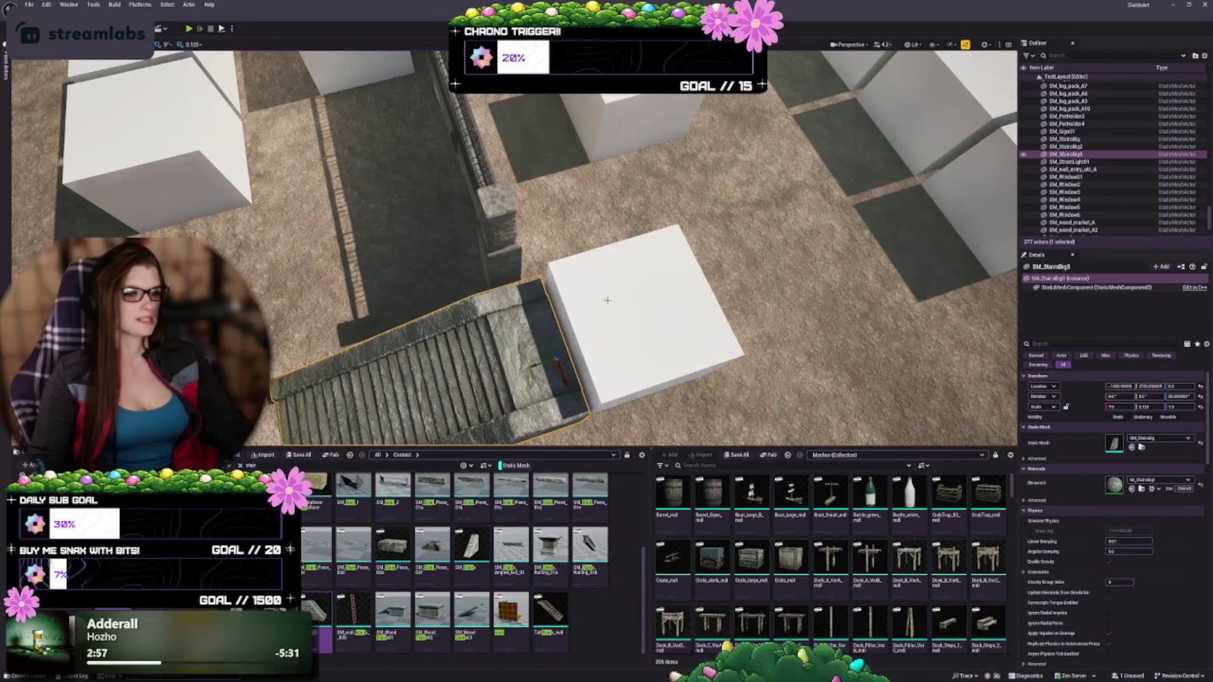
left_click(607, 301)
mouse_move(522, 341)
left_mouse_down()
mouse_move(505, 354)
mouse_move(522, 341)
mouse_move(651, 377)
left_mouse_up()
left_click(442, 392)
key("f")
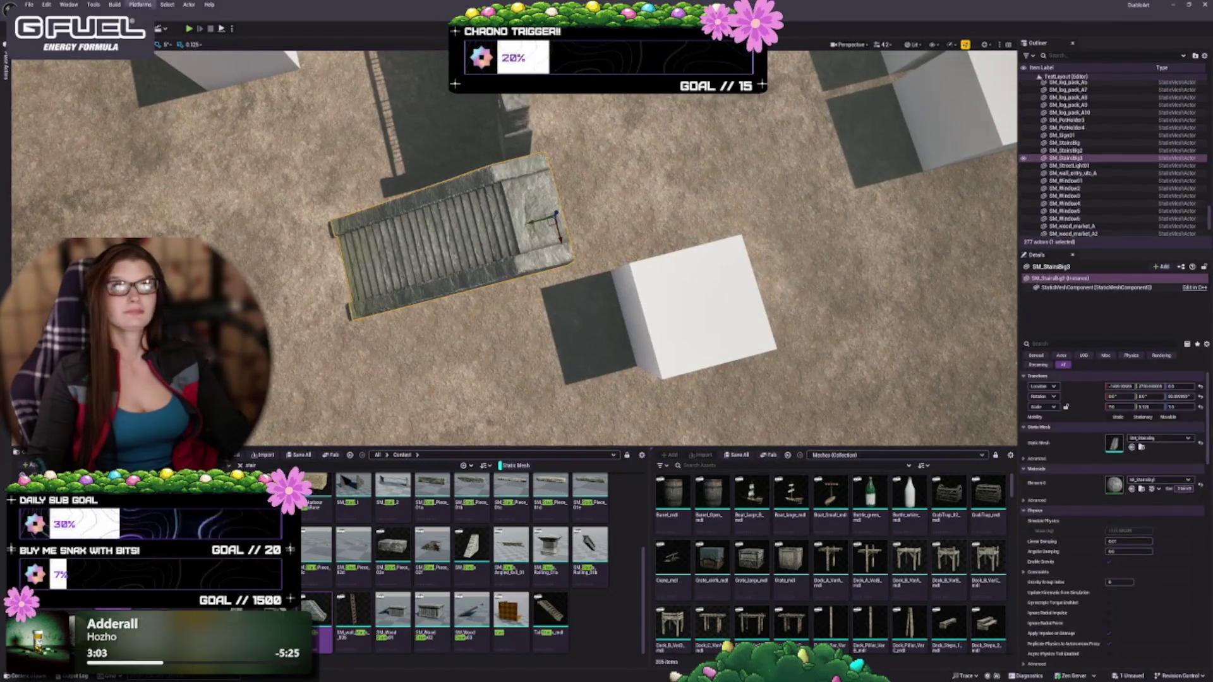
Step: Pull back to a wider plaza view and select the seawall platform piece
mouse_move(504, 211)
left_mouse_down()
mouse_move(511, 239)
mouse_move(548, 245)
left_mouse_up()
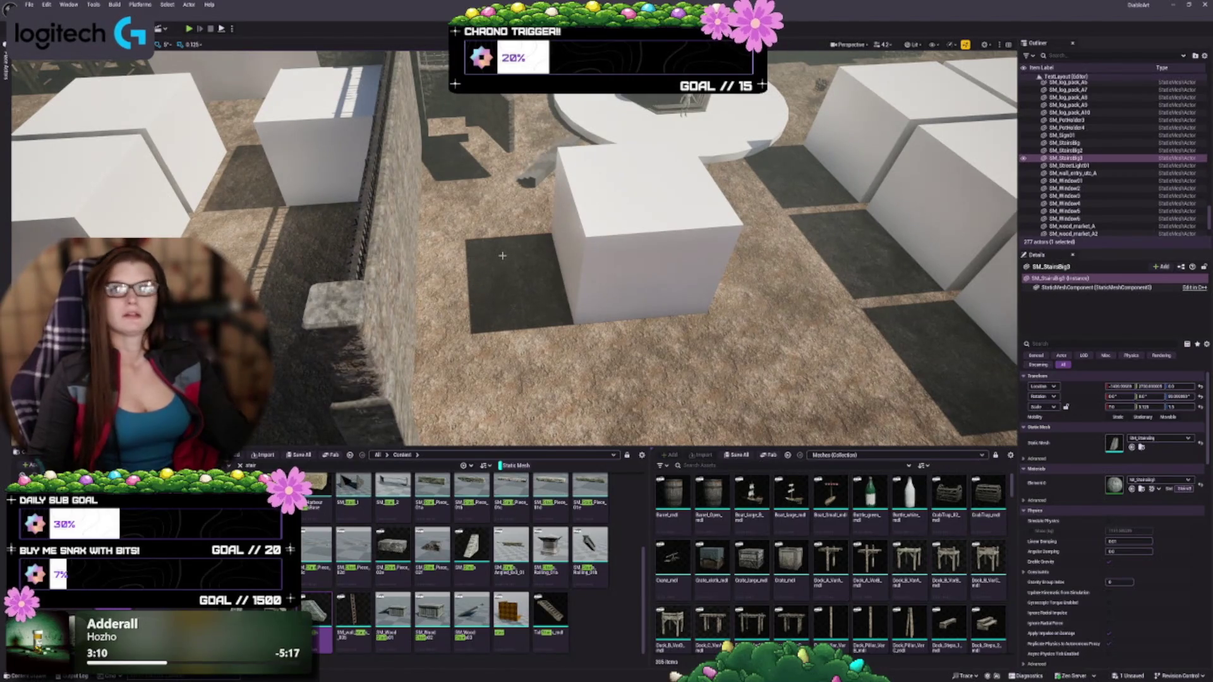
left_click_drag(518, 254, 518, 254)
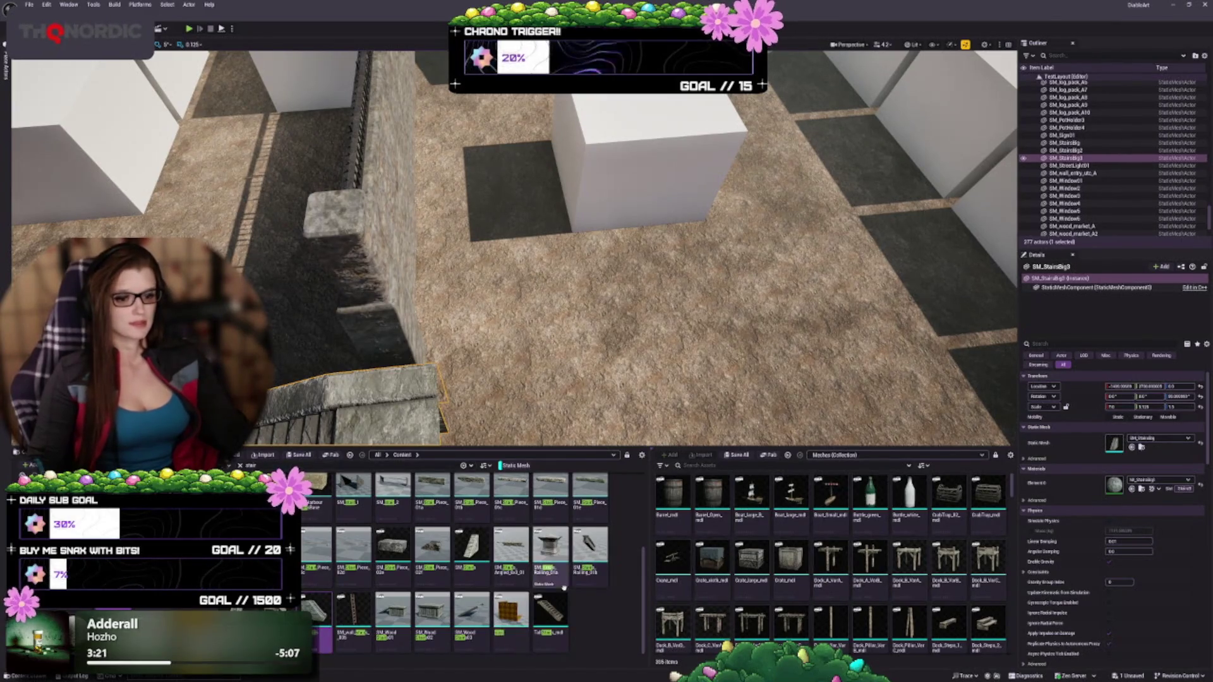
scroll(524, 585, "up", 2)
scroll(524, 585, "down", 2)
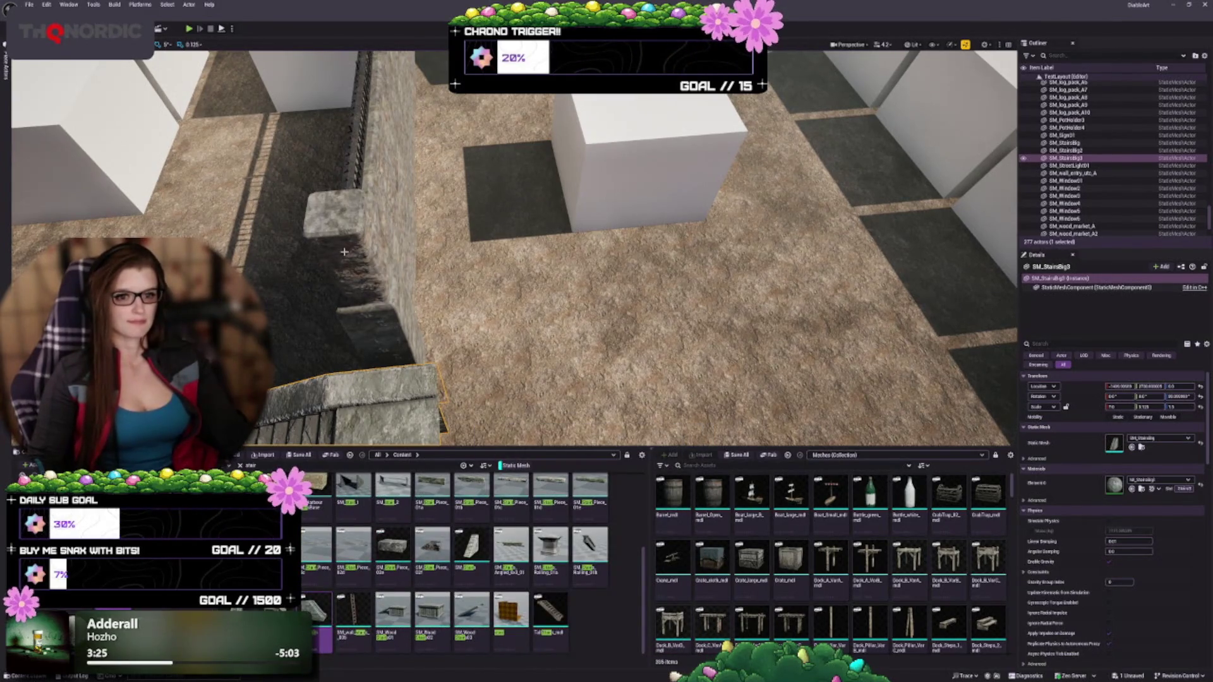
left_click(388, 189)
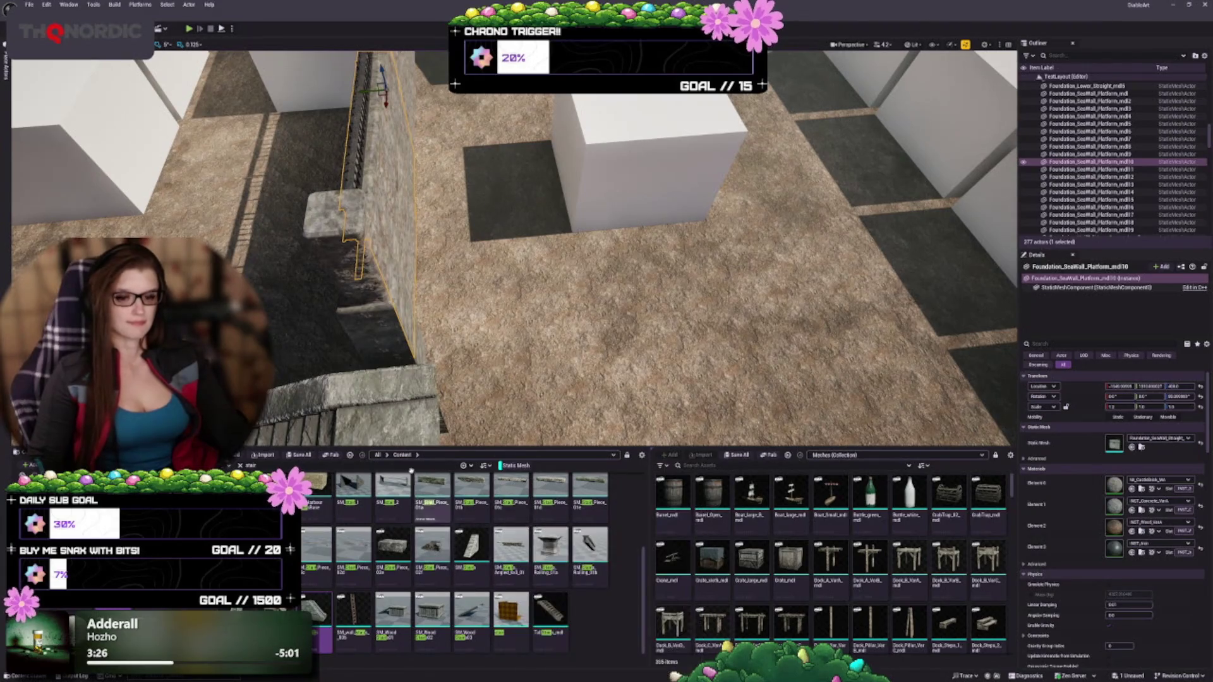
Step: Clear the stair asset search and duplicate the fenced seawall platform as Foundation_SeaWall_Platform_mdl20
key("BackSpace")
key("BackSpace")
key("BackSpace")
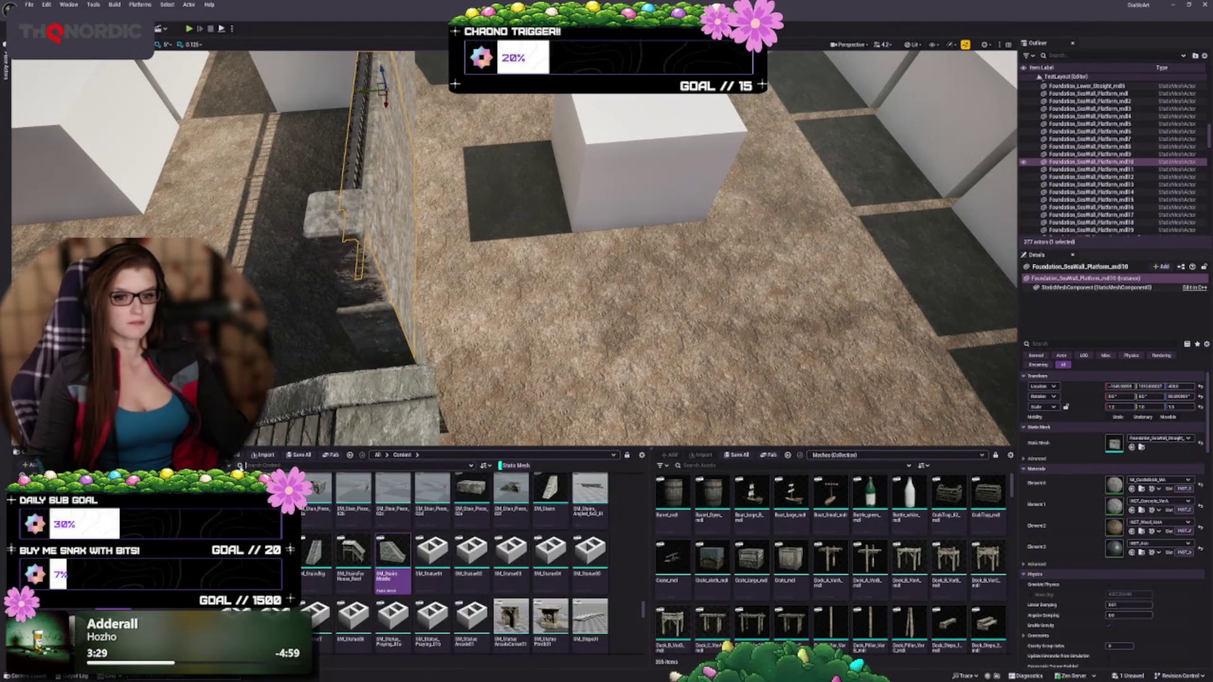
scroll(509, 555, "up", 5)
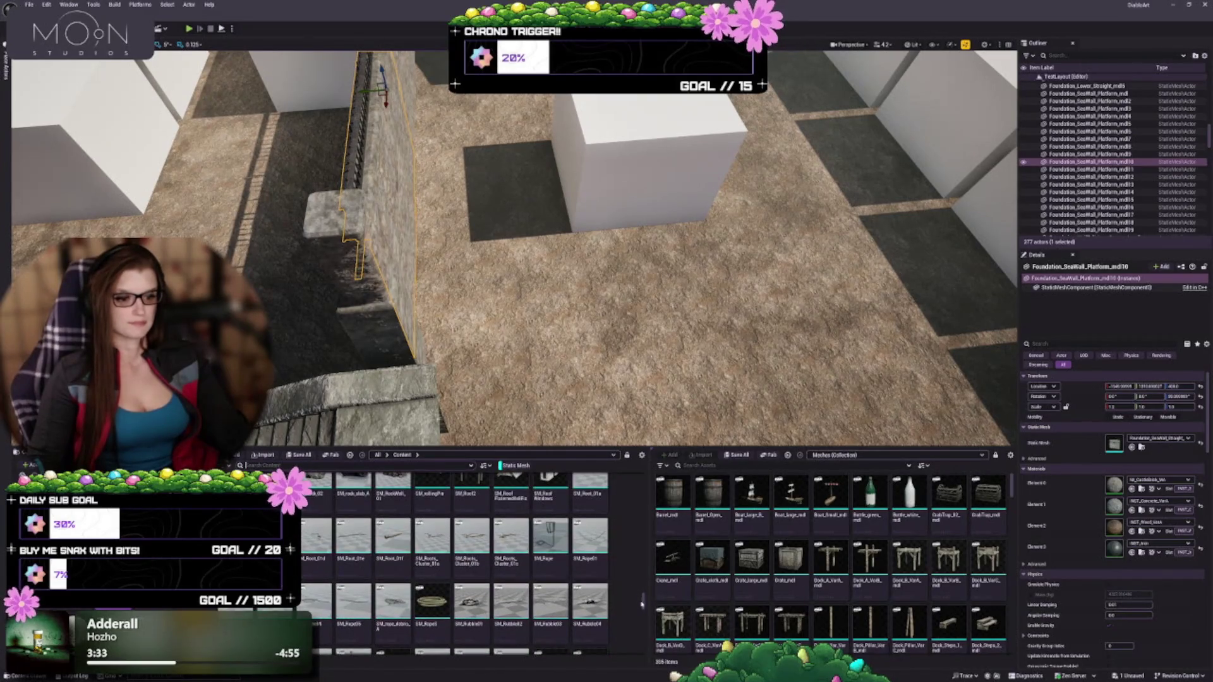
left_click_drag(641, 603, 638, 467)
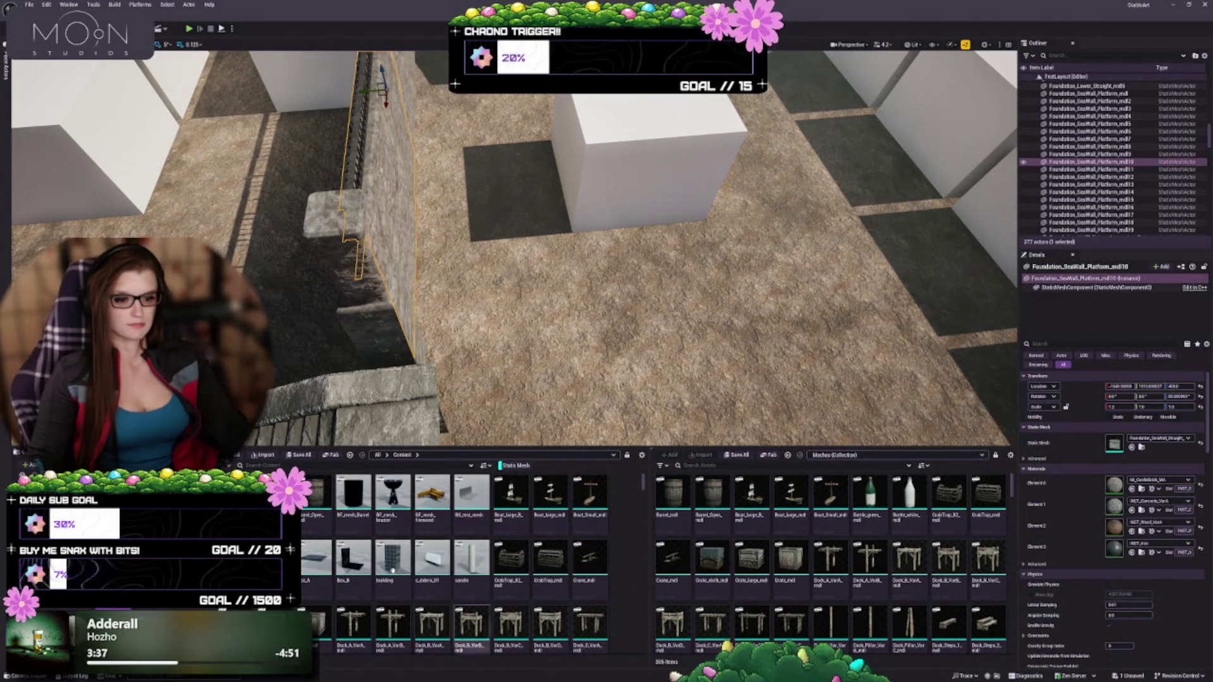
scroll(392, 571, "down", 5)
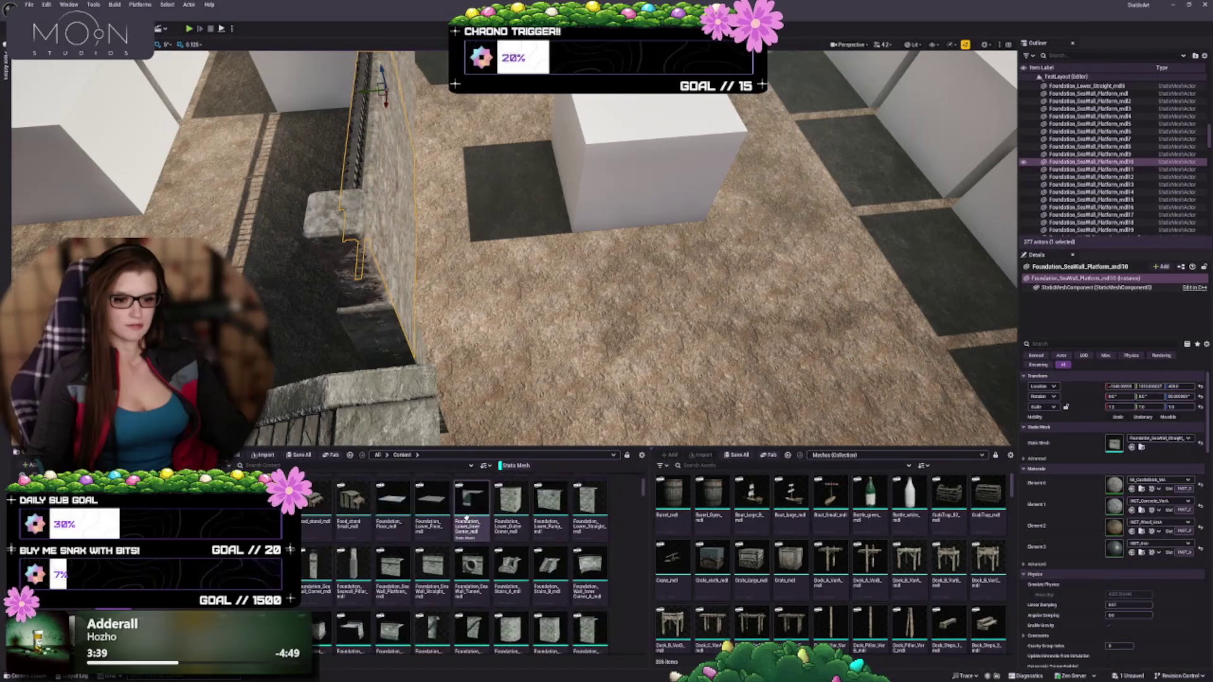
left_click_drag(524, 265, 525, 252)
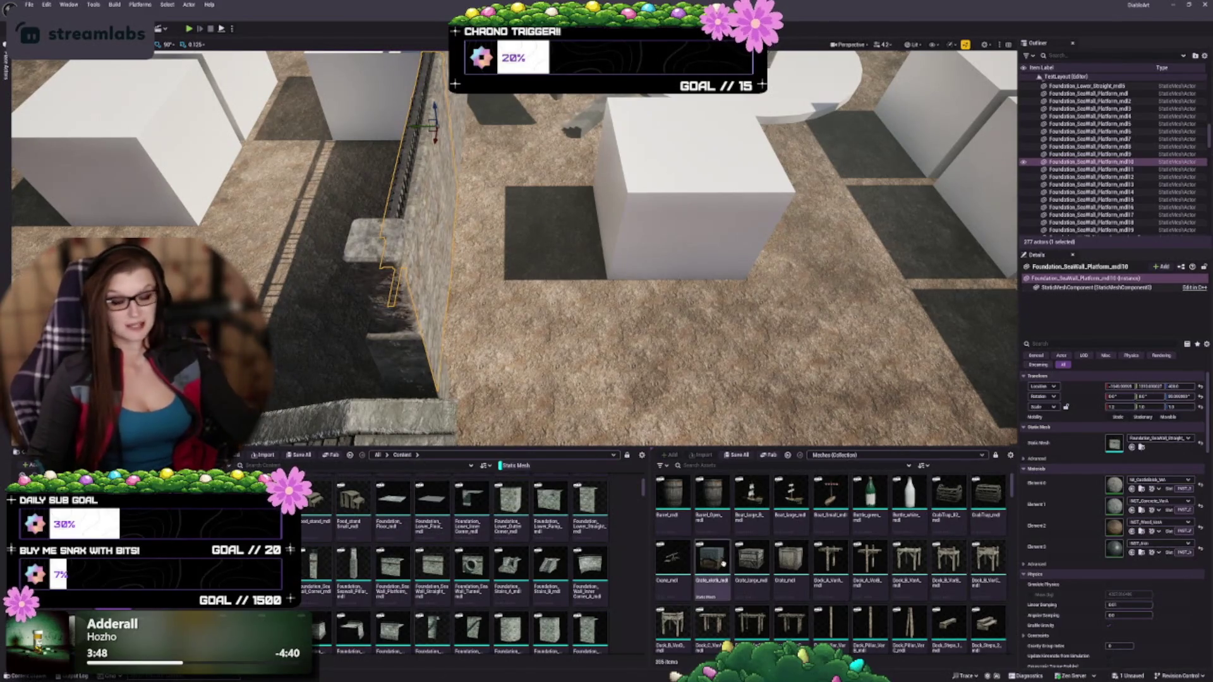
scroll(513, 248, "up", 3)
scroll(514, 248, "down", 5)
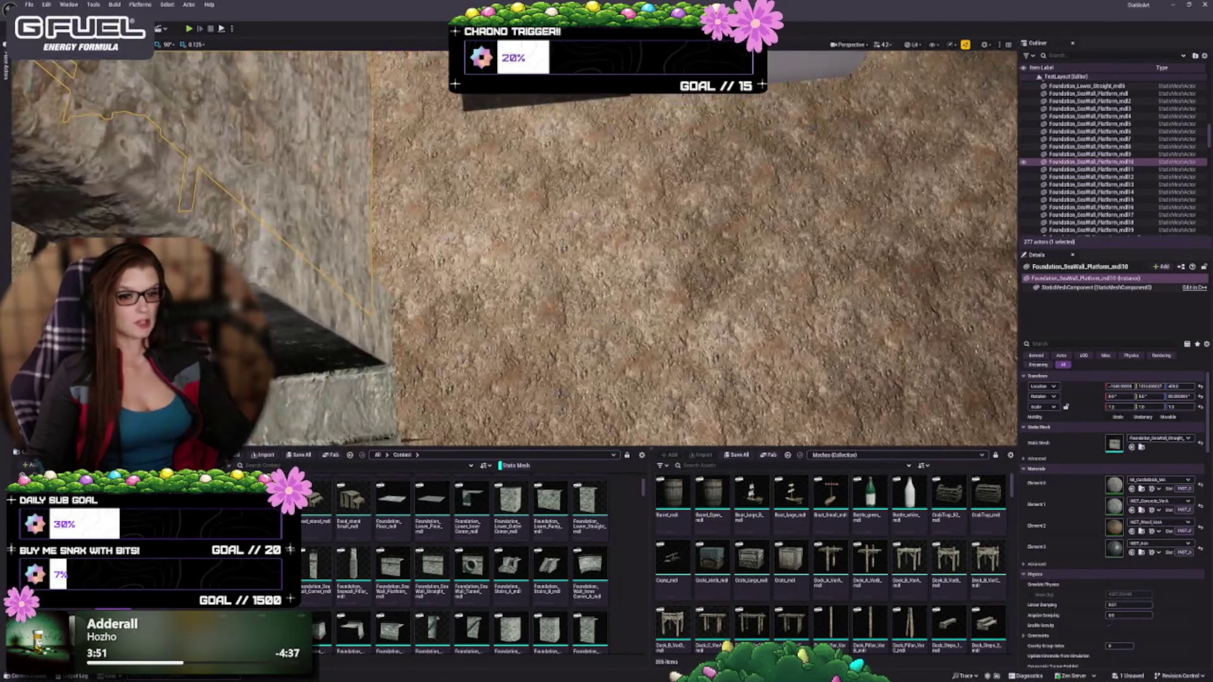
scroll(514, 248, "up", 2)
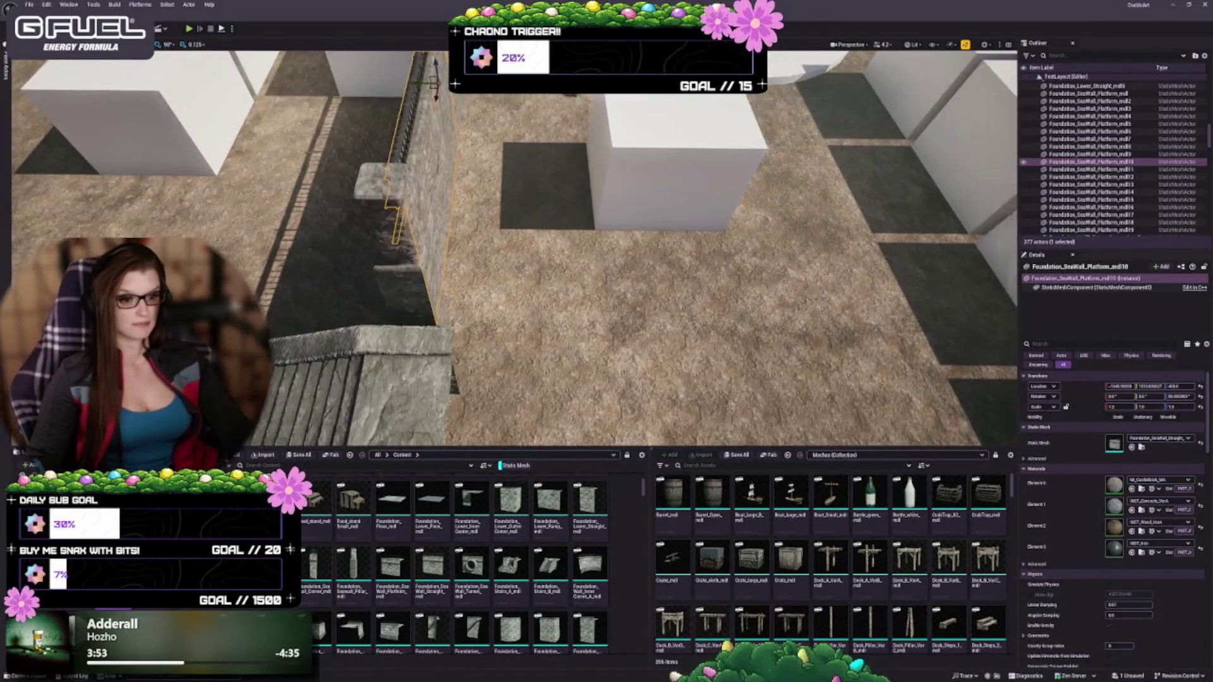
scroll(514, 248, "down", 6)
scroll(513, 248, "up", 2)
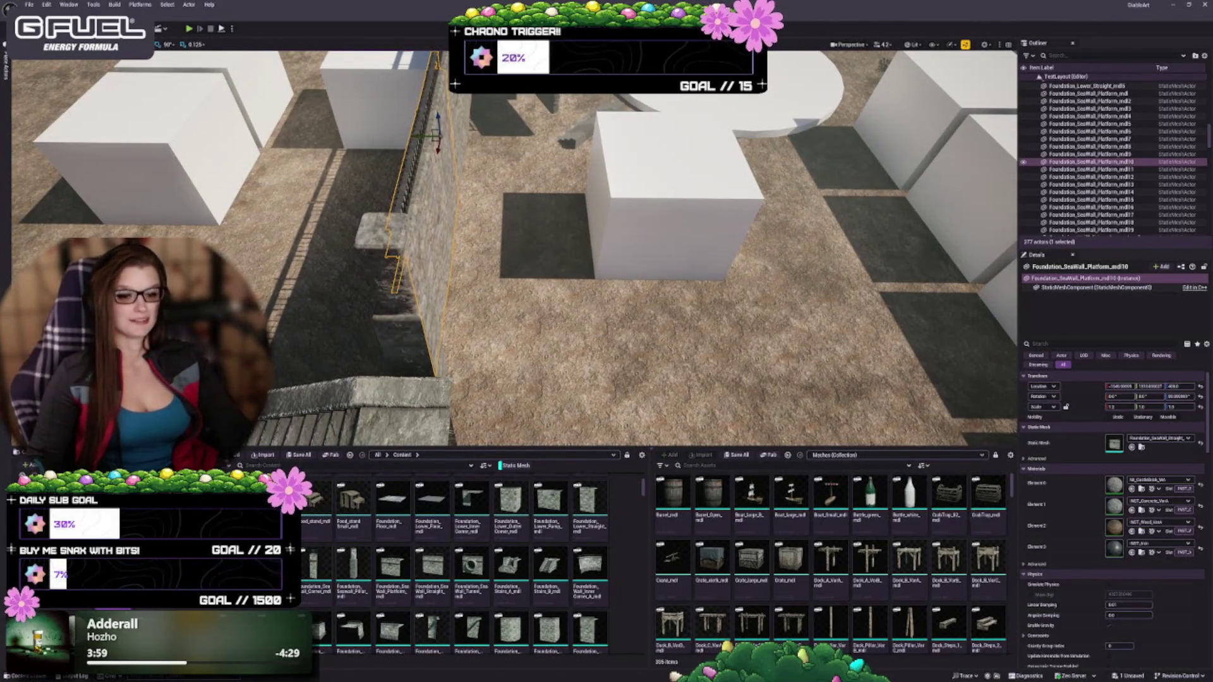
mouse_move(514, 248)
left_mouse_down()
mouse_move(492, 265)
mouse_move(480, 228)
mouse_move(451, 240)
left_mouse_up()
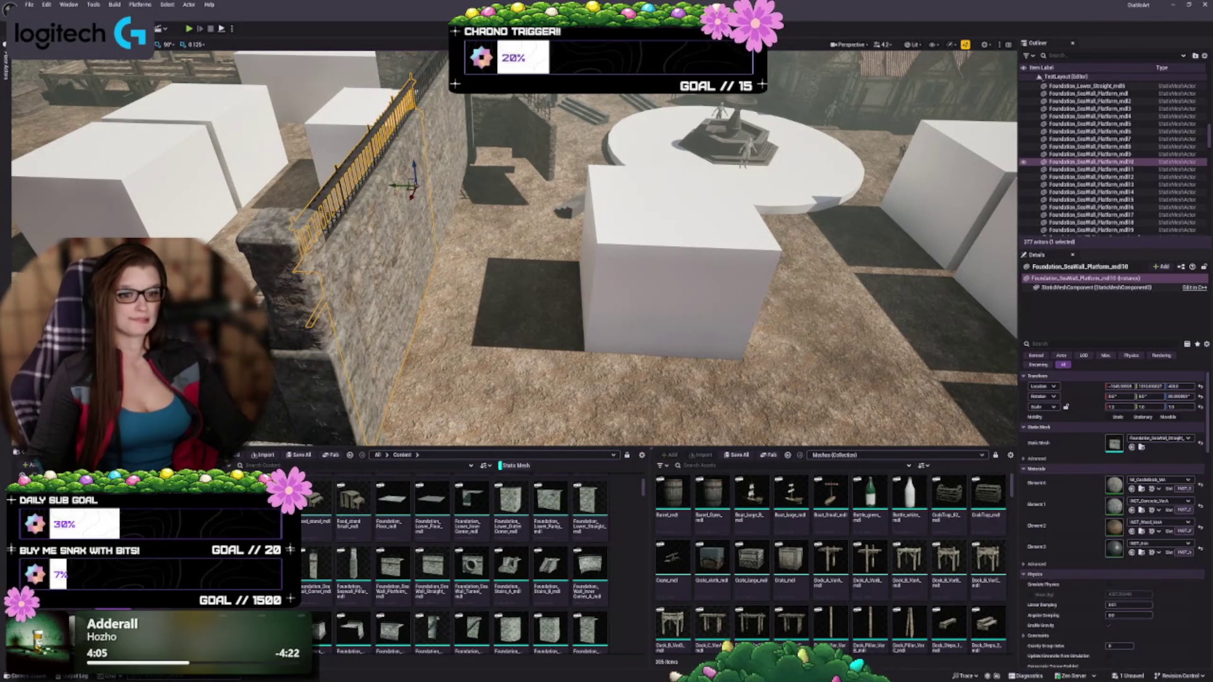
key("ctrl+d")
left_click_drag(413, 198, 405, 209)
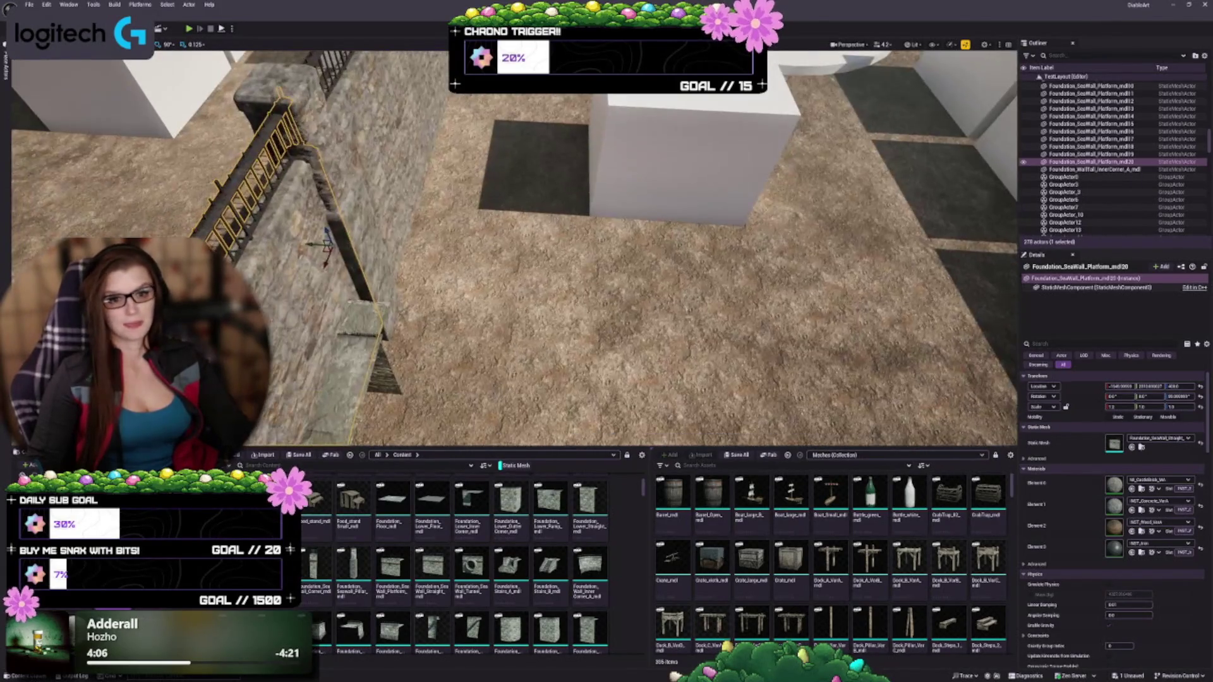
Step: Rotate the seawall copy by -90° and try swapping its static mesh, then undo the swap
left_click_drag(341, 271, 392, 243)
key("w")
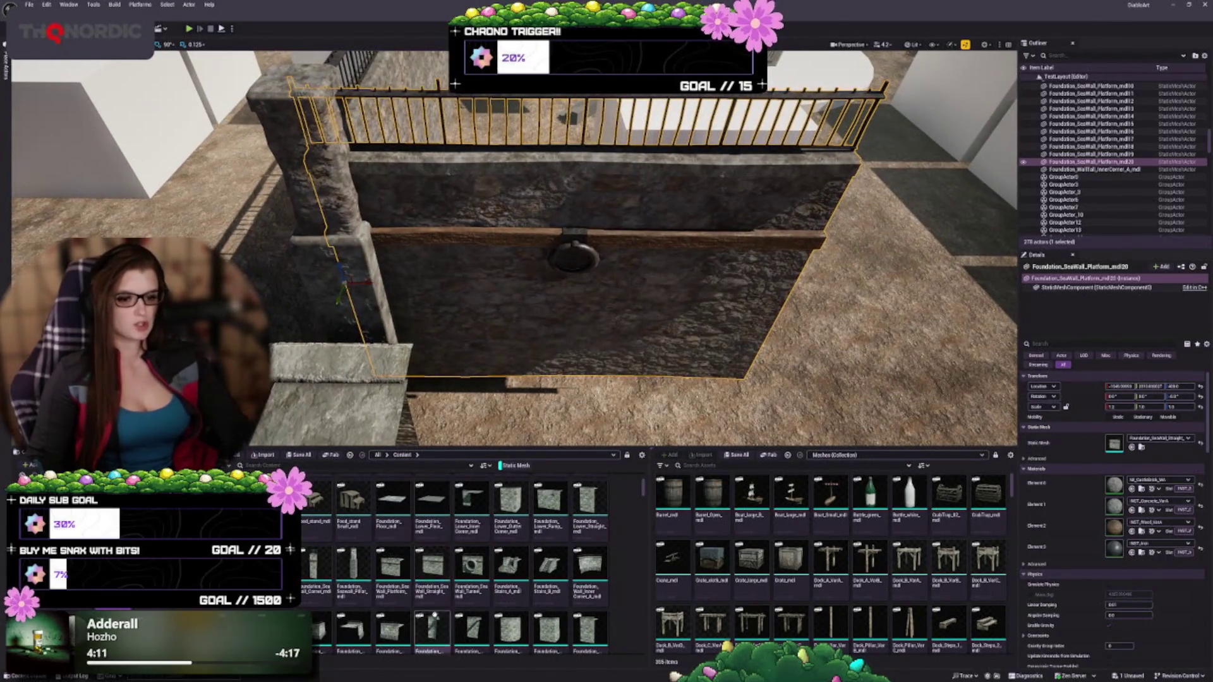
left_click(432, 568)
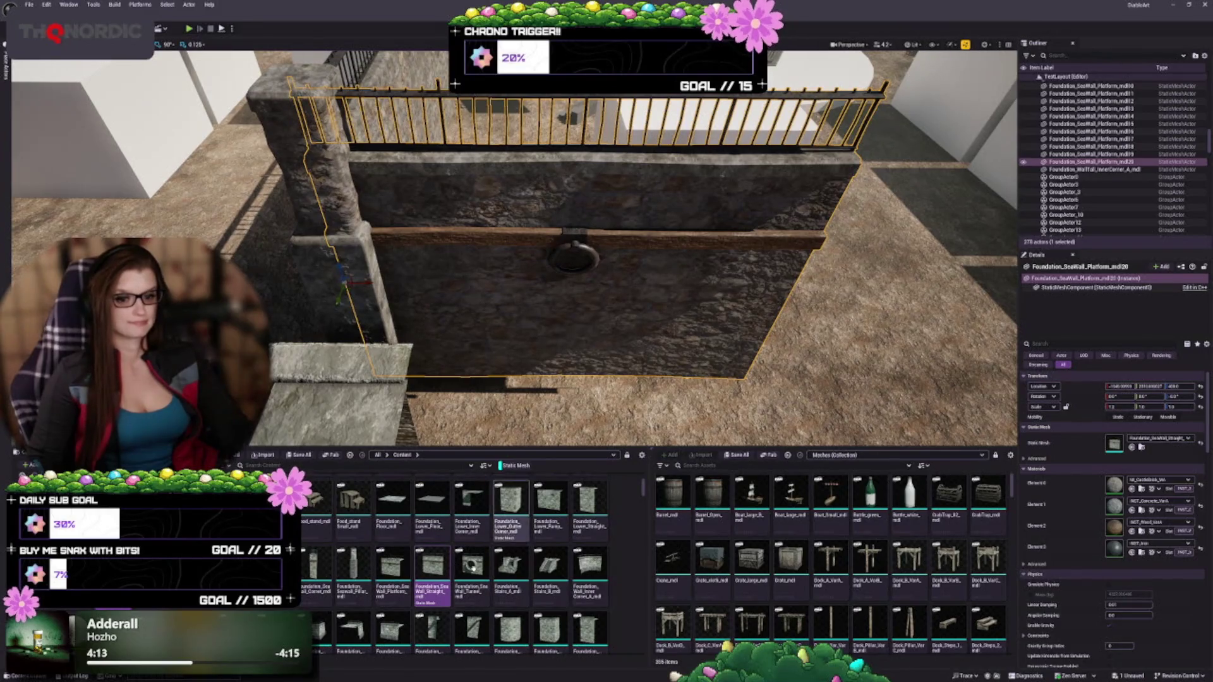
left_click(1141, 447)
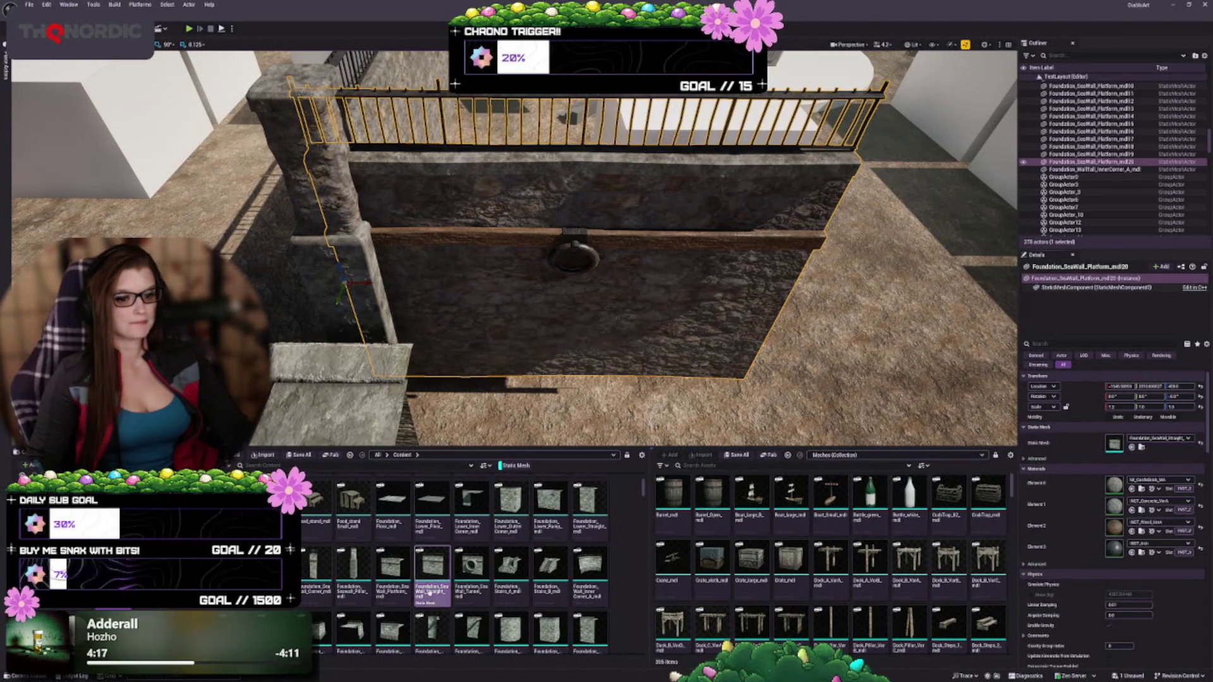
left_click(1130, 446)
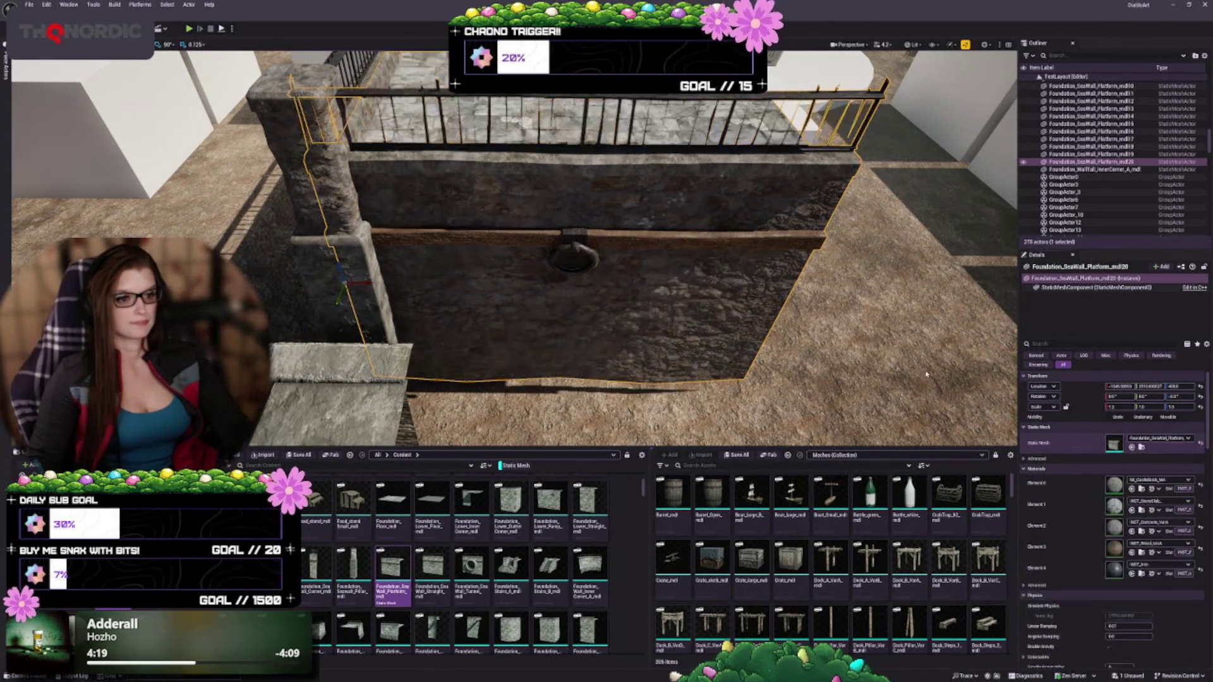
key("ctrl+z")
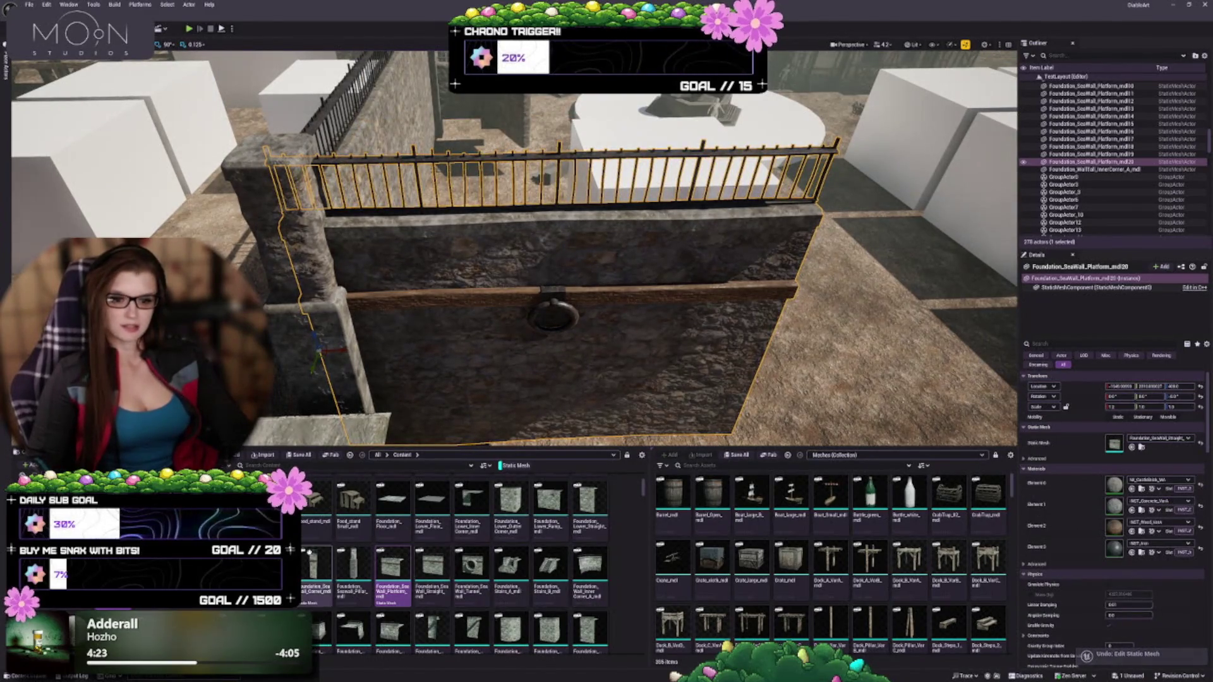
Step: Delete the duplicated seawall piece, returning the level to 277 actors
scroll(455, 563, "down", 2)
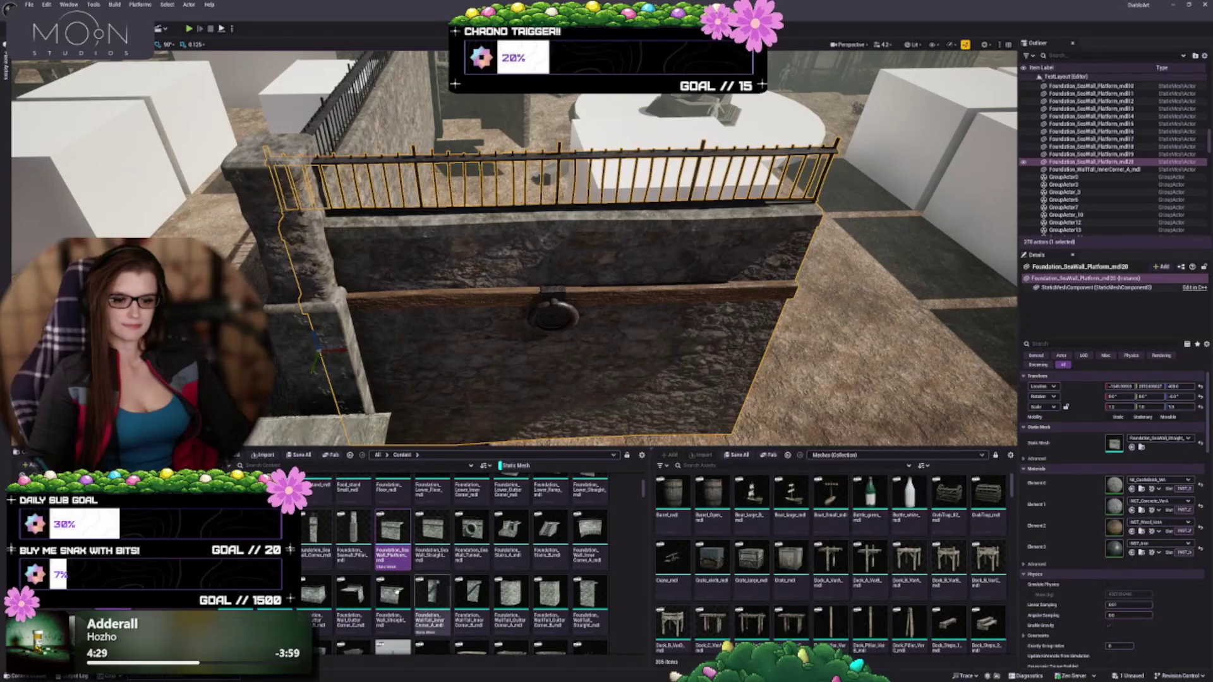
scroll(436, 569, "down", 2)
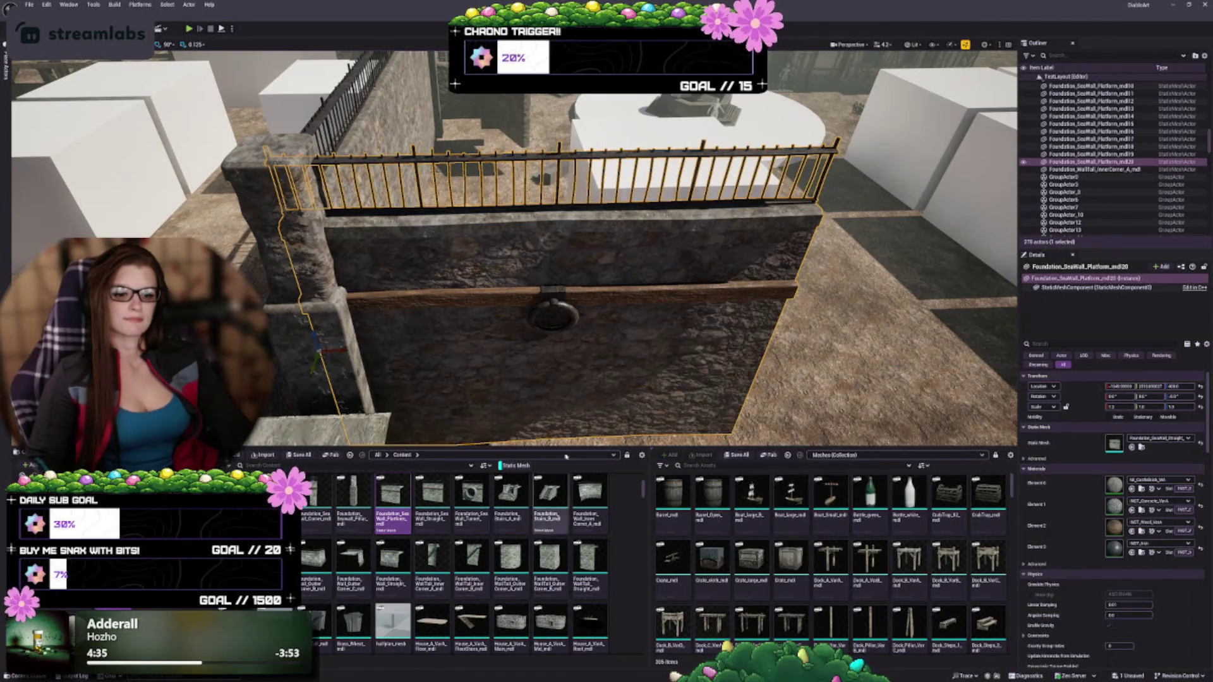
scroll(691, 341, "up", 1)
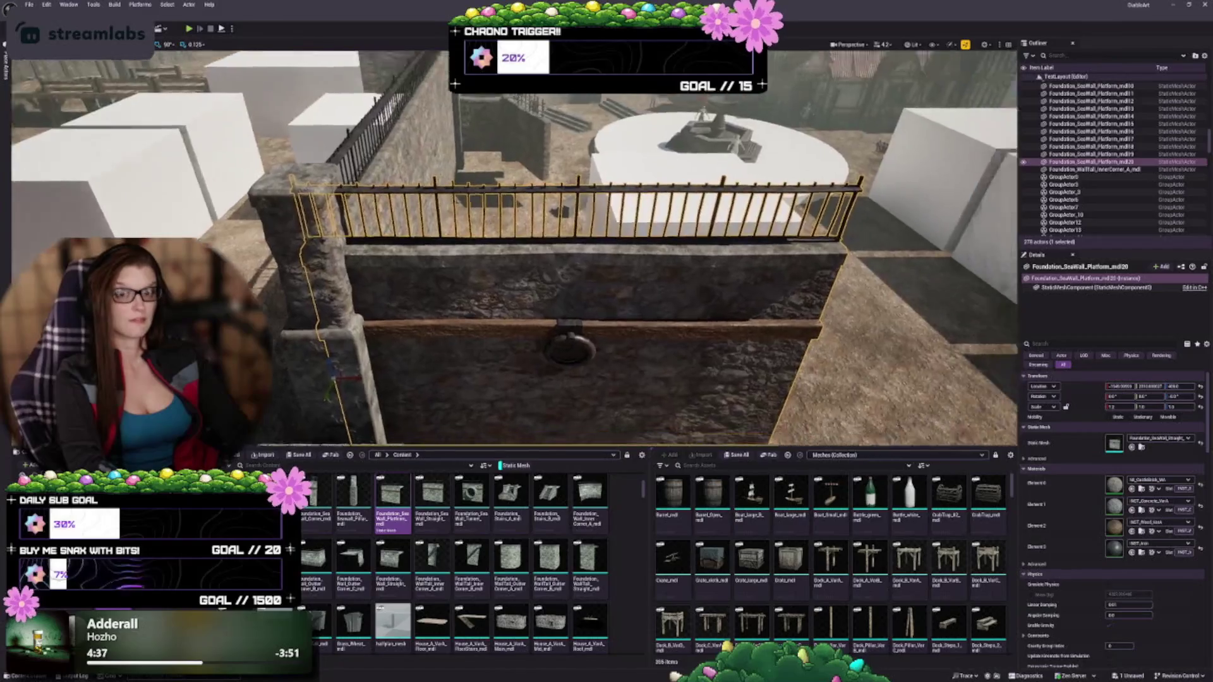
key("Delete")
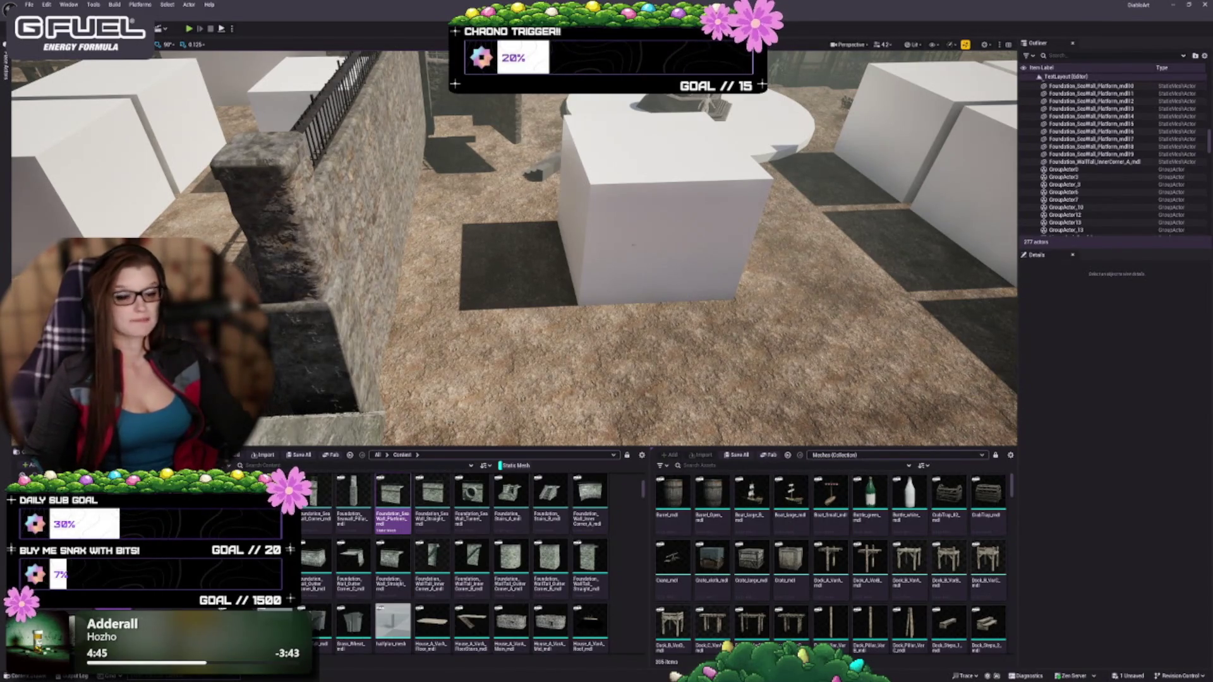
Step: Select the gate's wall and fence pieces and delete a stray actor
scroll(538, 241, "down", 10)
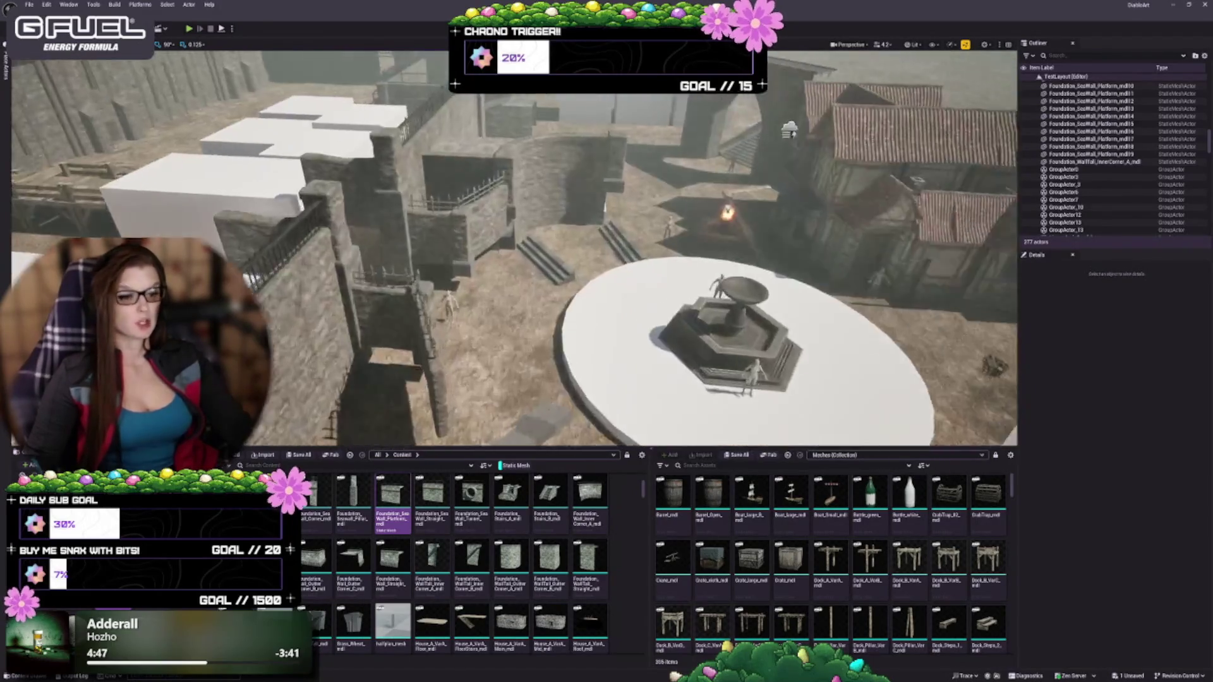
scroll(513, 248, "up", 5)
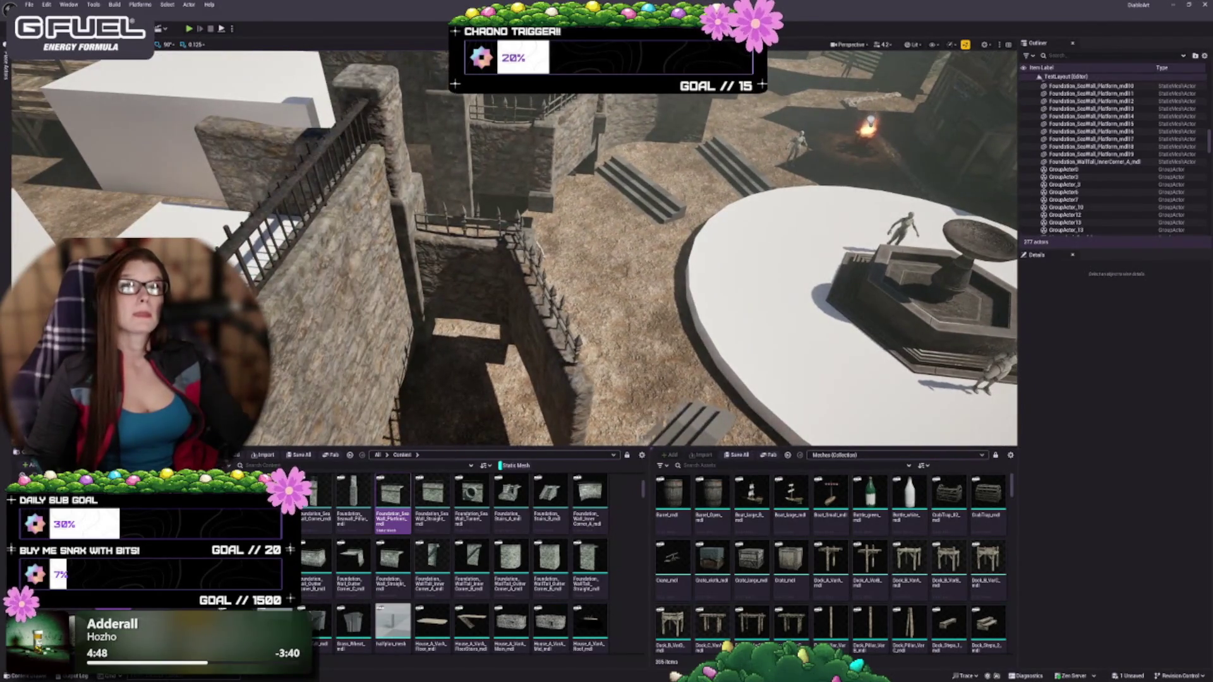
scroll(513, 248, "up", 3)
scroll(513, 249, "up", 5)
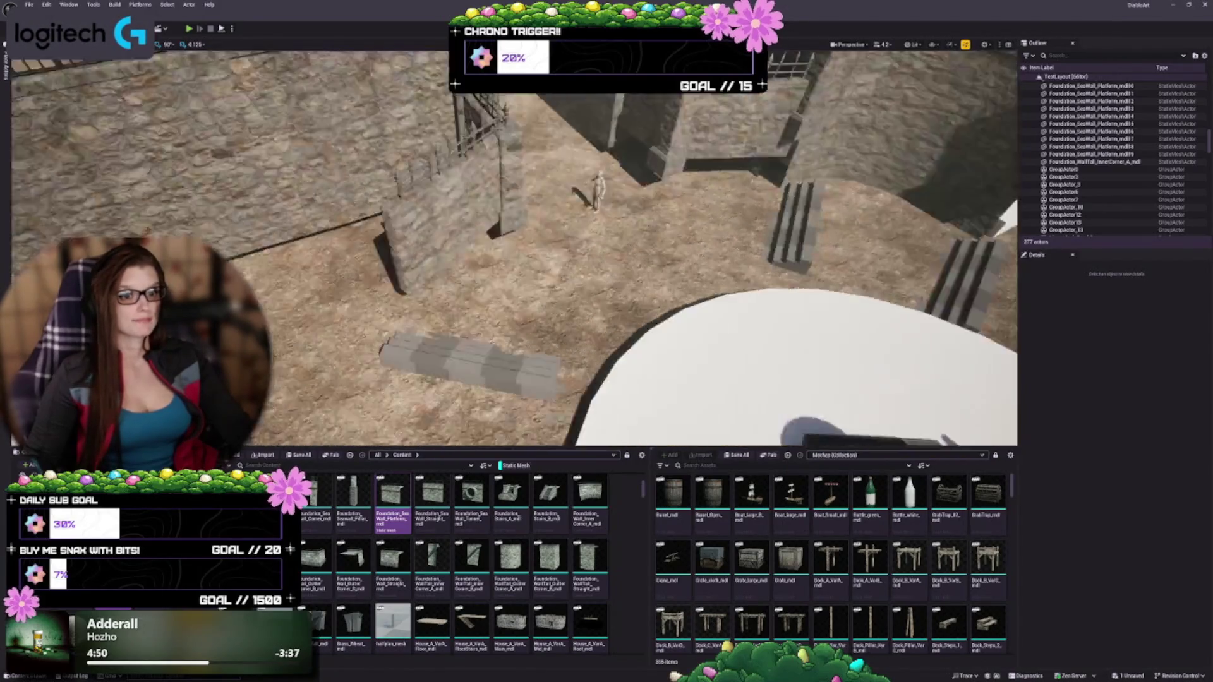
scroll(492, 214, "up", 1)
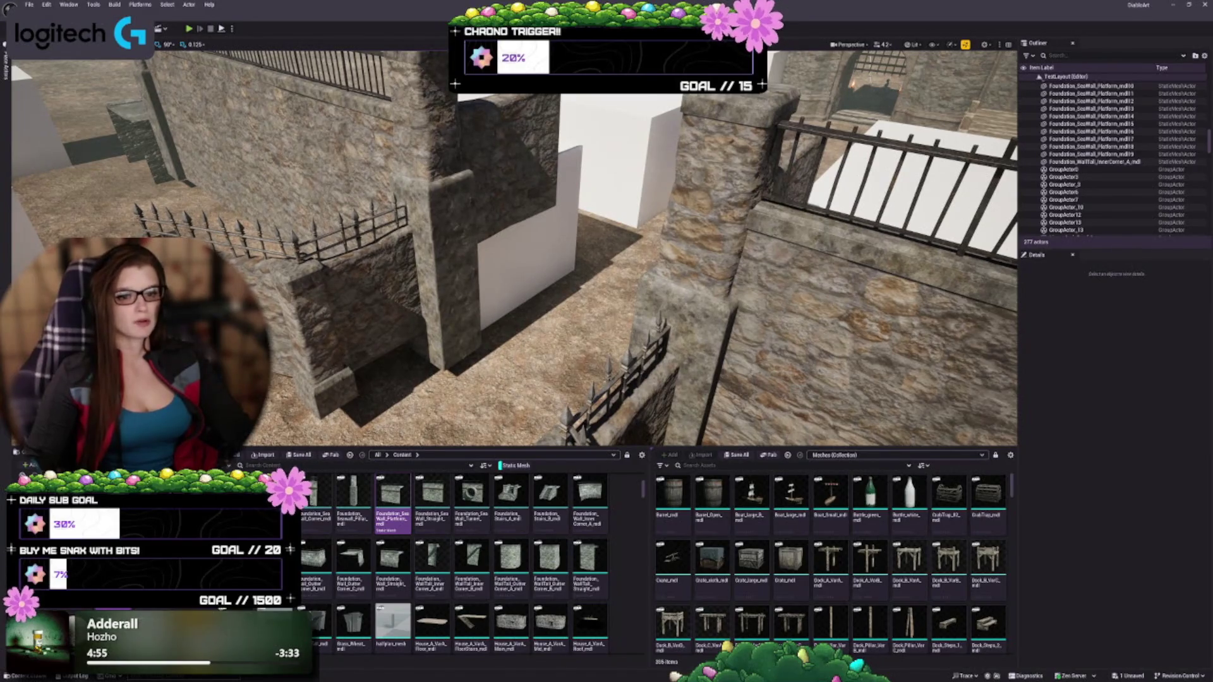
left_click(389, 340)
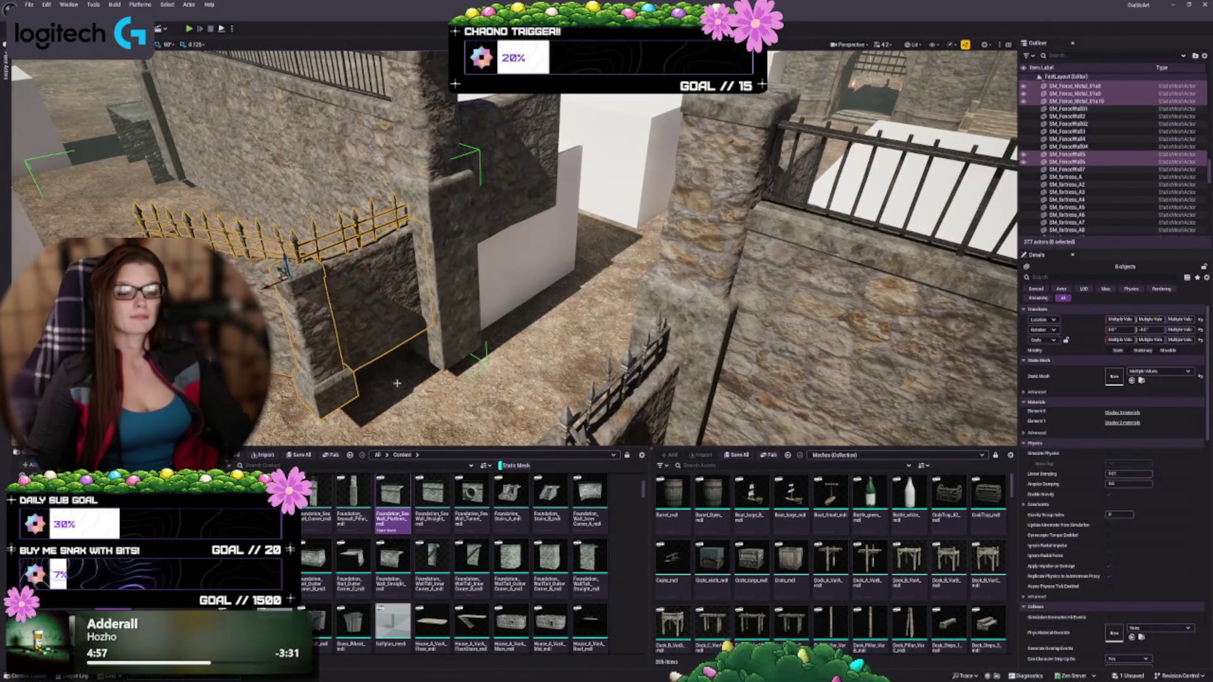
left_click_drag(396, 382, 391, 436)
key("Delete")
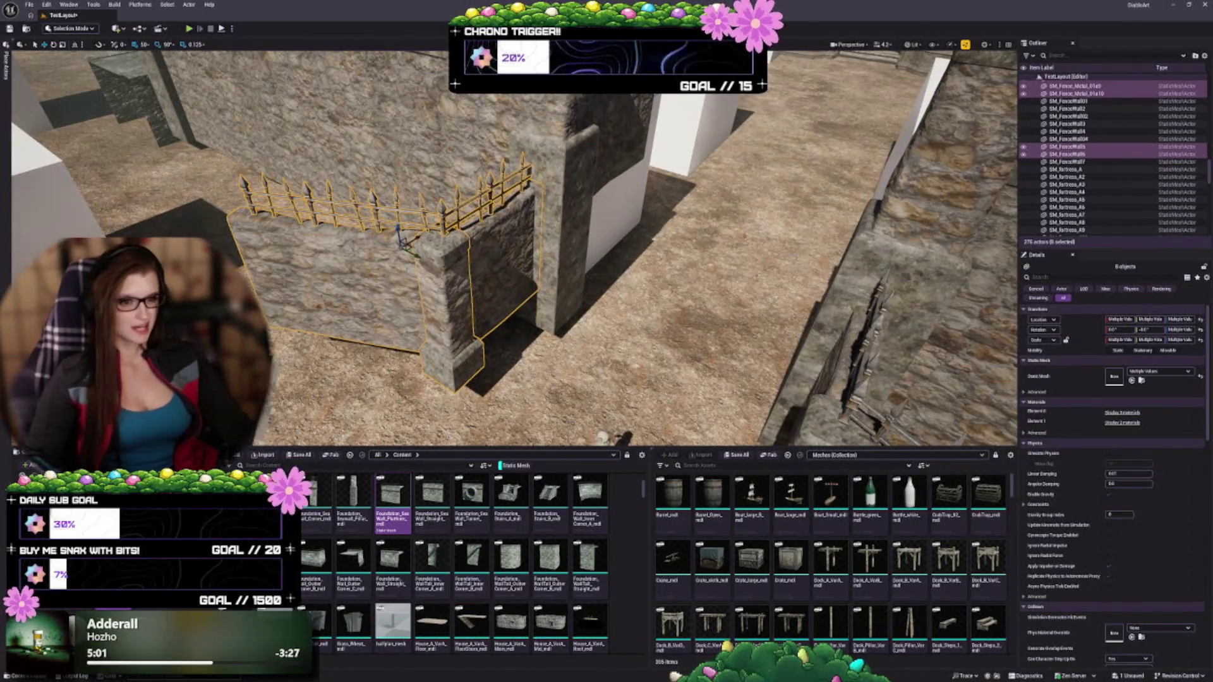
Step: Trim the selection to four gate pieces and group them with Ctrl+G
left_click_drag(529, 253, 518, 243)
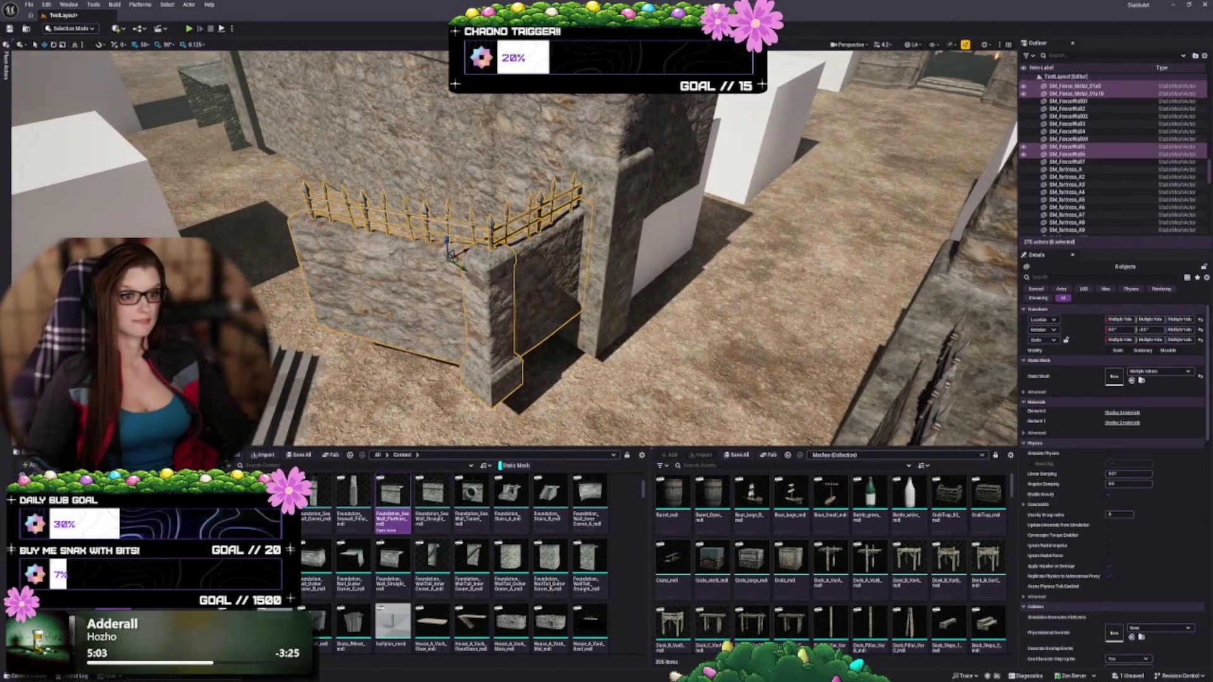
left_click(546, 284, "ctrl")
left_click(482, 372, "ctrl")
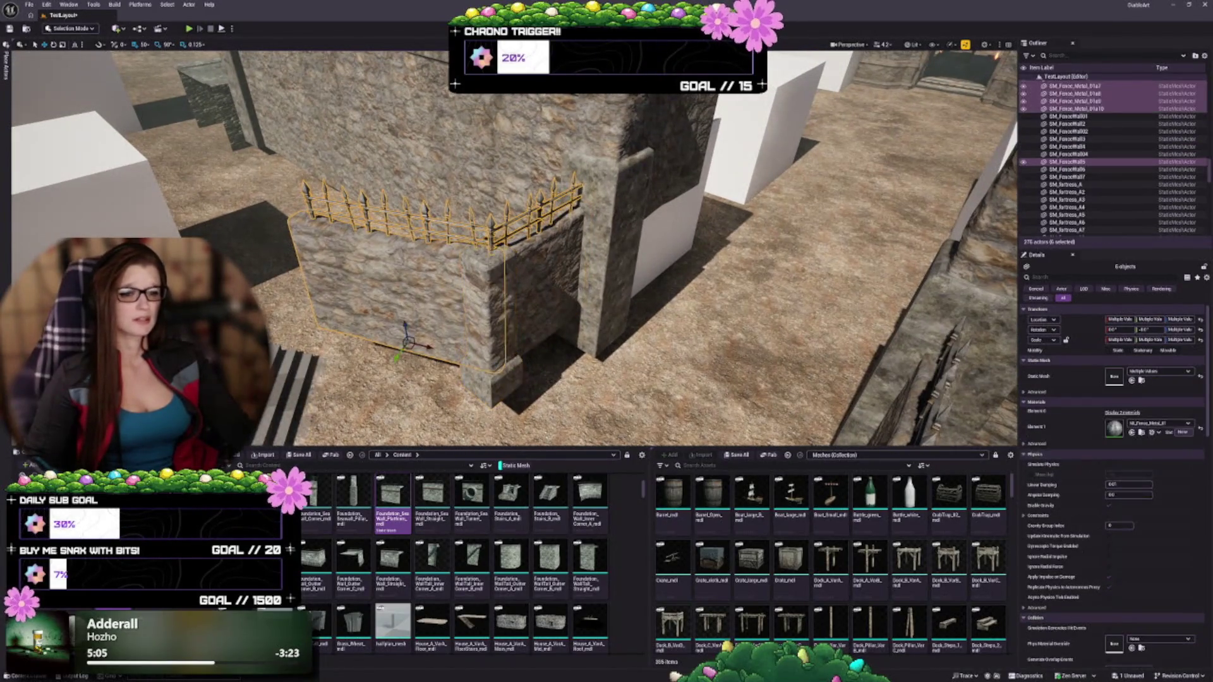
left_click(559, 201, "ctrl")
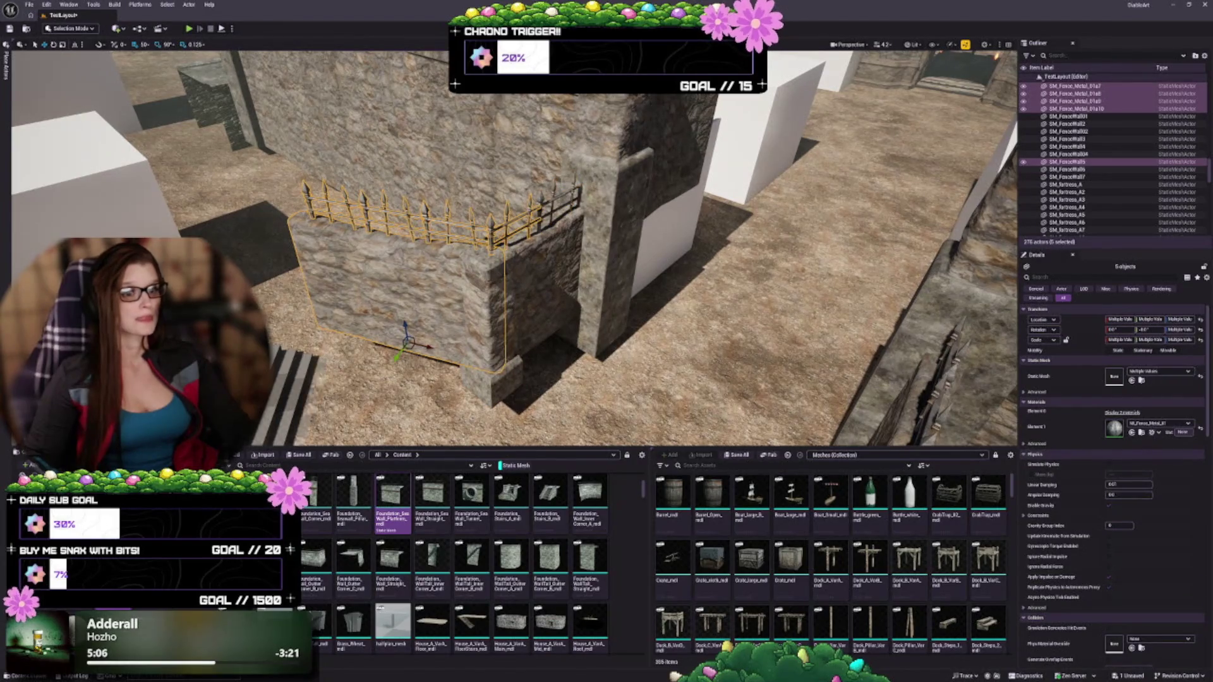
left_click(530, 206, "ctrl")
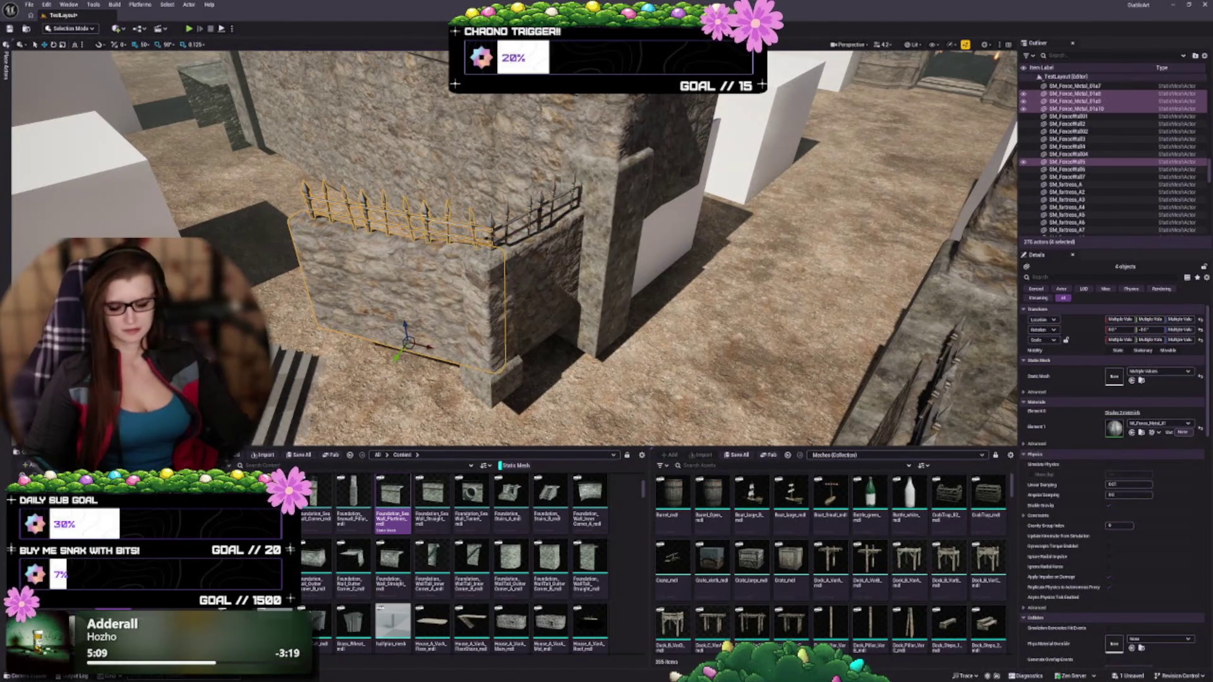
key("ctrl+g")
Step: Group the gate pillar with its adjacent fence and two wall segments
left_click(516, 296)
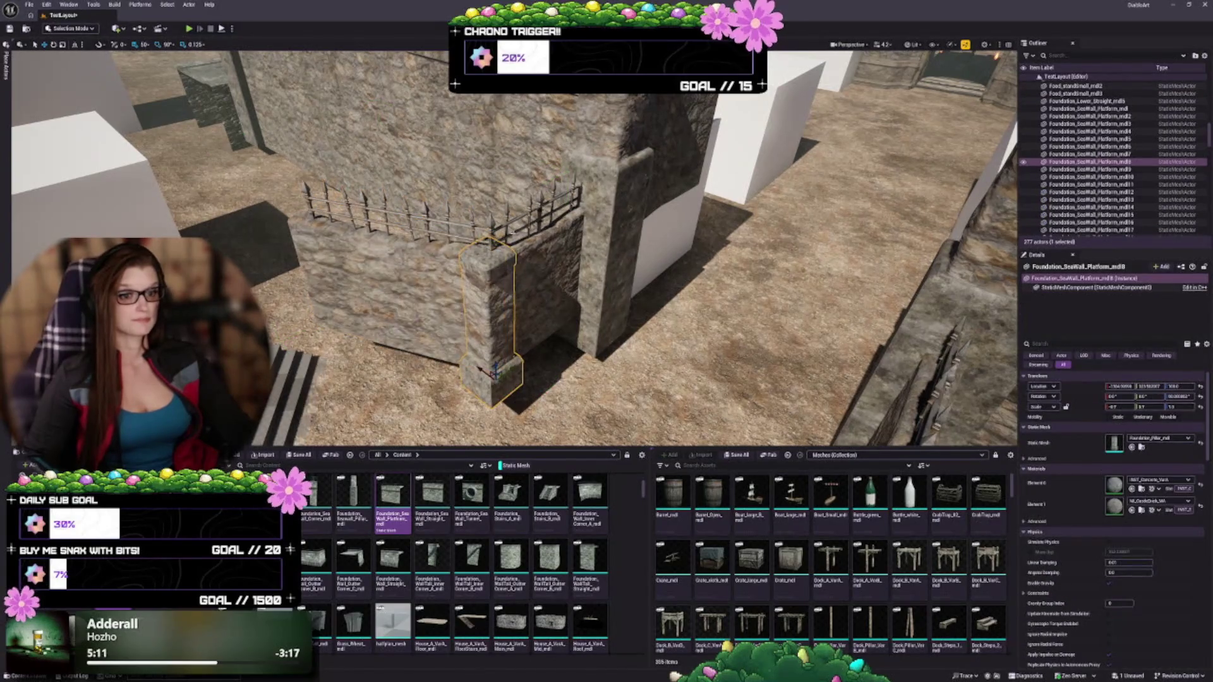
left_click(513, 224, "ctrl")
left_click(552, 208, "ctrl")
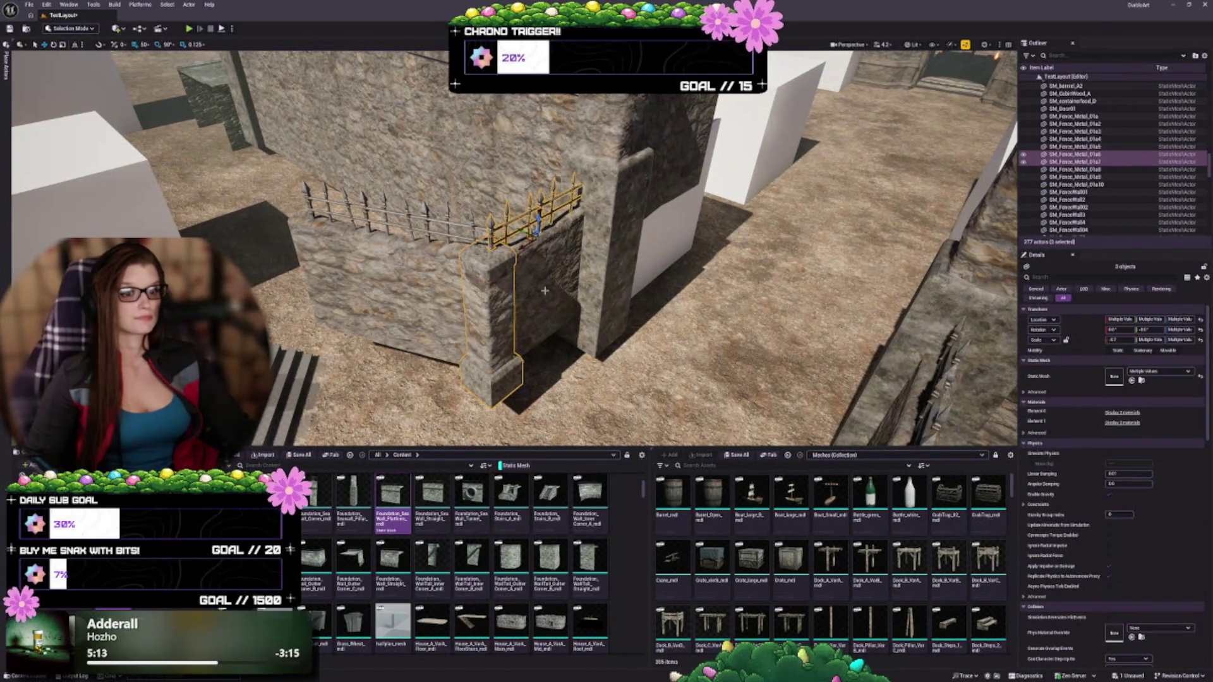
left_click(545, 304, "ctrl")
key("ctrl+g")
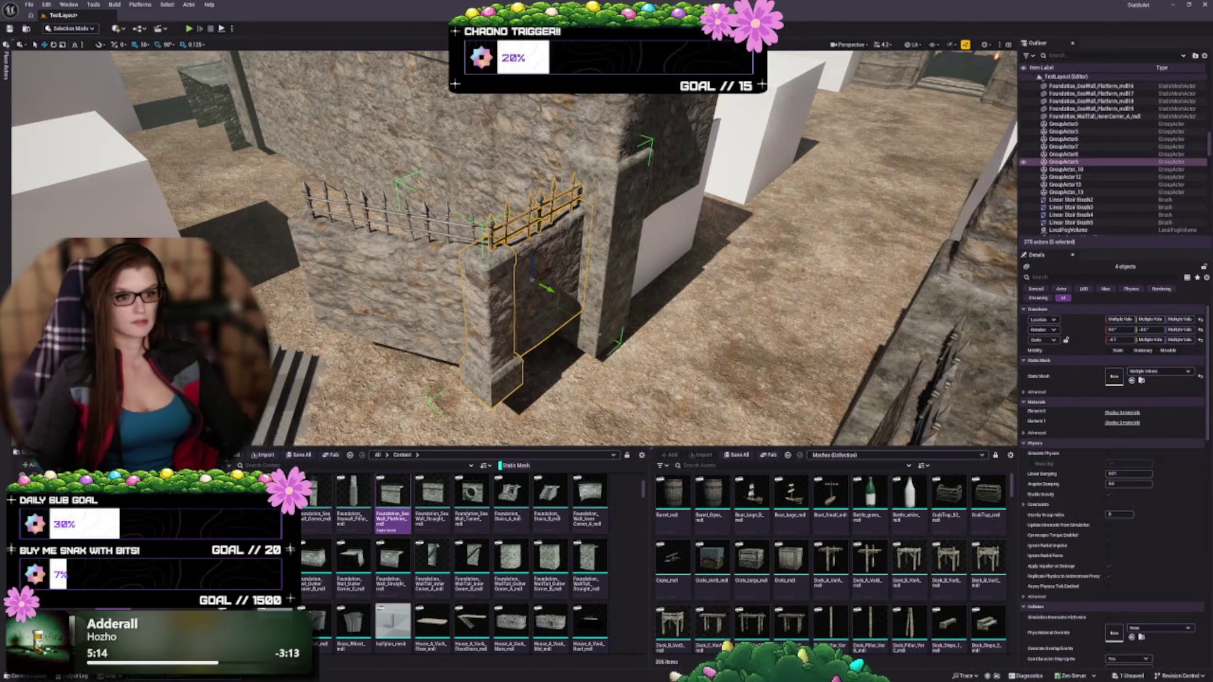
scroll(515, 248, "down", 5)
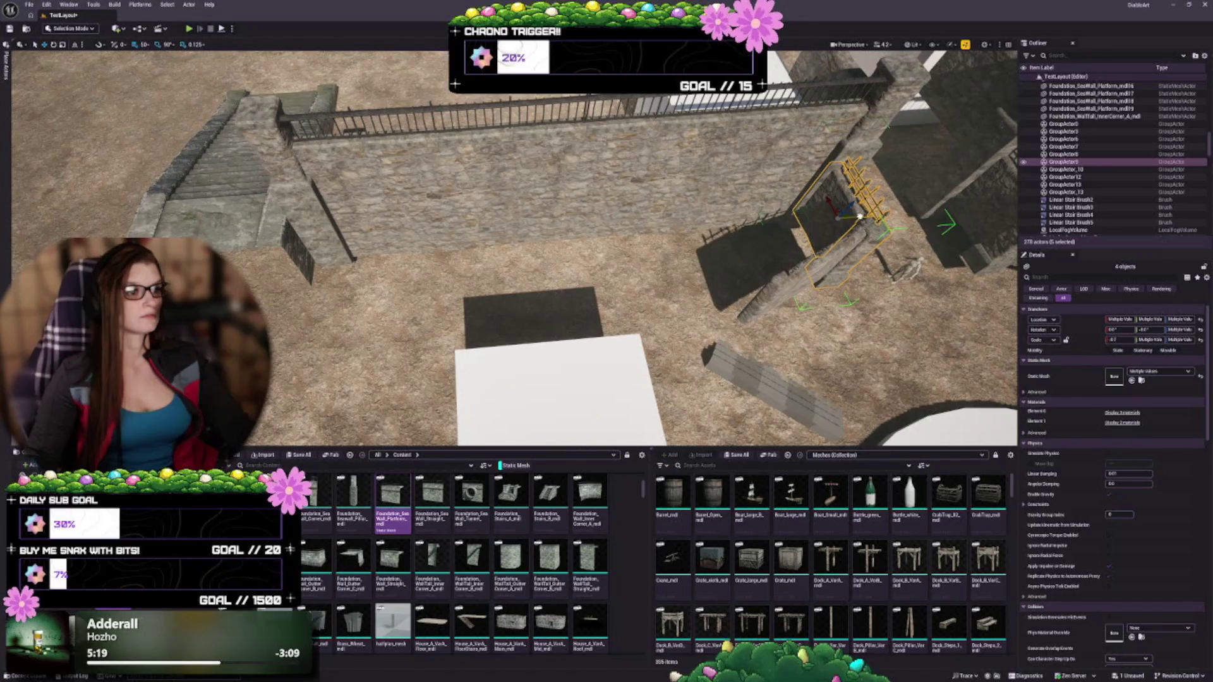
mouse_move(860, 217)
left_mouse_down()
mouse_move(777, 209)
mouse_move(480, 278)
mouse_move(334, 275)
left_mouse_up()
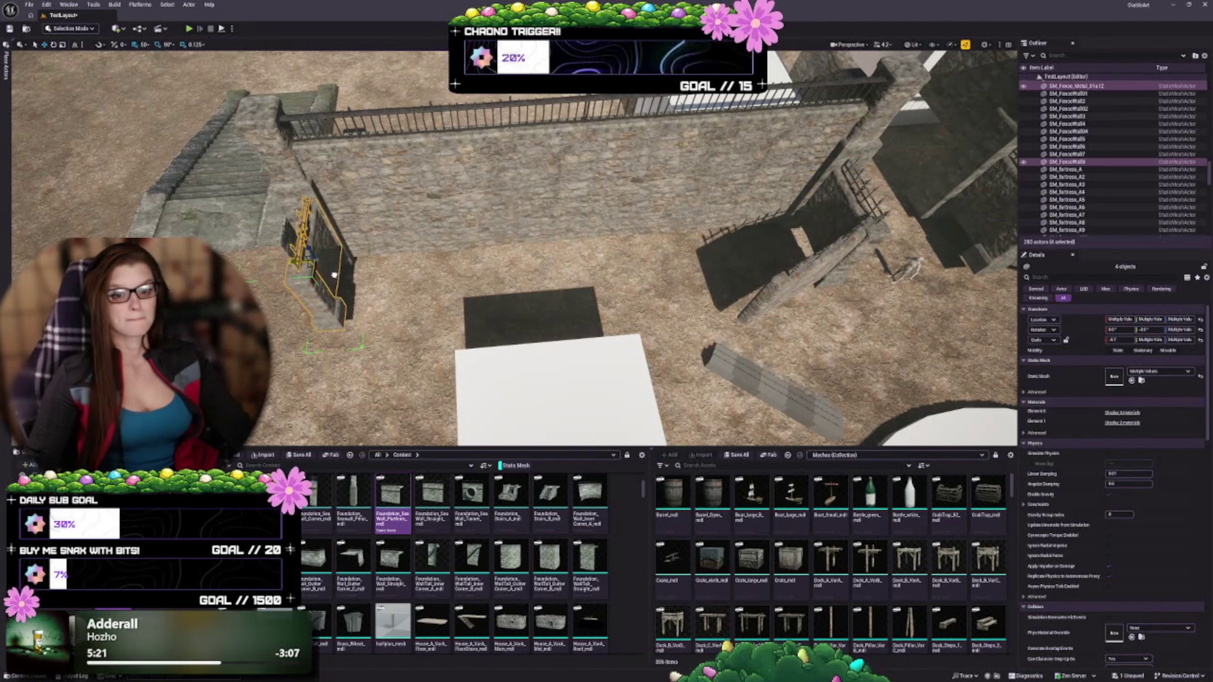
key("f")
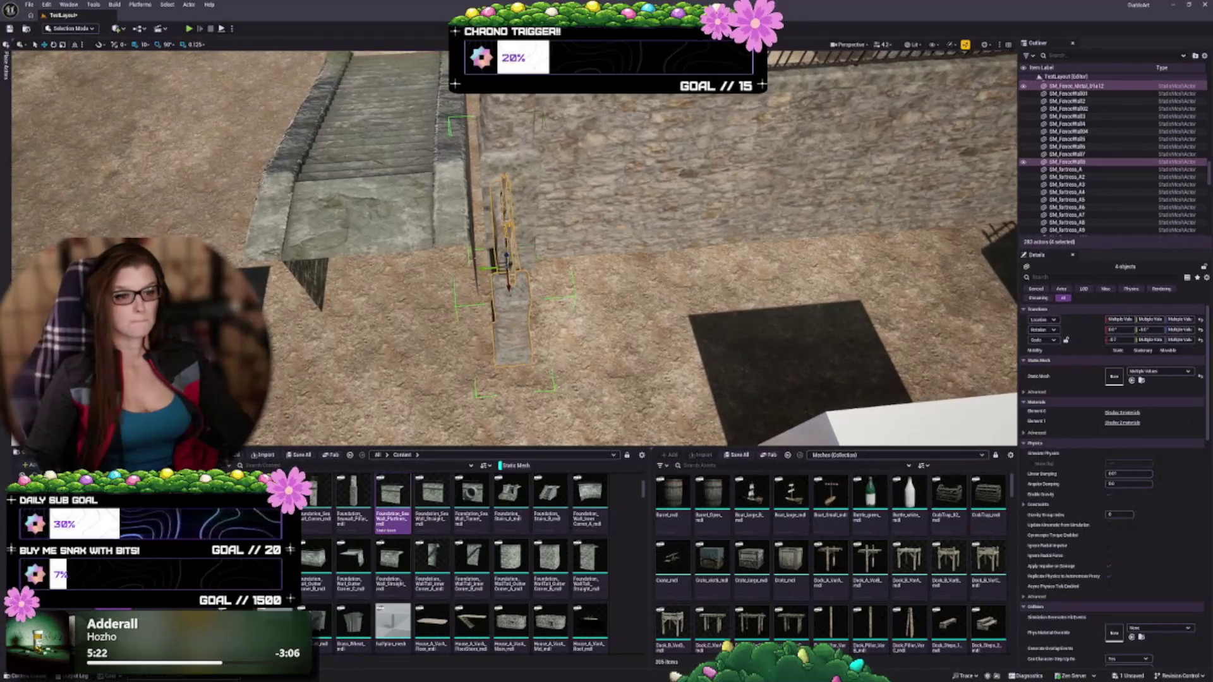
left_click_drag(506, 253, 449, 253)
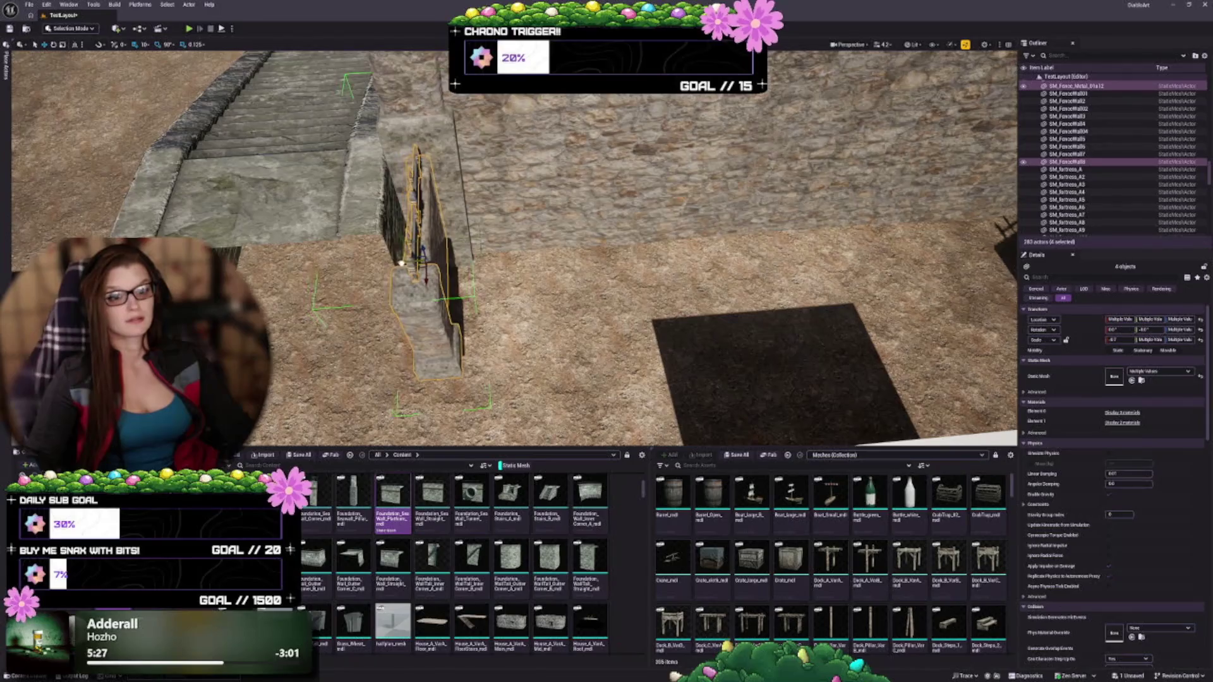
left_click_drag(395, 264, 493, 252)
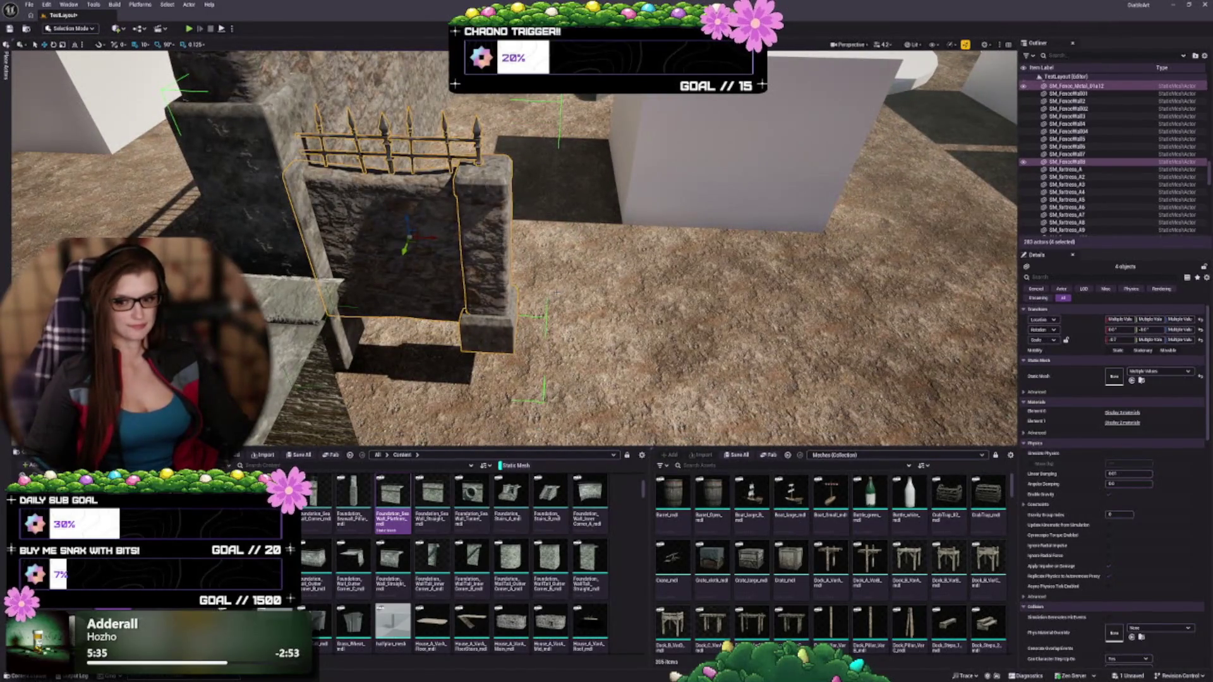
key("ctrl+g")
key("ctrl+z")
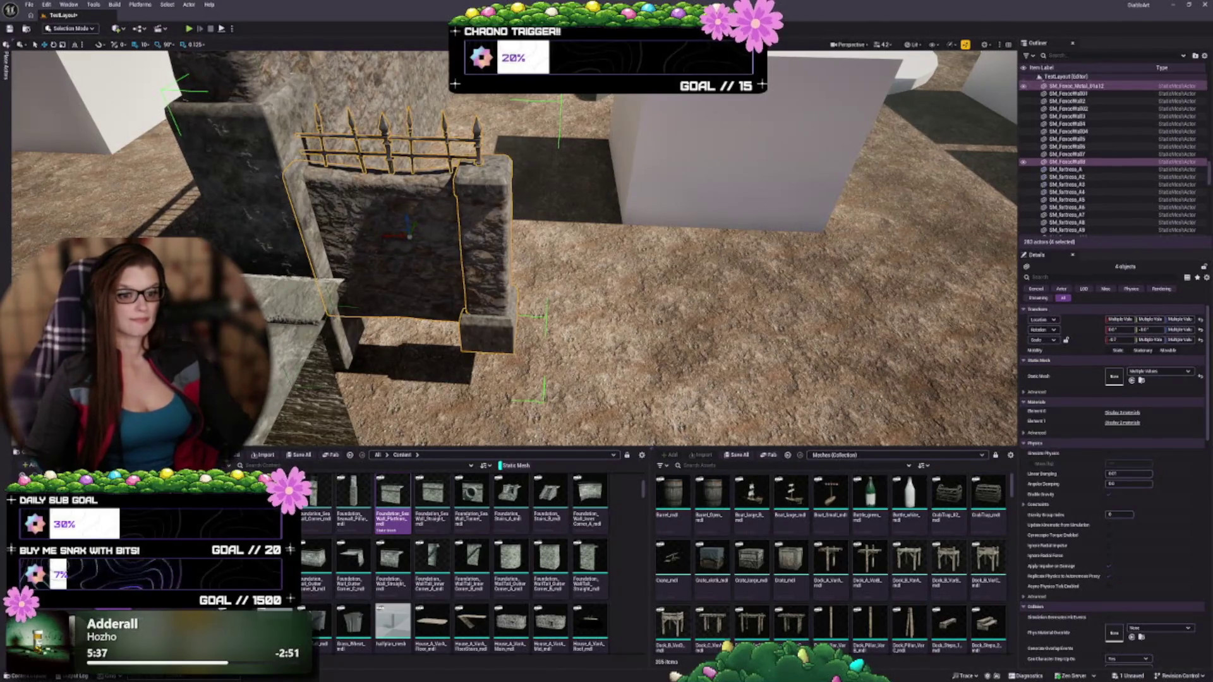
left_click(491, 259)
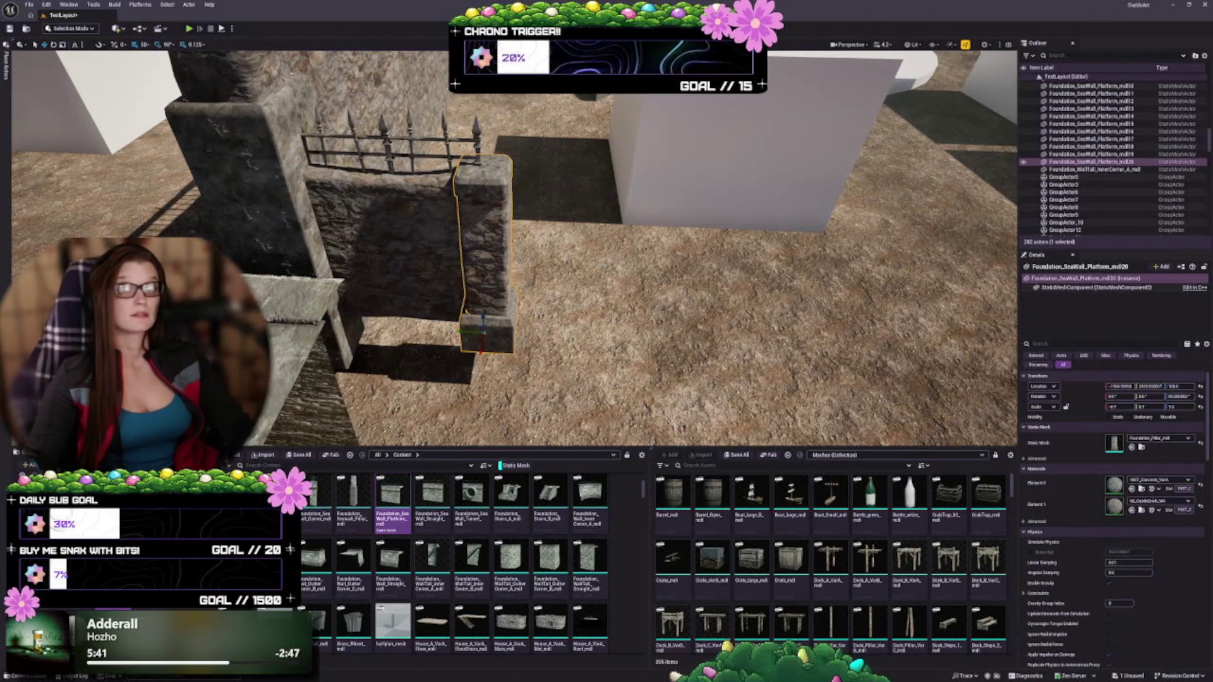
scroll(515, 246, "down", 6)
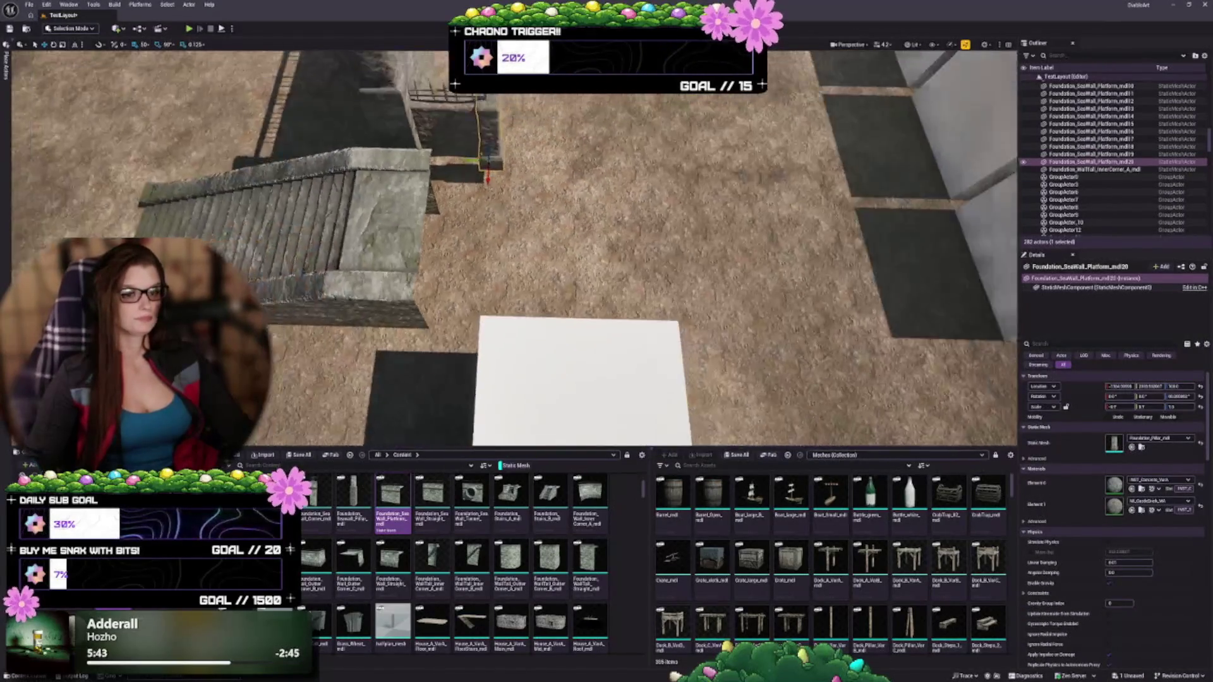
scroll(518, 287, "down", 5)
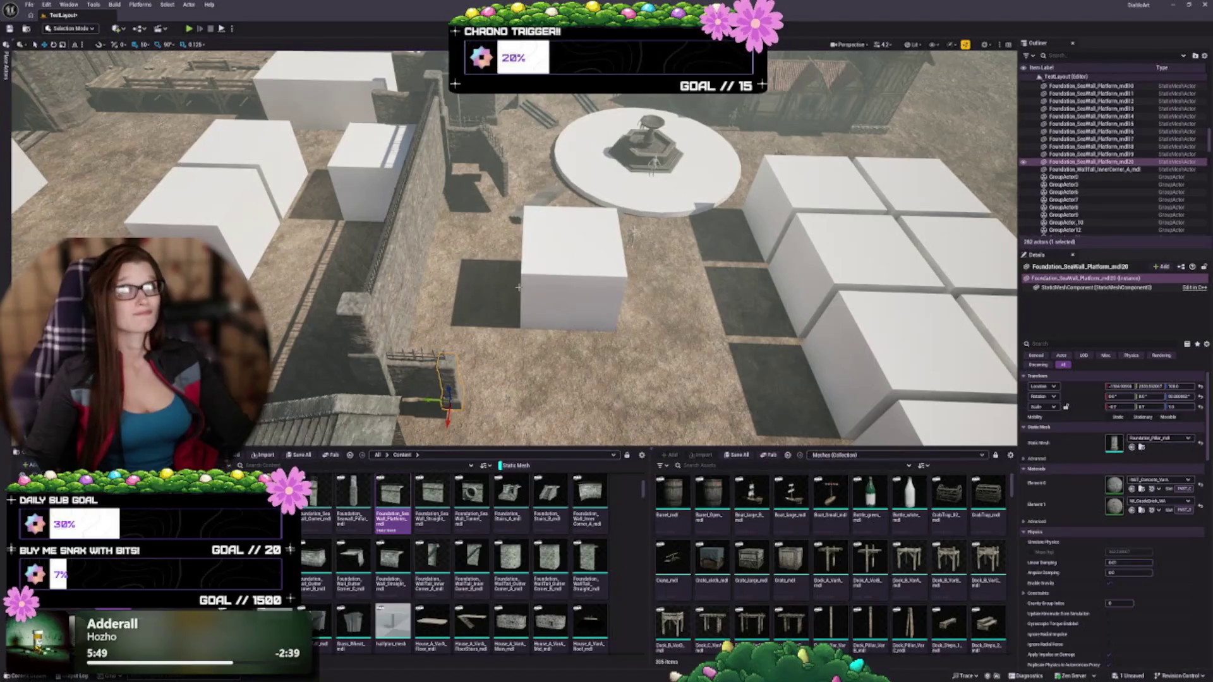
mouse_move(623, 255)
left_mouse_down()
mouse_move(622, 335)
mouse_move(688, 335)
mouse_move(689, 284)
left_mouse_up()
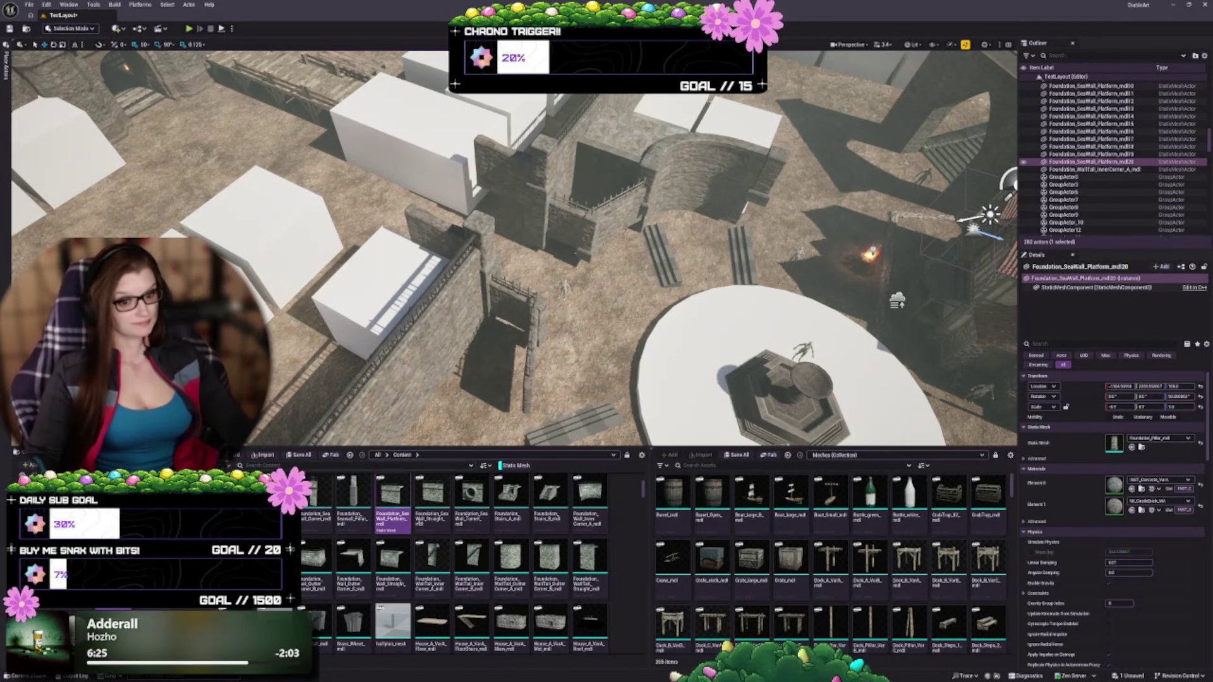
key("w")
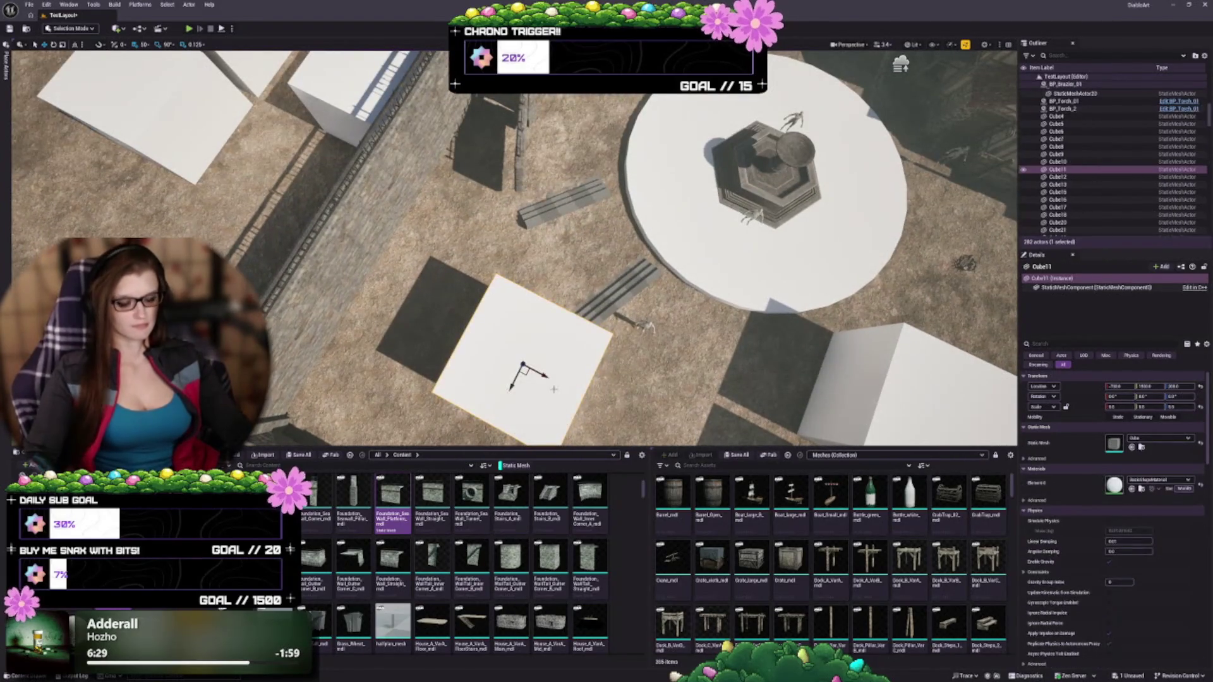
Step: Delete the white placeholder cube and drop Foundation_WallTall_OuterCorner_A where it stood
key("Delete")
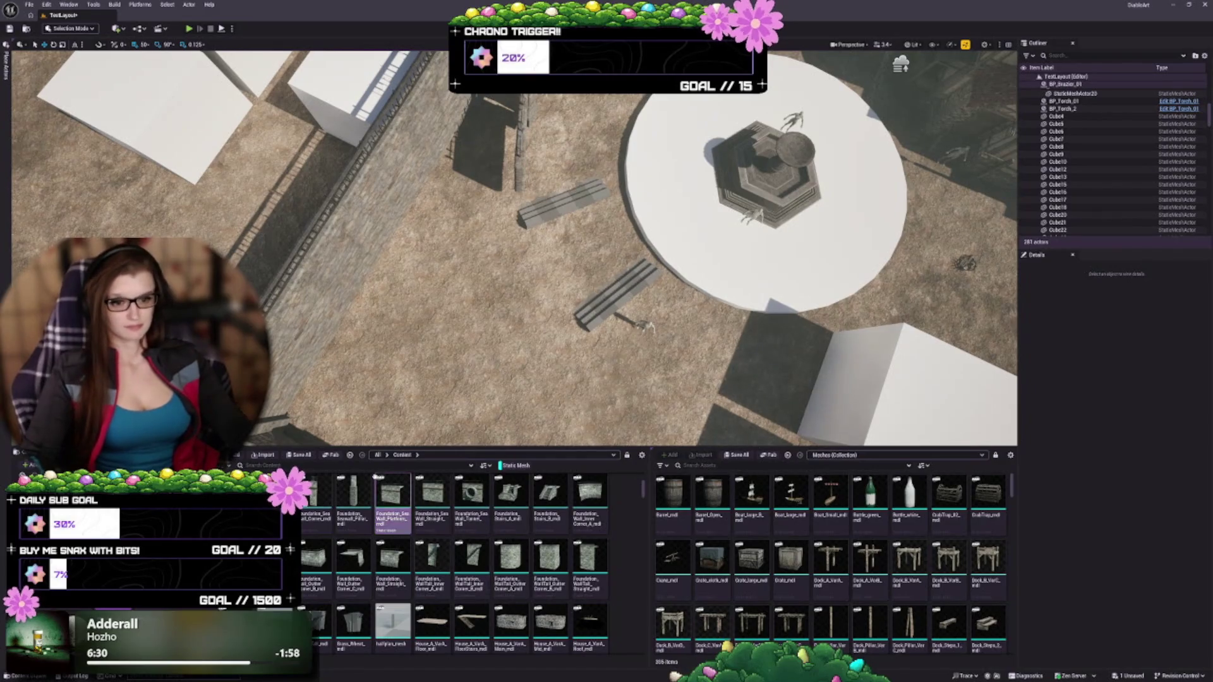
scroll(448, 565, "up", 1)
mouse_move(515, 248)
left_mouse_down()
mouse_move(568, 256)
mouse_move(525, 290)
left_mouse_up()
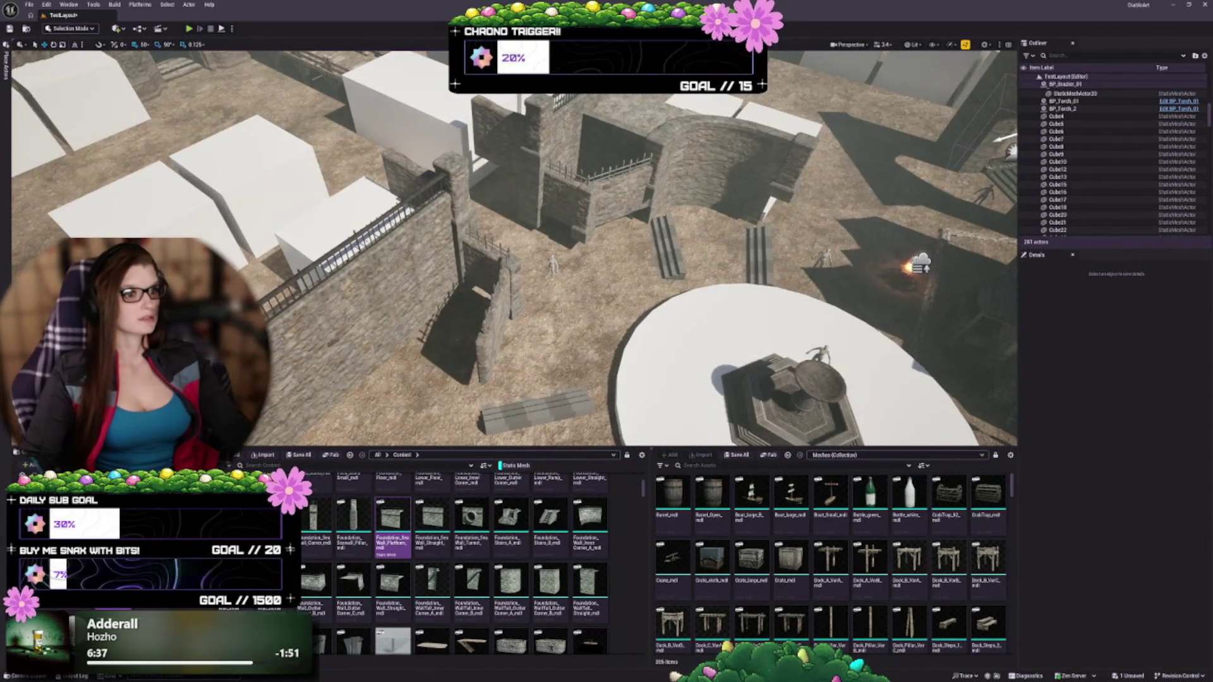
left_click(682, 166)
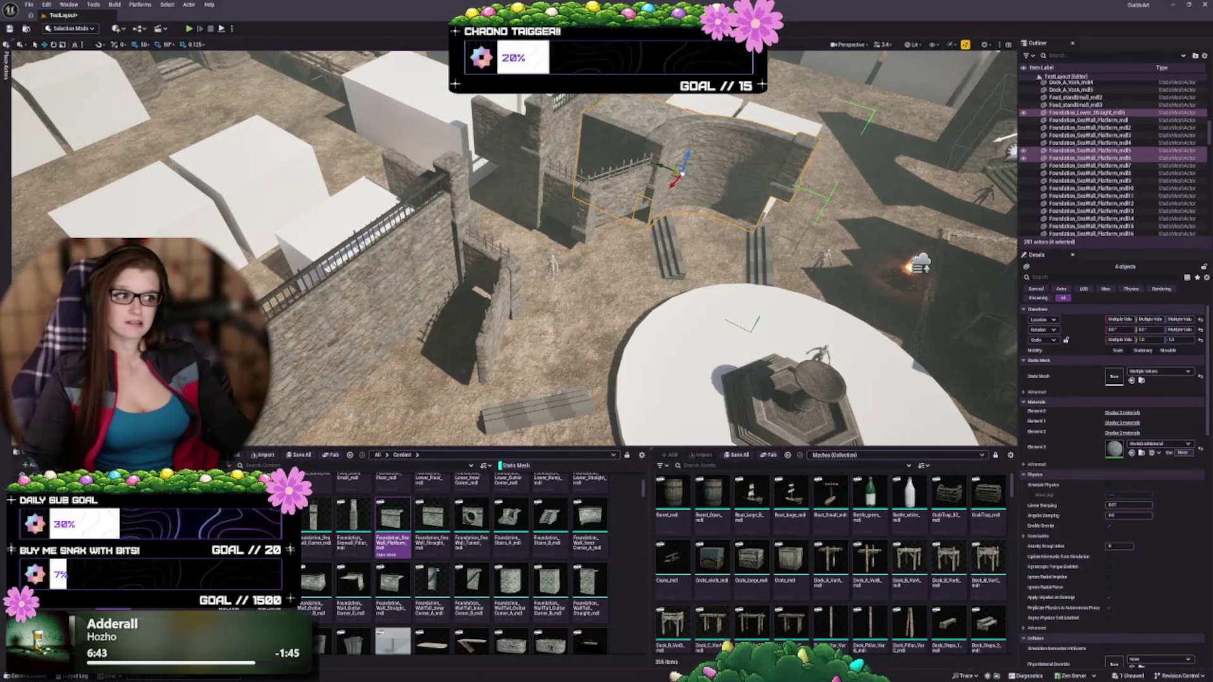
left_click_drag(908, 268, 907, 293)
mouse_move(511, 591)
left_mouse_down()
mouse_move(493, 379)
mouse_move(379, 297)
mouse_move(386, 313)
mouse_move(388, 297)
left_mouse_up()
scroll(559, 535, "down", 2)
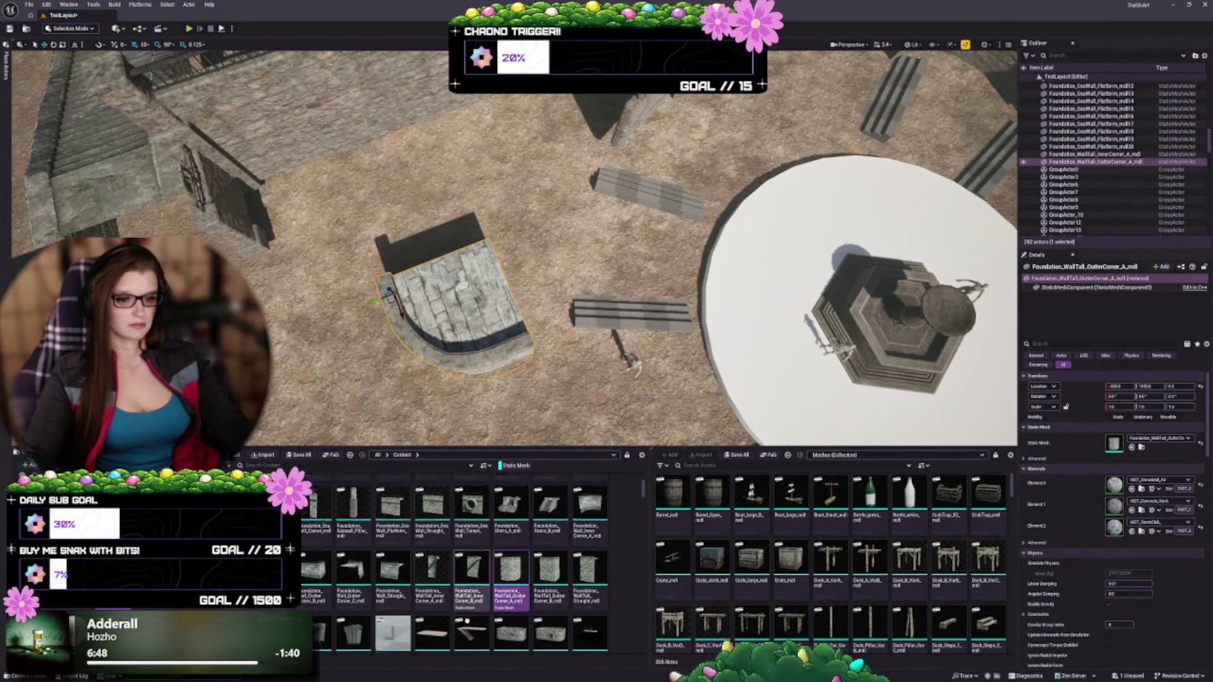
Step: Try swapping the corner piece's mesh for a railed corner variant and frame it
scroll(340, 566, "up", 1)
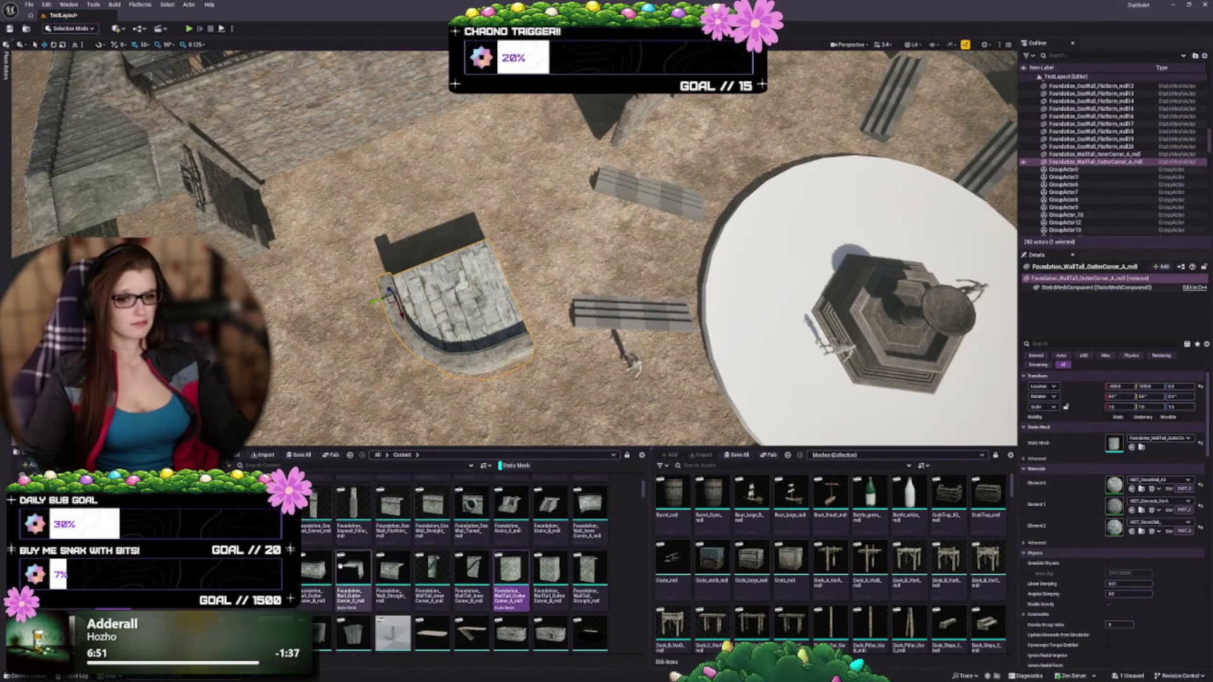
scroll(319, 614, "up", 1)
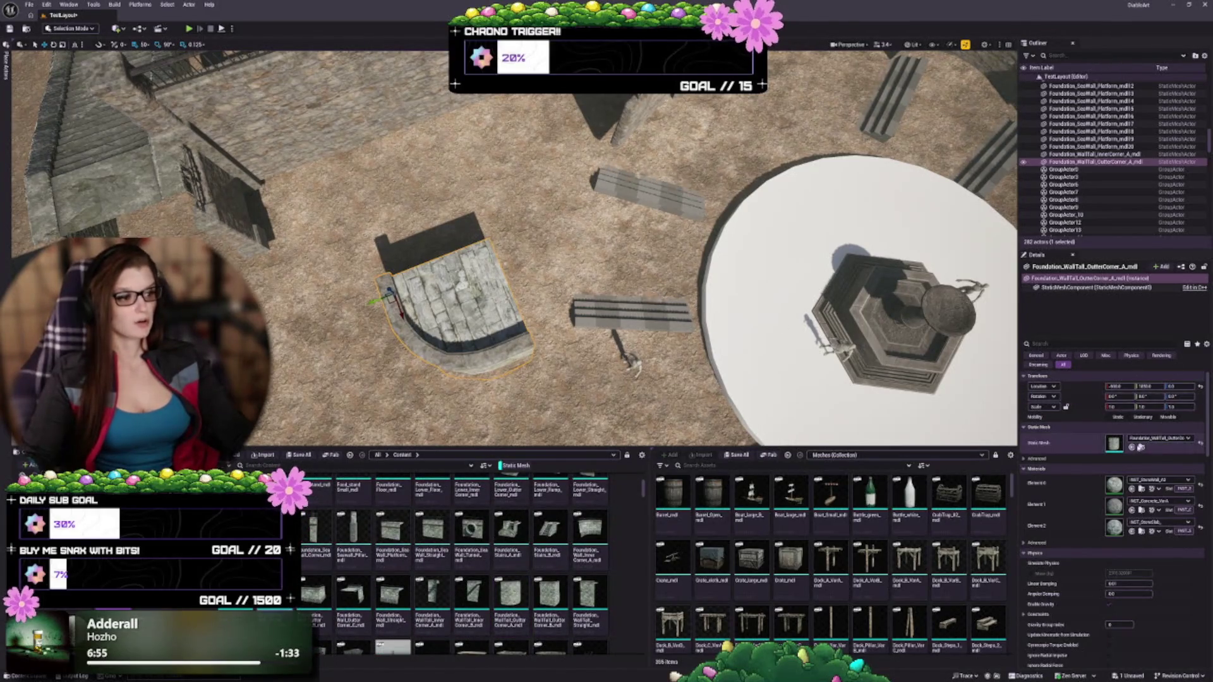
left_click(1131, 448)
key("f")
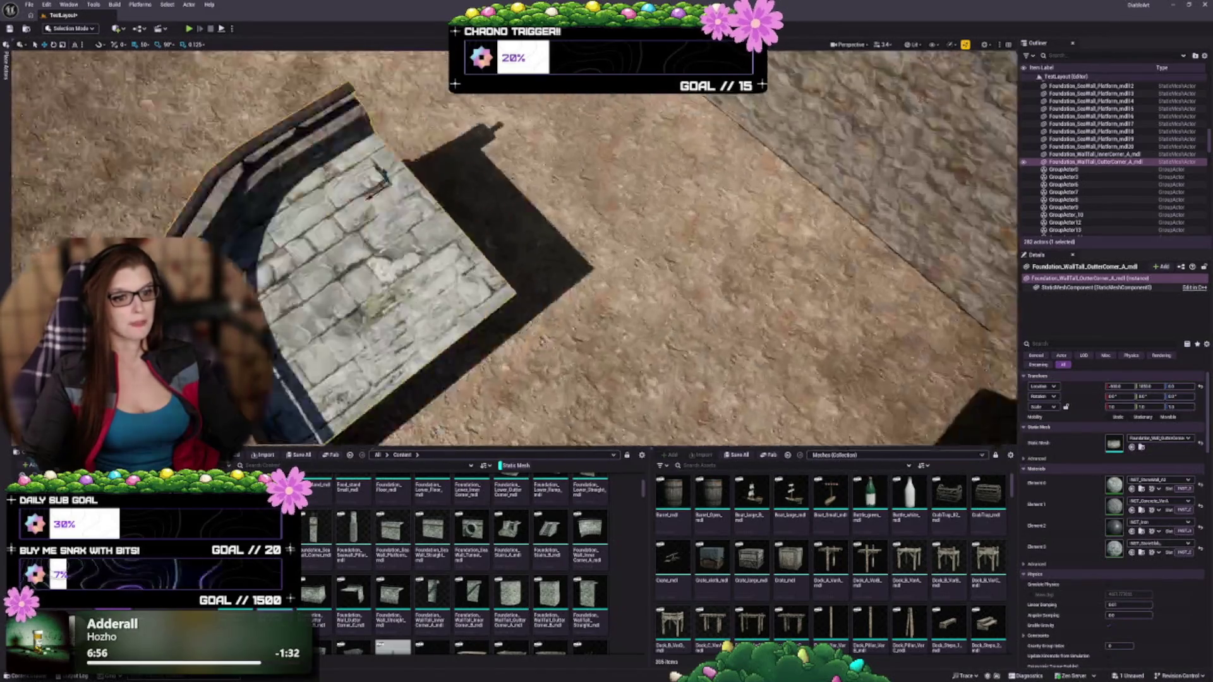
scroll(511, 246, "down", 10)
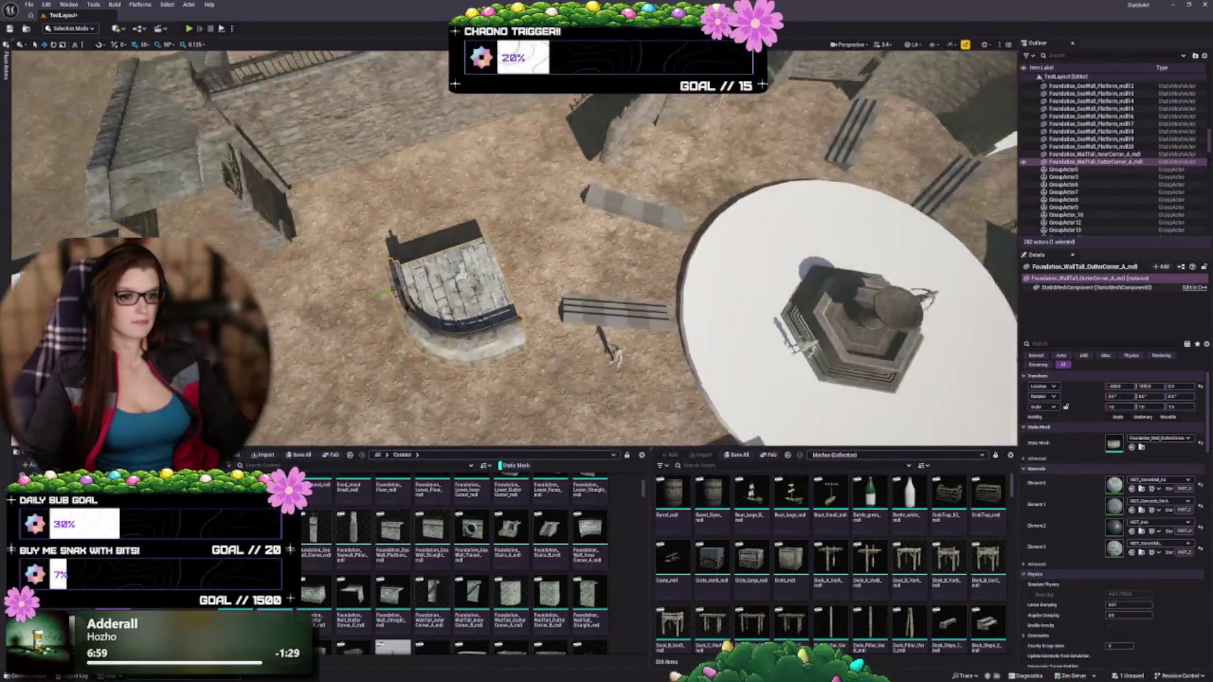
scroll(511, 246, "up", 4)
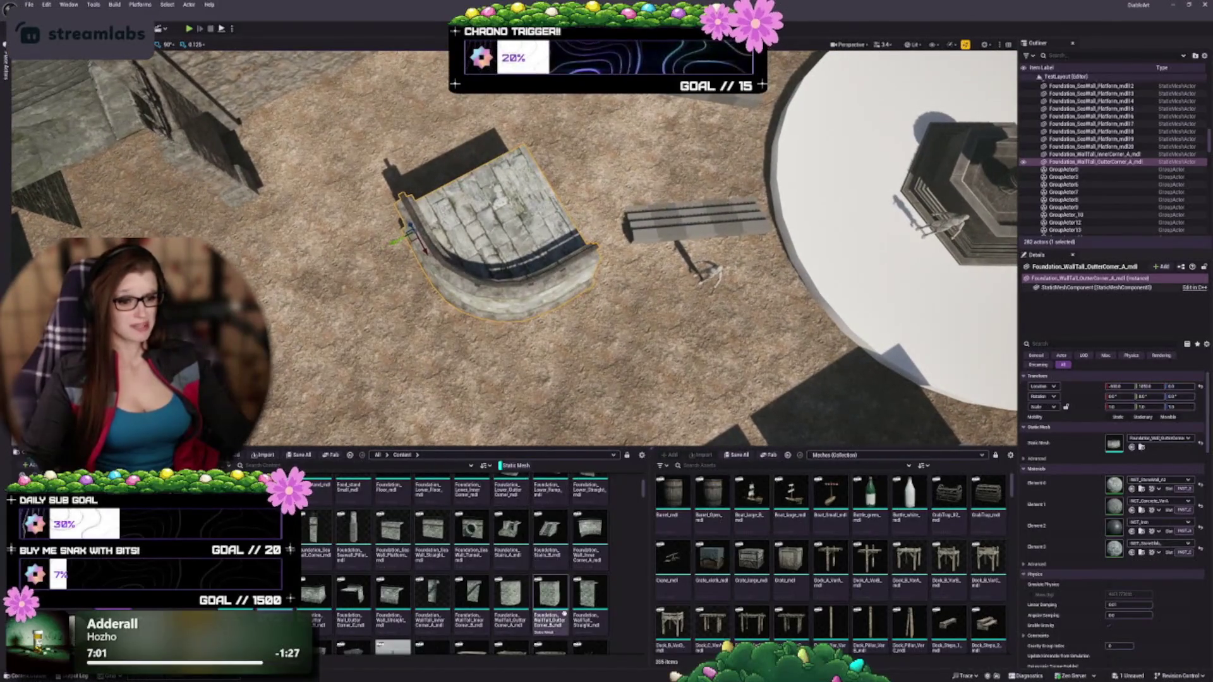
scroll(571, 609, "up", 4)
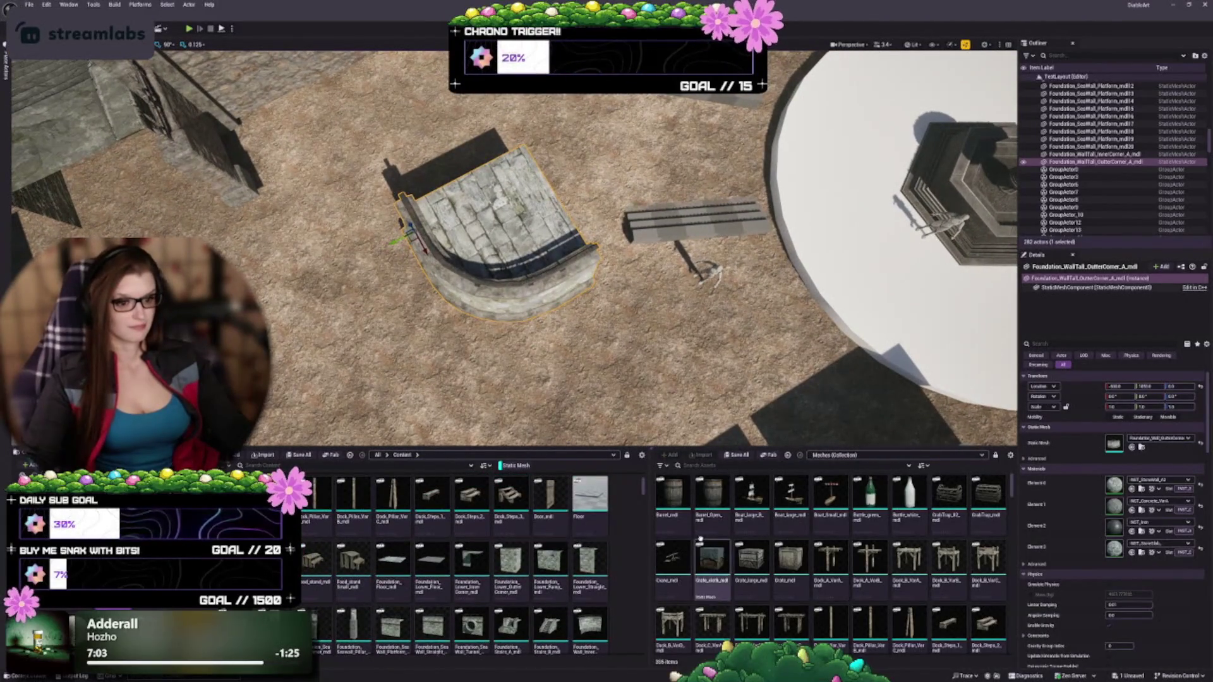
scroll(410, 610, "down", 5)
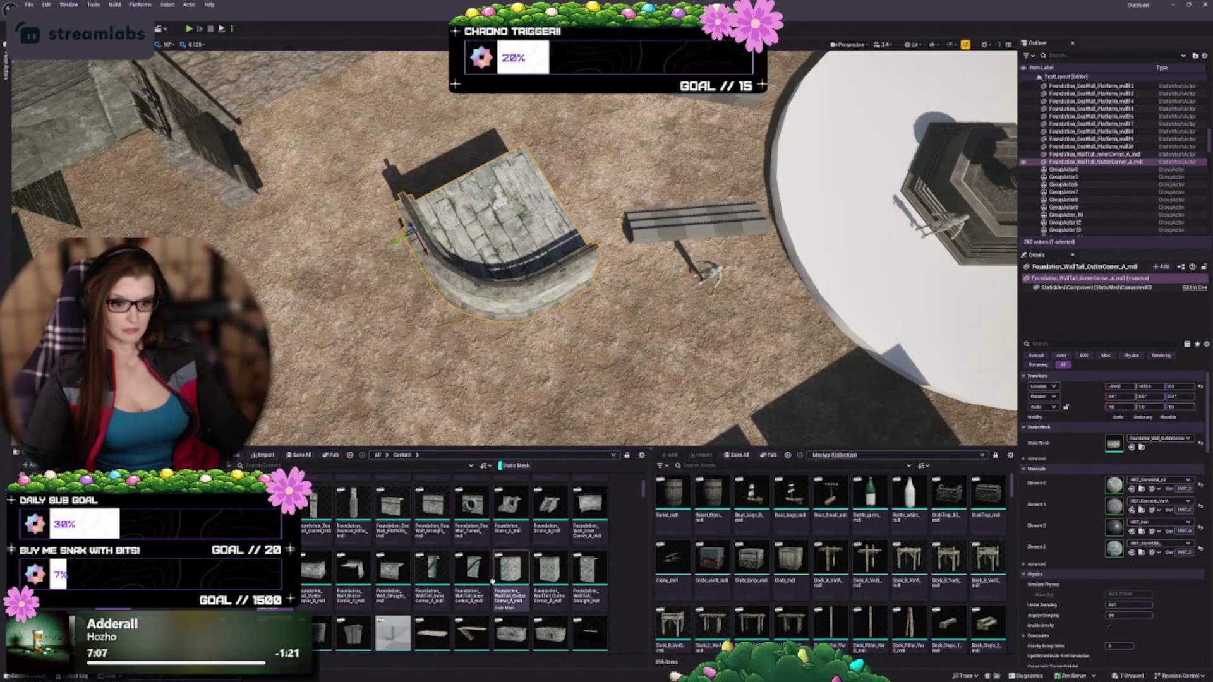
Step: Restore Foundation_WallTall_OuterCorner_A as the corner piece's mesh beside the bench
left_click(509, 571)
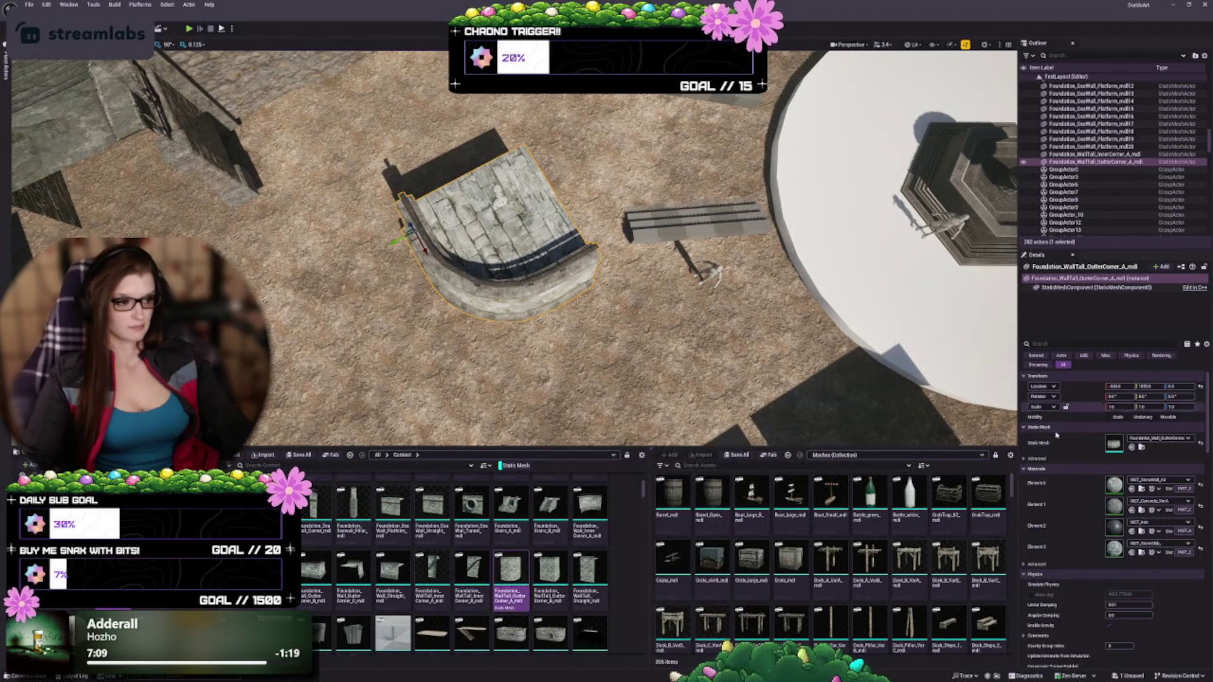
left_click(1132, 447)
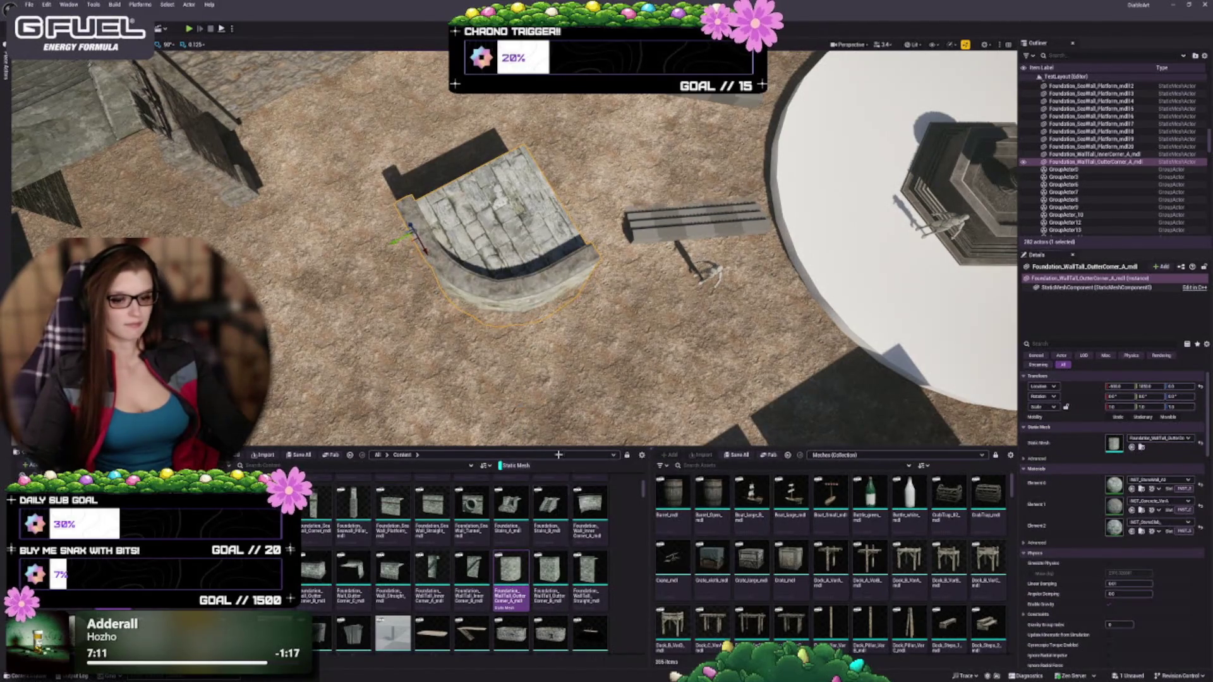
scroll(554, 526, "down", 2)
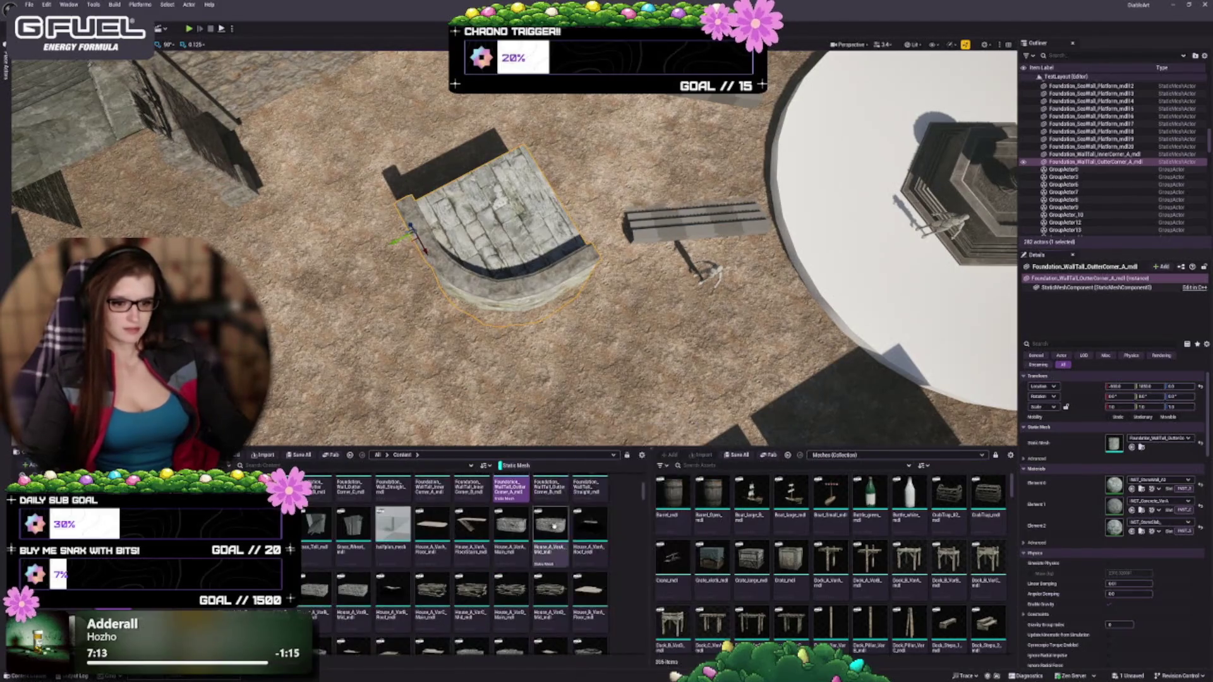
scroll(554, 526, "down", 5)
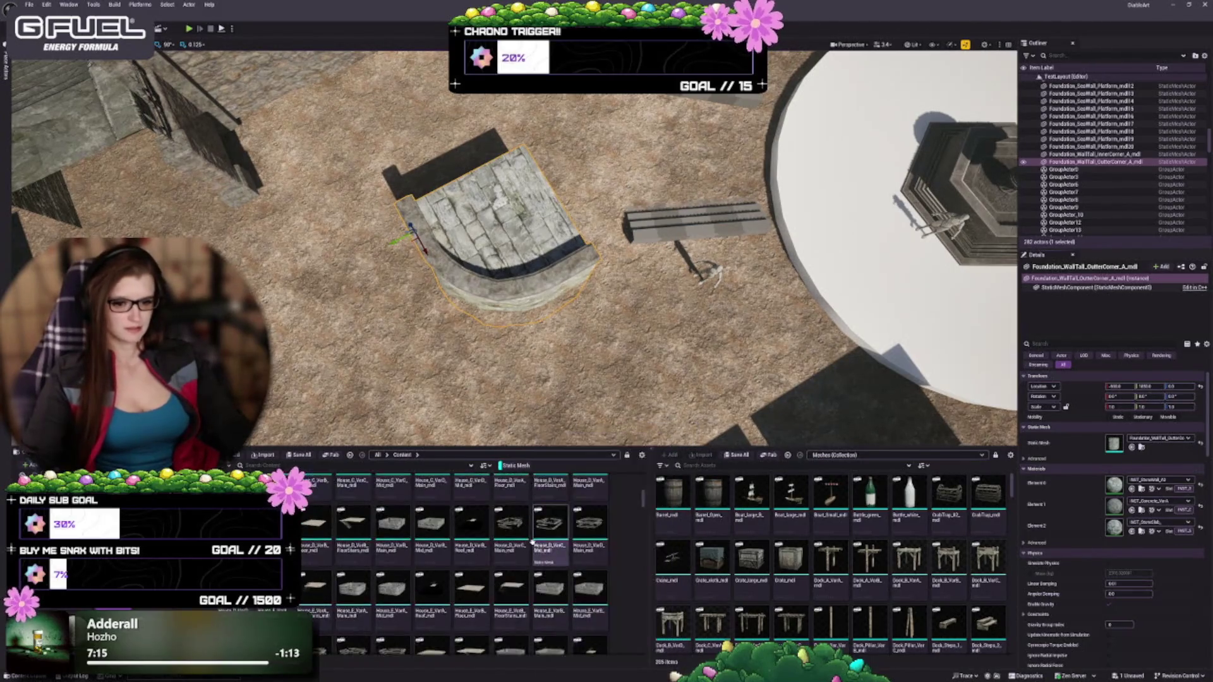
scroll(534, 549, "down", 5)
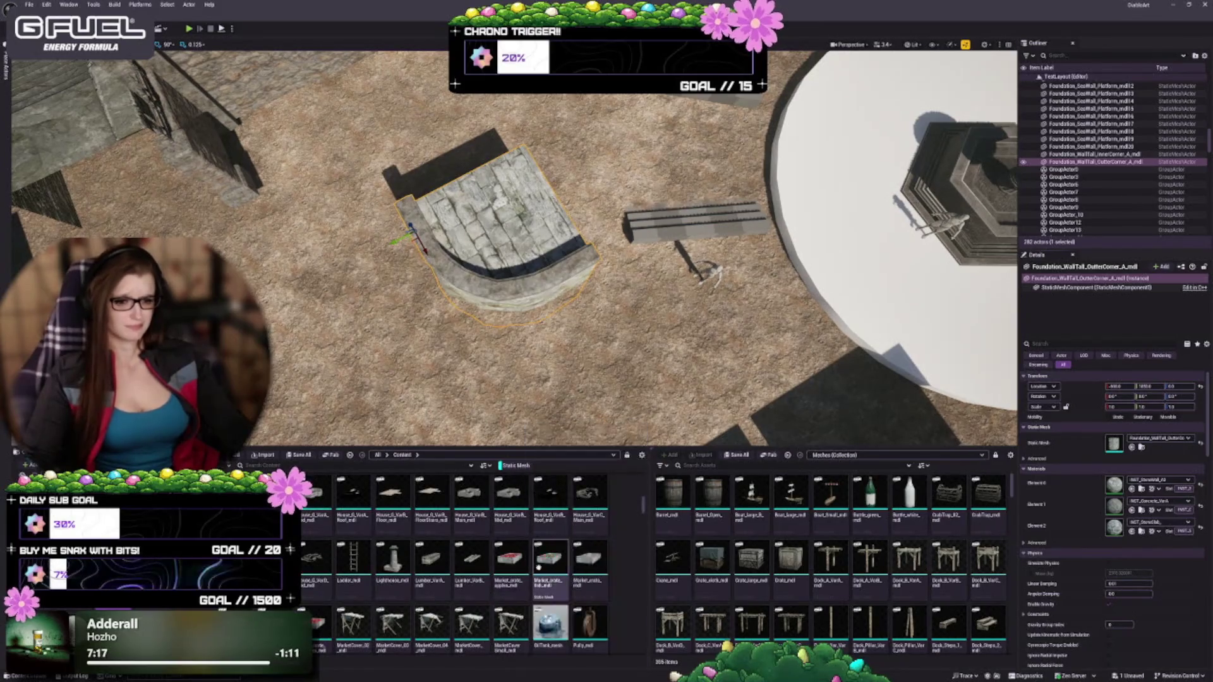
scroll(538, 566, "down", 3)
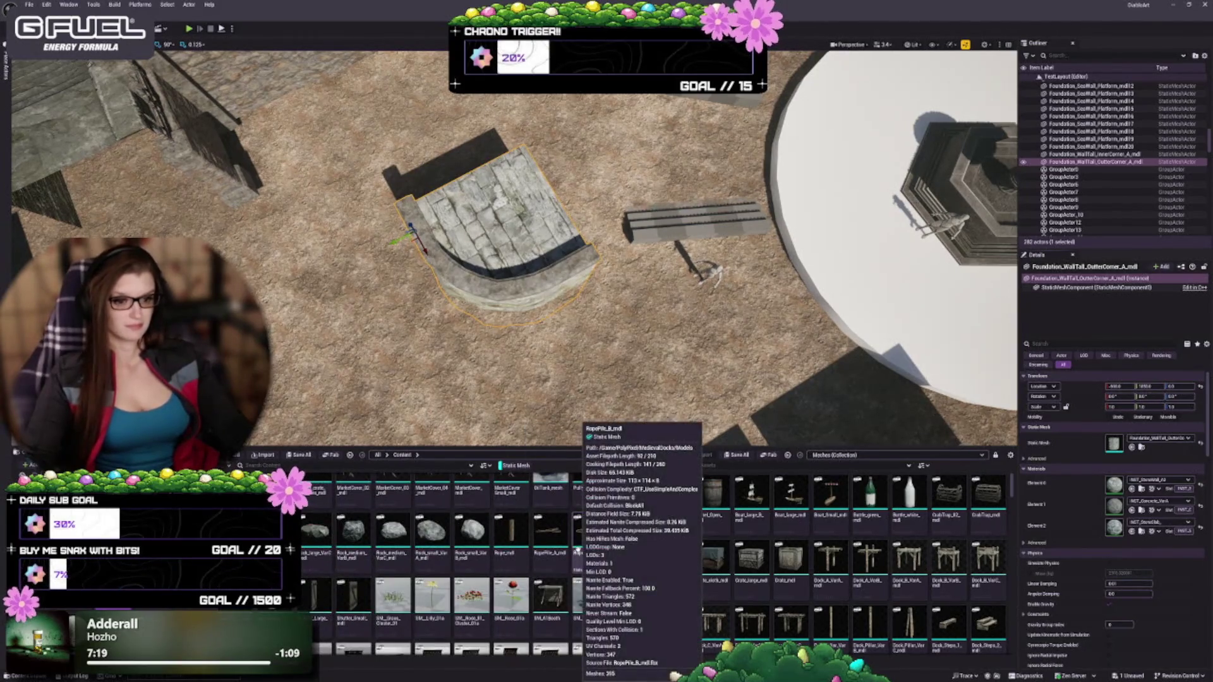
scroll(515, 567, "down", 5)
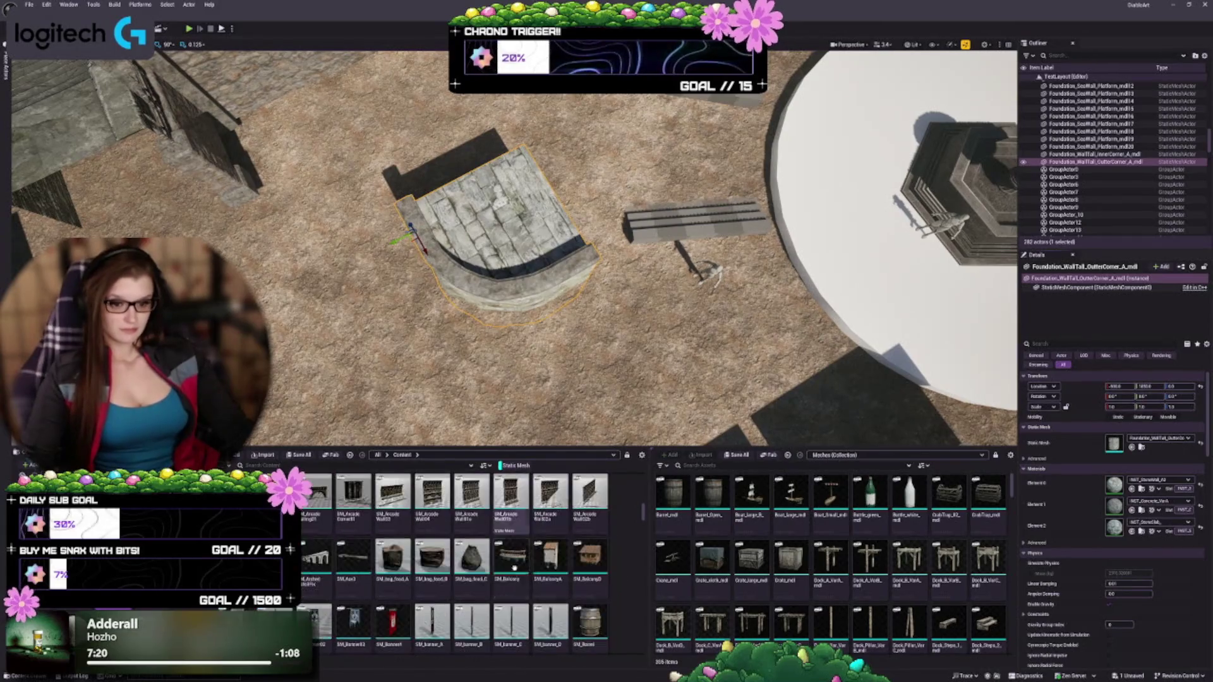
scroll(514, 567, "down", 4)
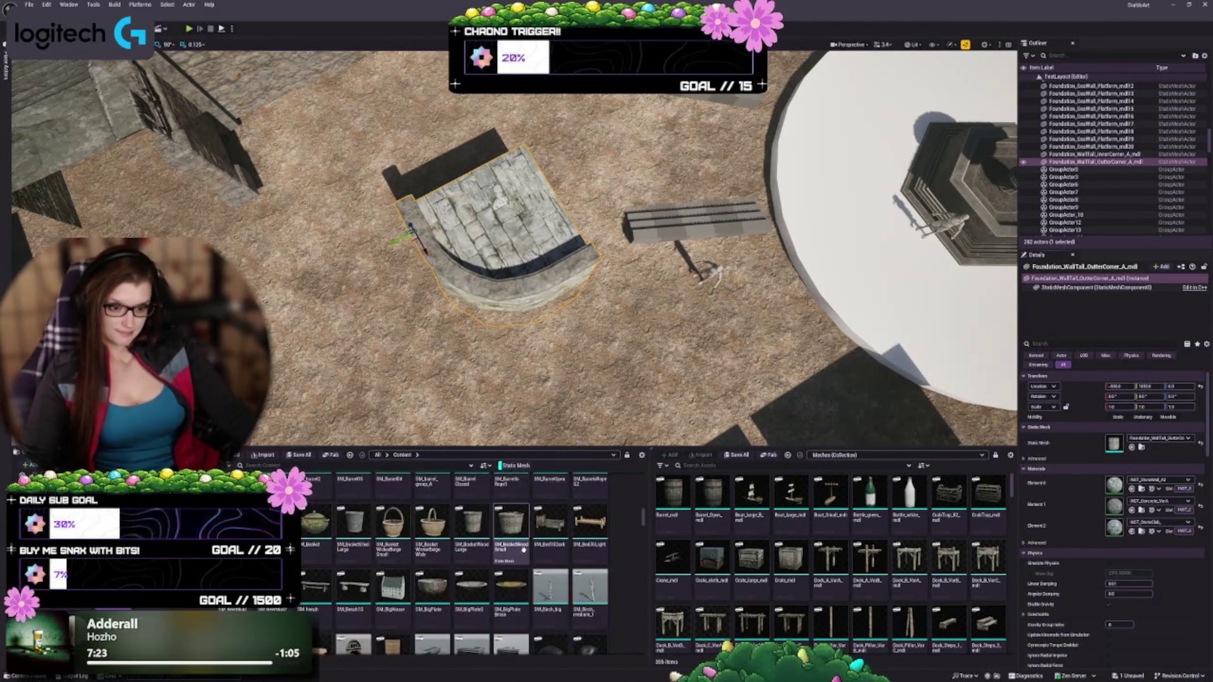
scroll(523, 550, "down", 2)
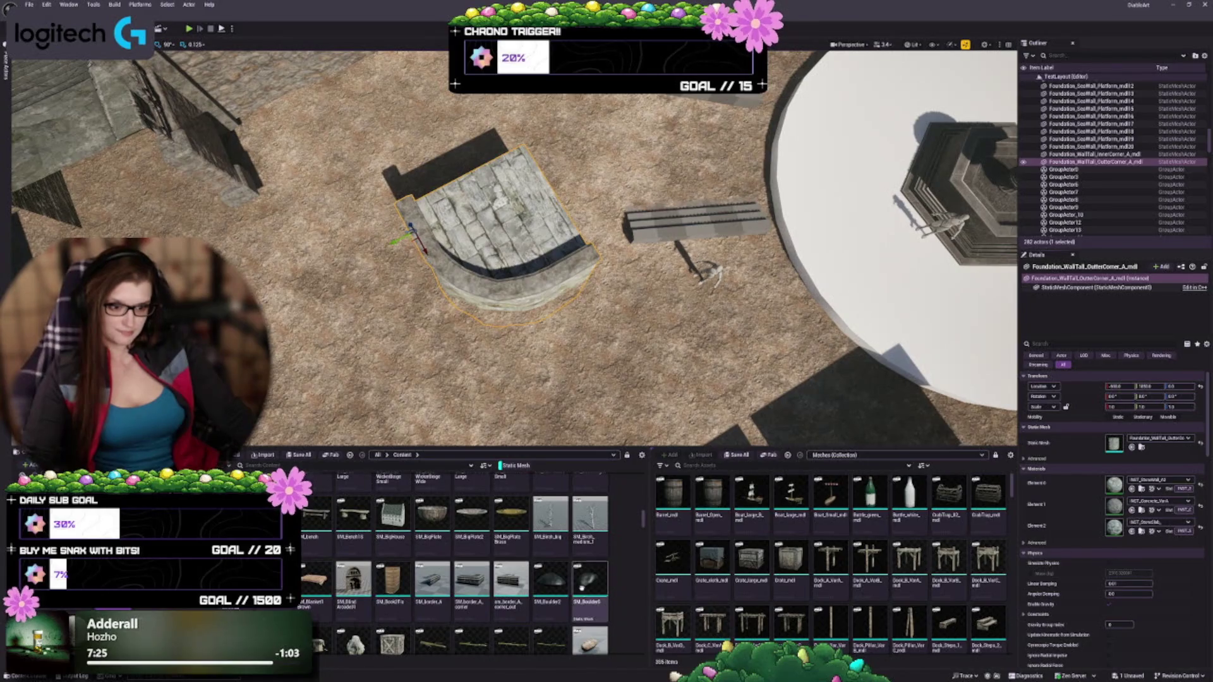
scroll(587, 603, "down", 4)
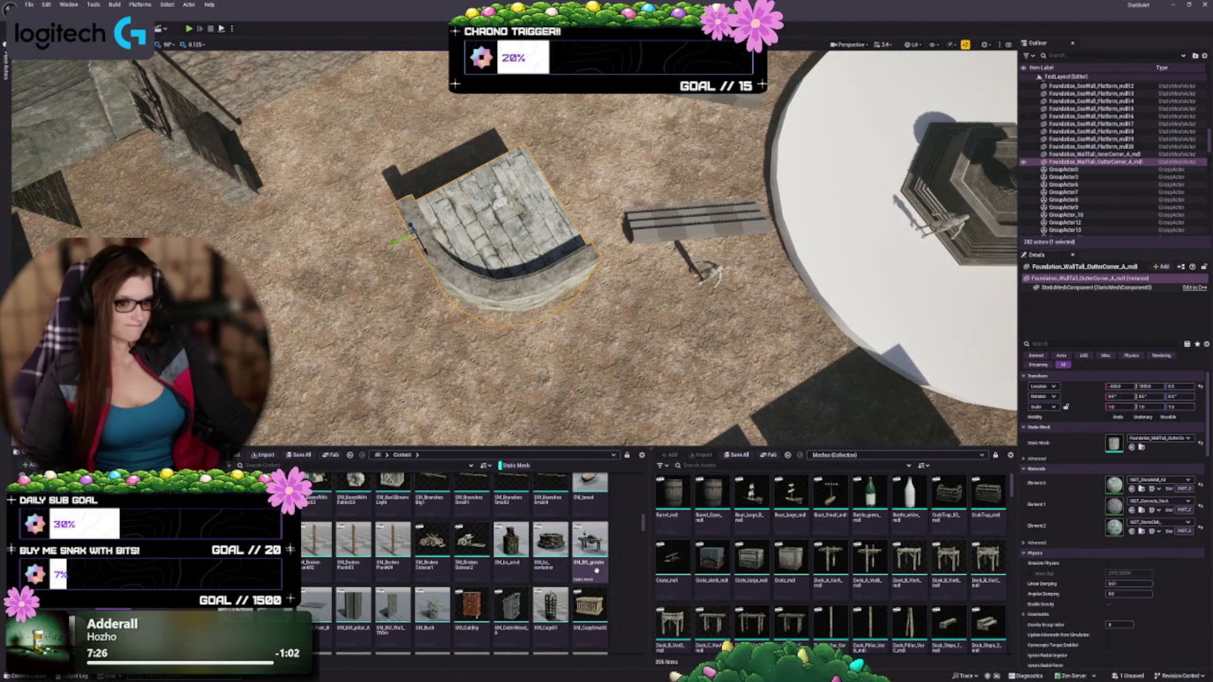
scroll(596, 571, "down", 2)
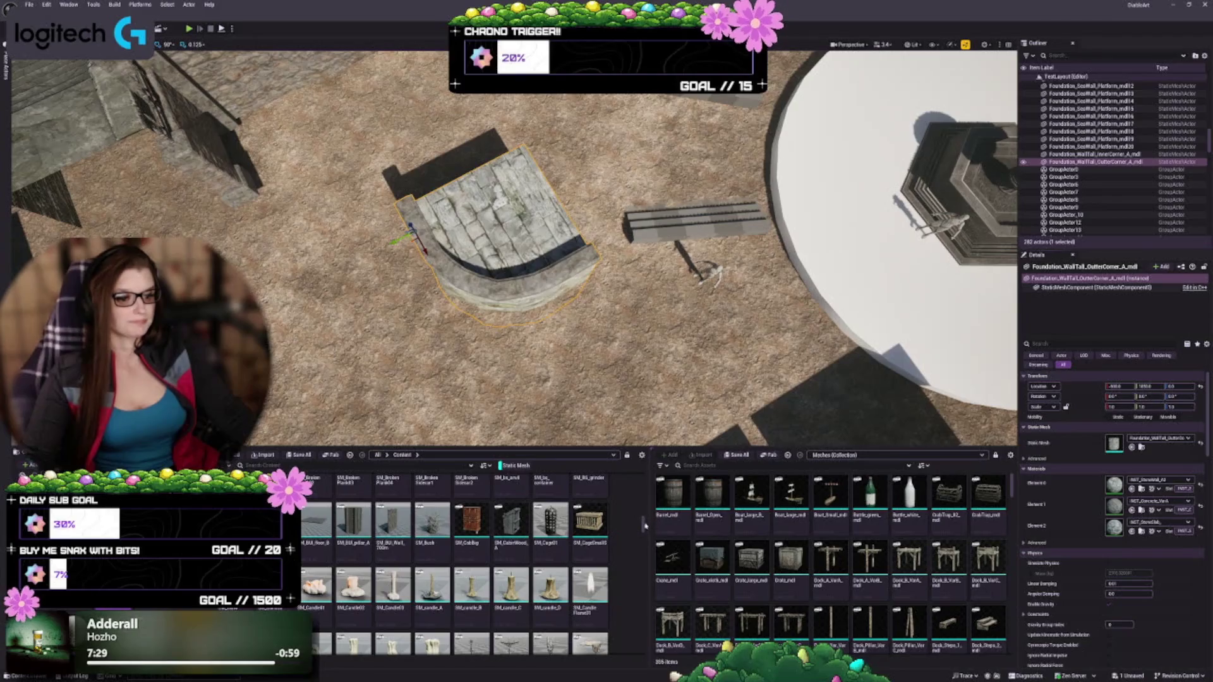
scroll(567, 562, "down", 10)
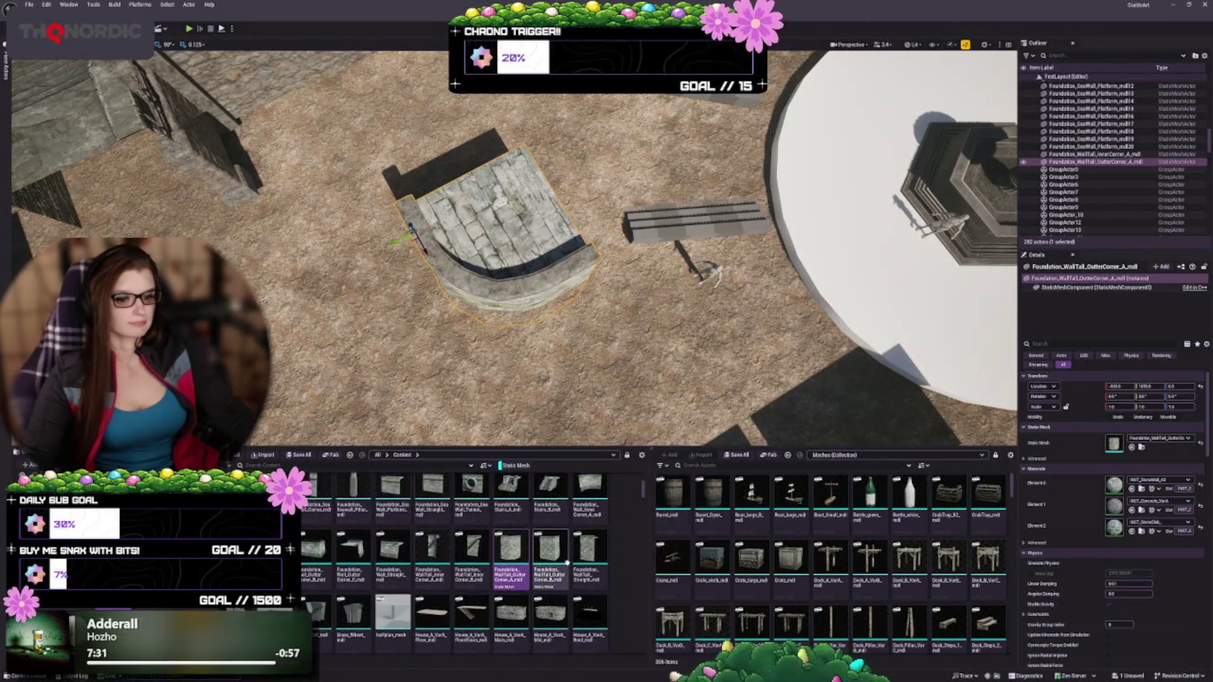
scroll(567, 562, "up", 3)
right_click(564, 556)
Step: Scale the wall corner to about 1.27, shift it, and sink it to roughly Z -250
key("Escape")
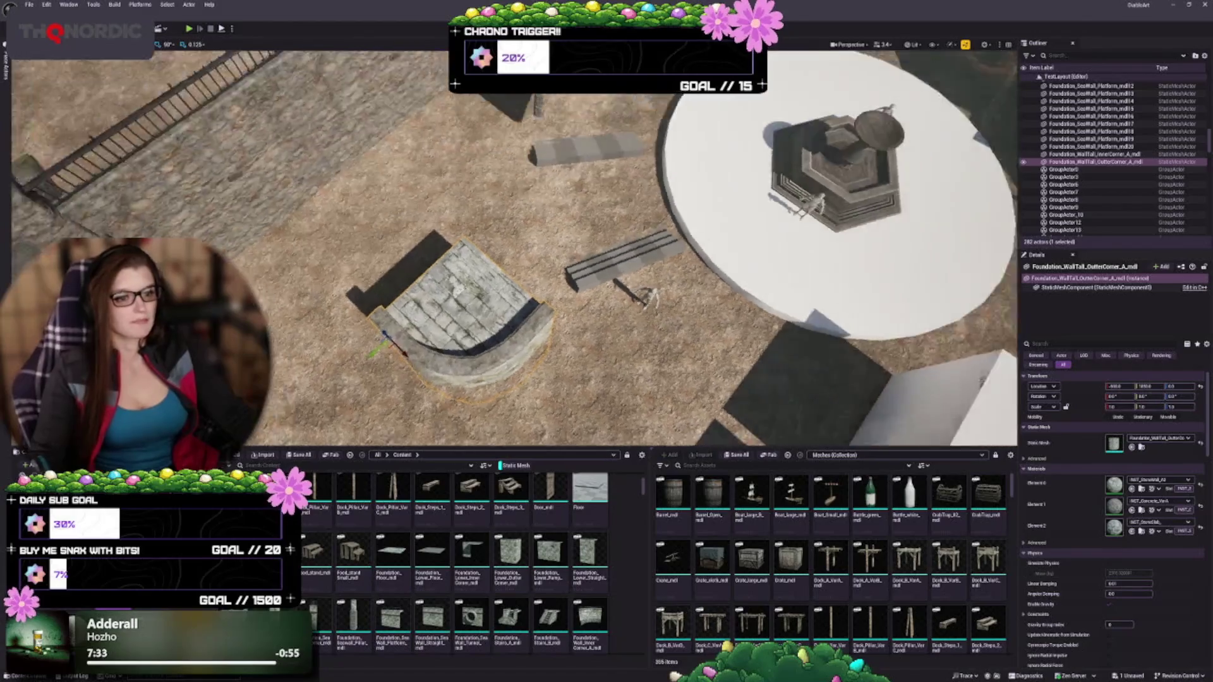
scroll(505, 253, "down", 5)
scroll(506, 253, "up", 6)
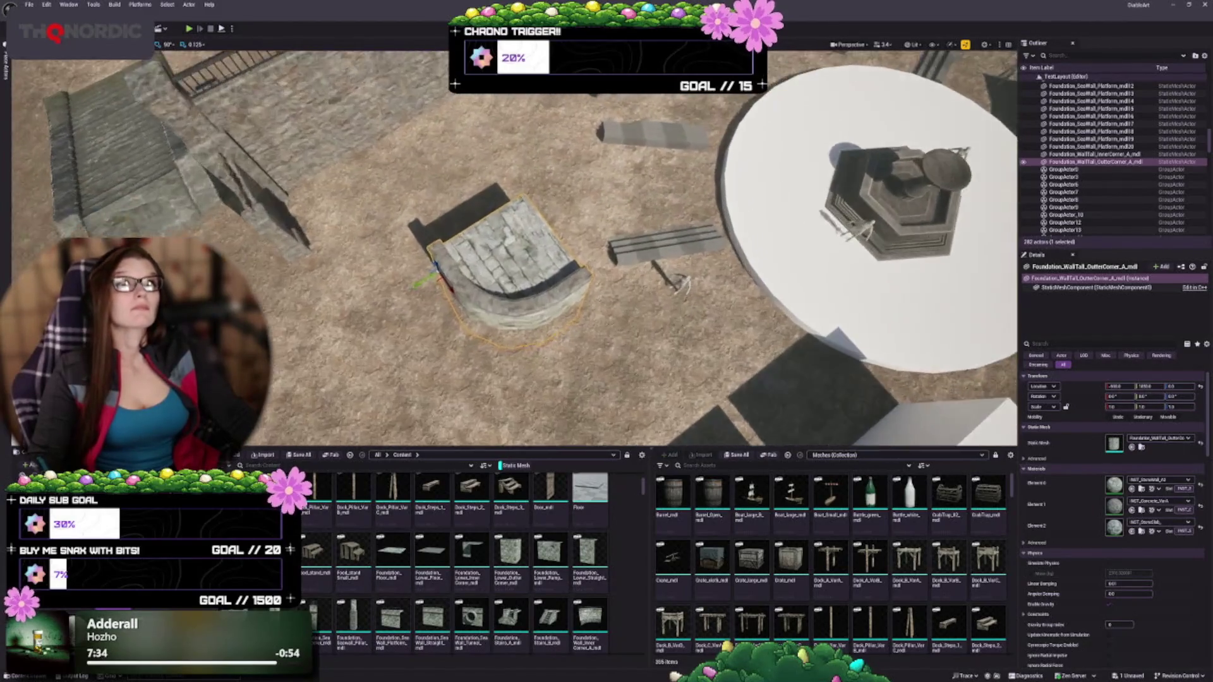
scroll(505, 252, "up", 1)
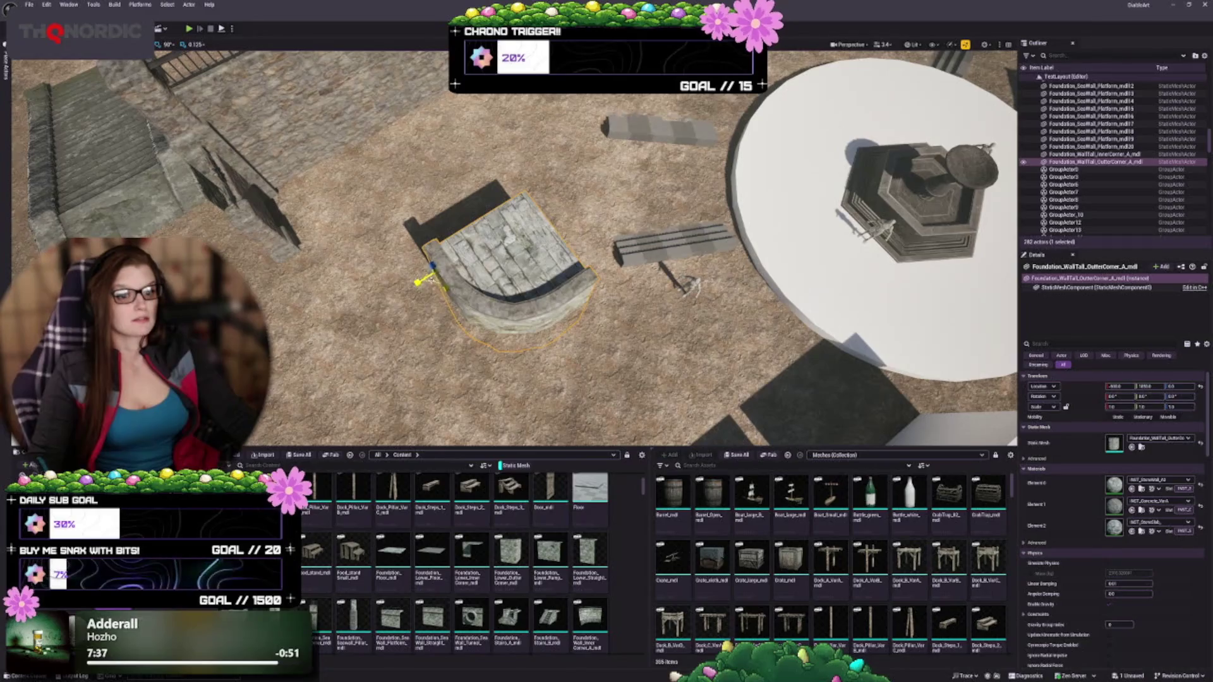
mouse_move(422, 281)
left_mouse_down()
mouse_move(499, 262)
mouse_move(499, 312)
left_mouse_up()
mouse_move(442, 217)
left_mouse_down()
mouse_move(300, 189)
mouse_move(299, 161)
left_mouse_up()
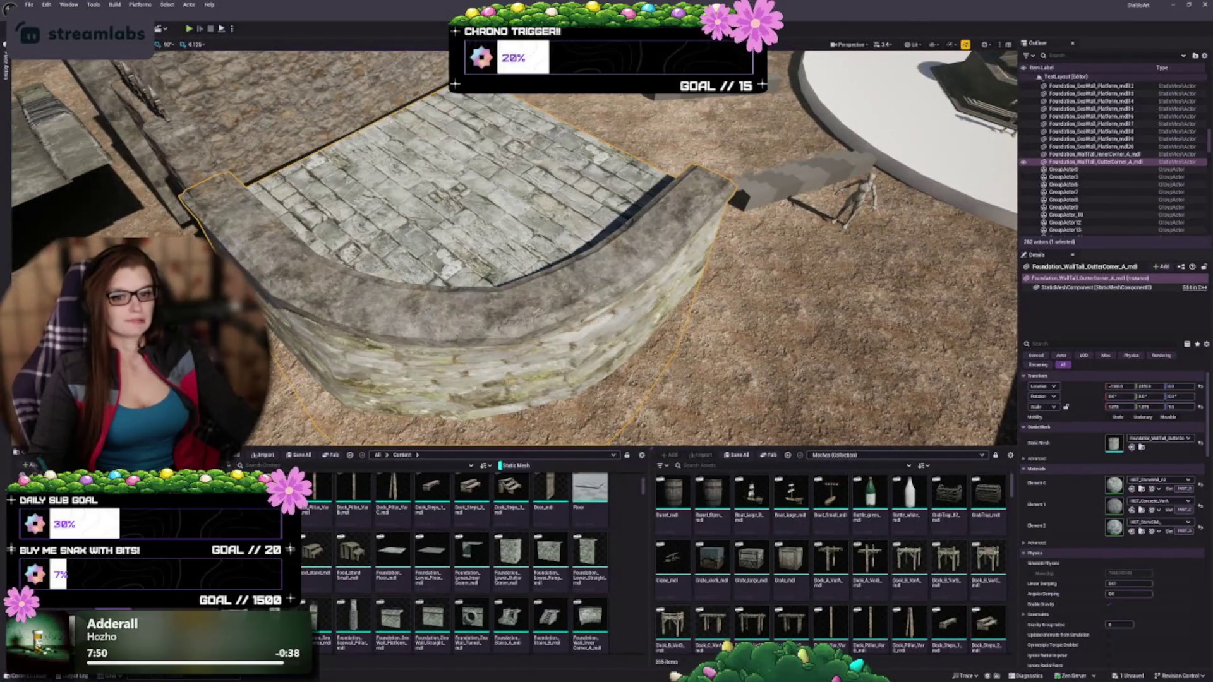
mouse_move(234, 266)
left_mouse_down()
mouse_move(284, 373)
mouse_move(283, 348)
mouse_move(286, 417)
left_mouse_up()
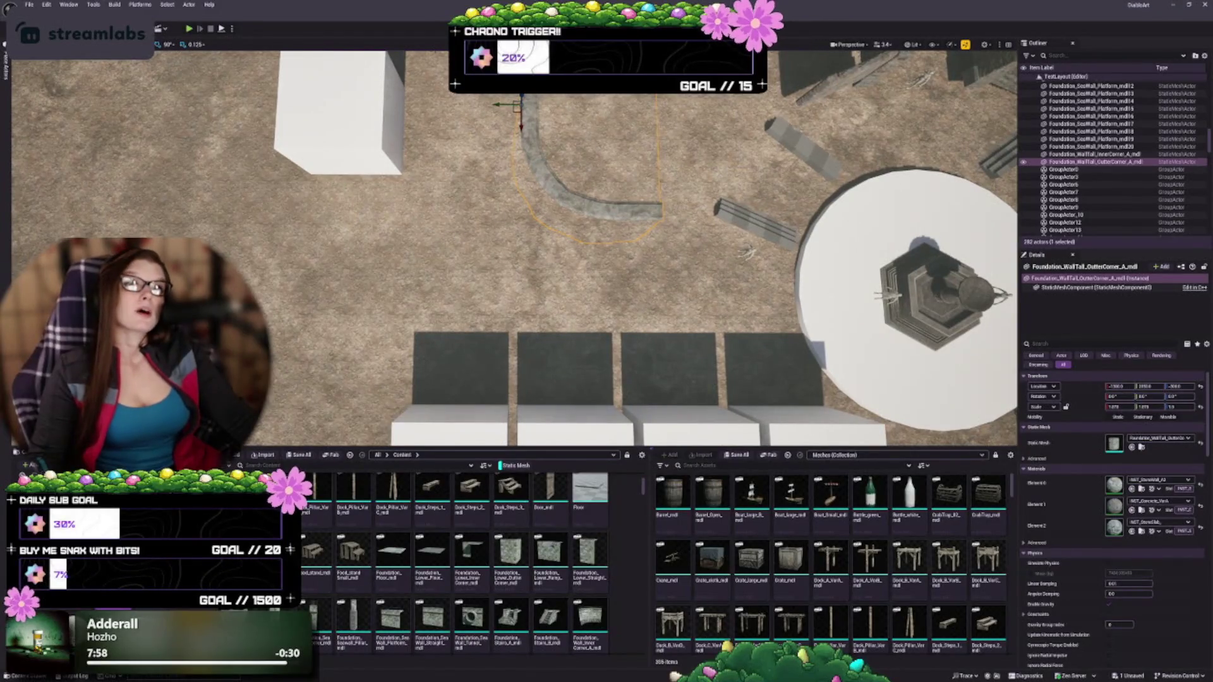
left_click_drag(285, 417, 285, 379)
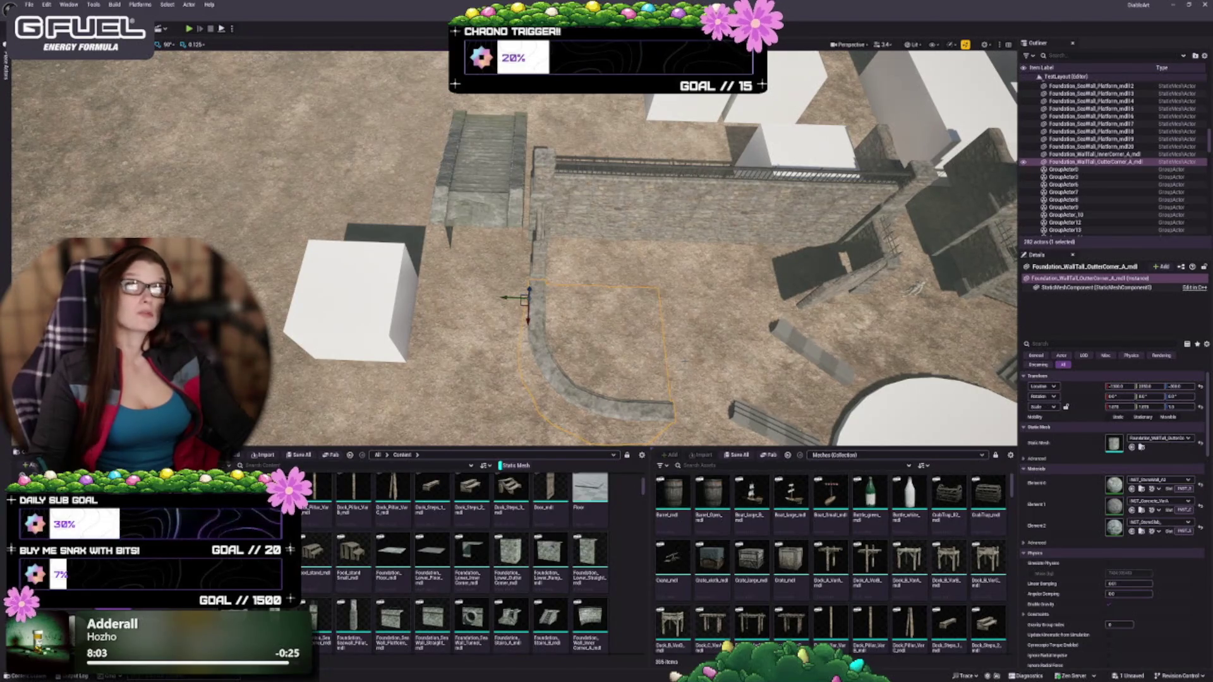
left_click_drag(285, 379, 285, 436)
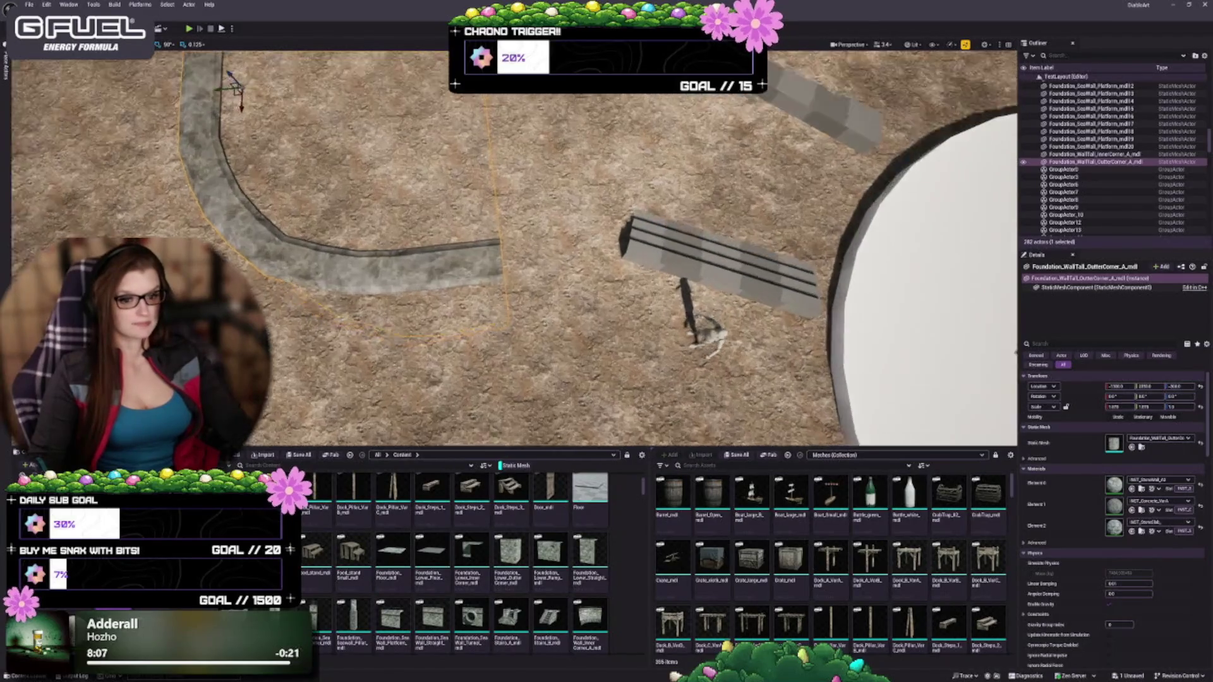
scroll(505, 253, "up", 3)
scroll(452, 571, "up", 2)
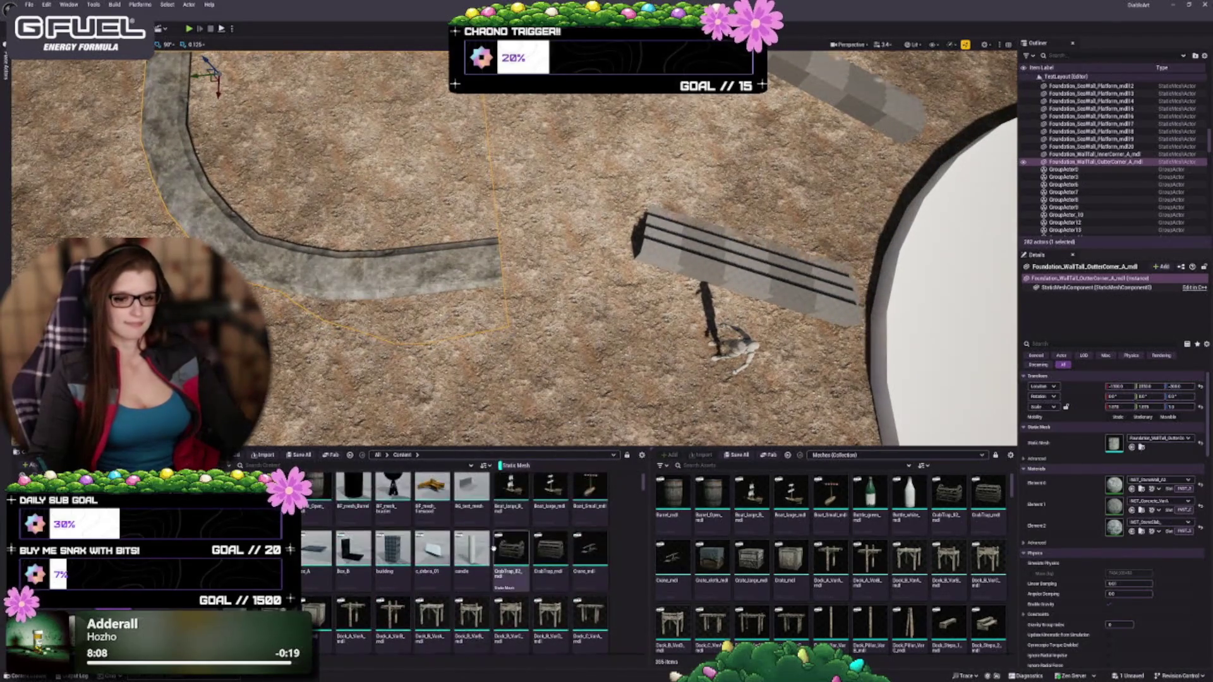
scroll(509, 548, "down", 1)
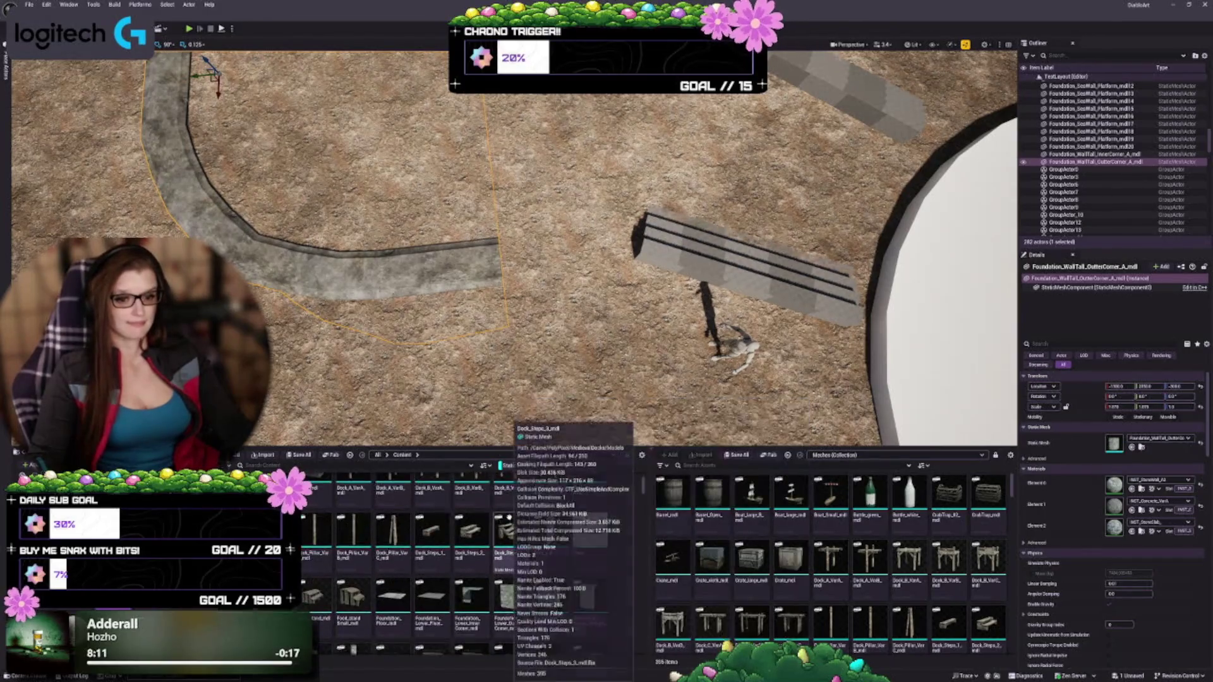
scroll(510, 538, "down", 5)
scroll(510, 540, "down", 2)
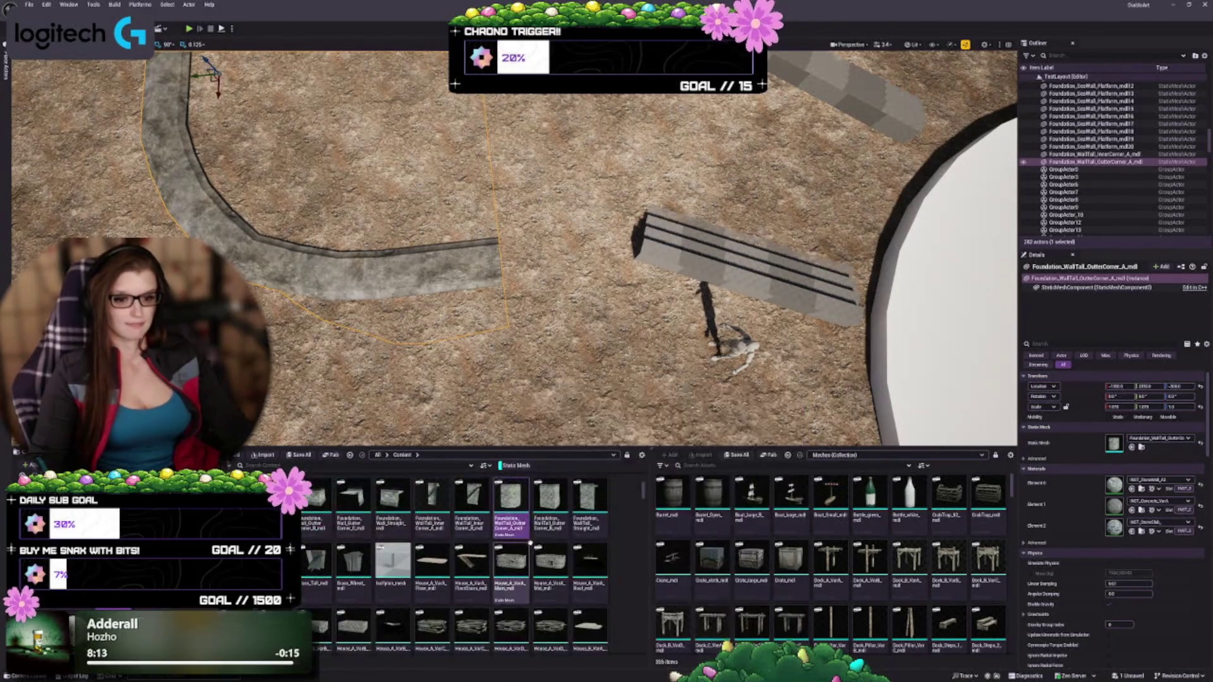
scroll(516, 567, "up", 1)
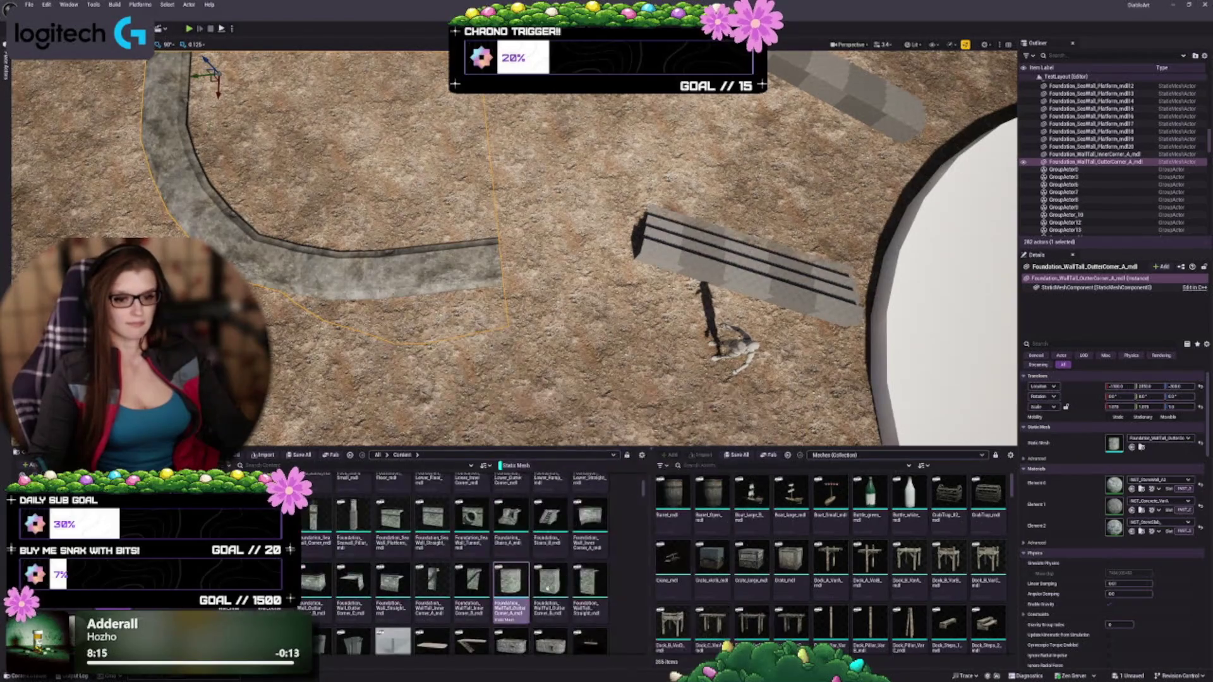
scroll(527, 580, "down", 3)
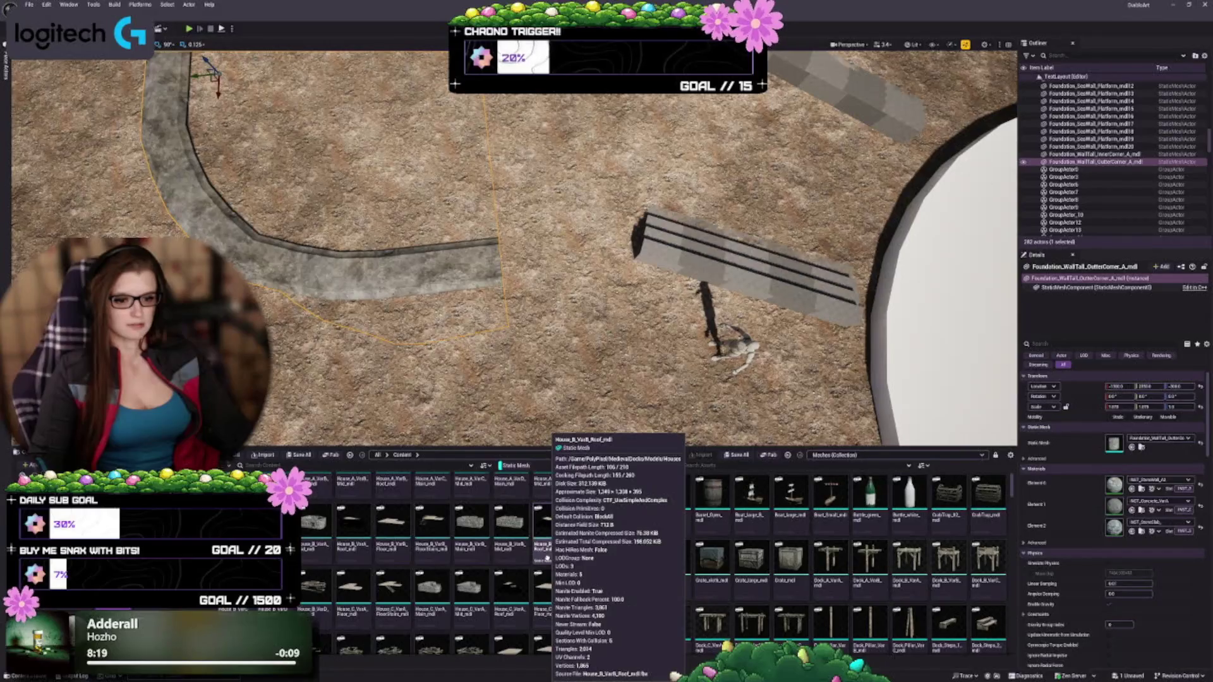
scroll(547, 560, "up", 3)
left_click(506, 574)
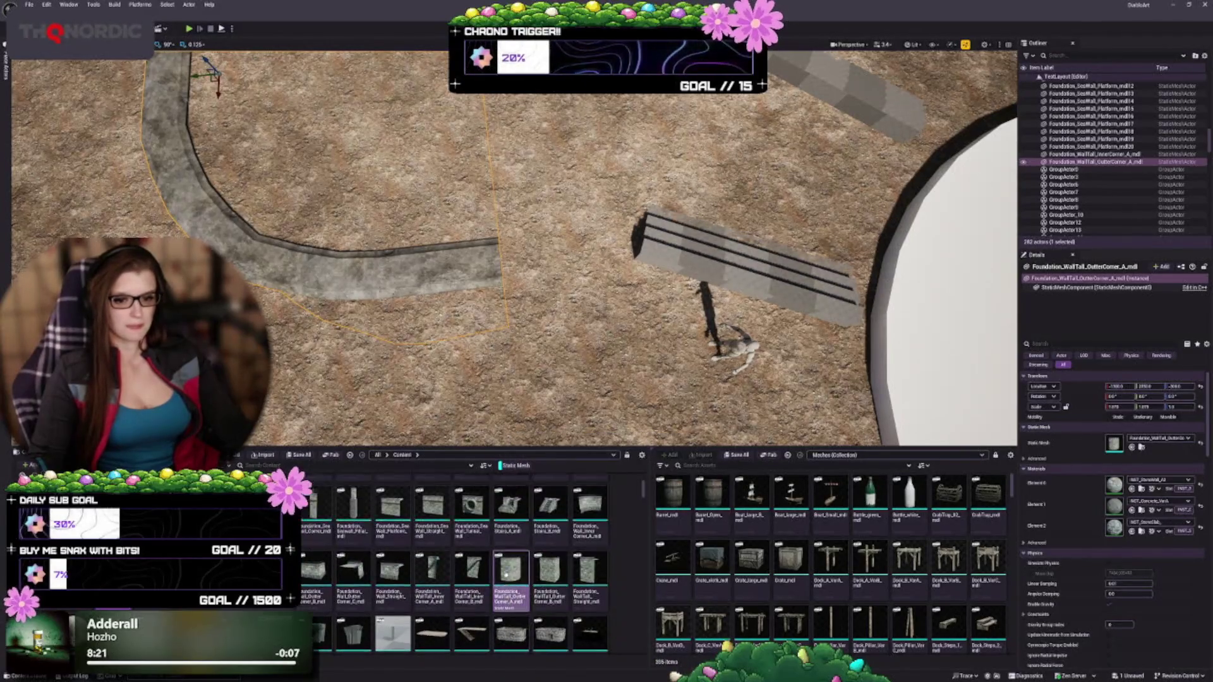
scroll(571, 581, "up", 1)
right_click(572, 600)
key("Escape")
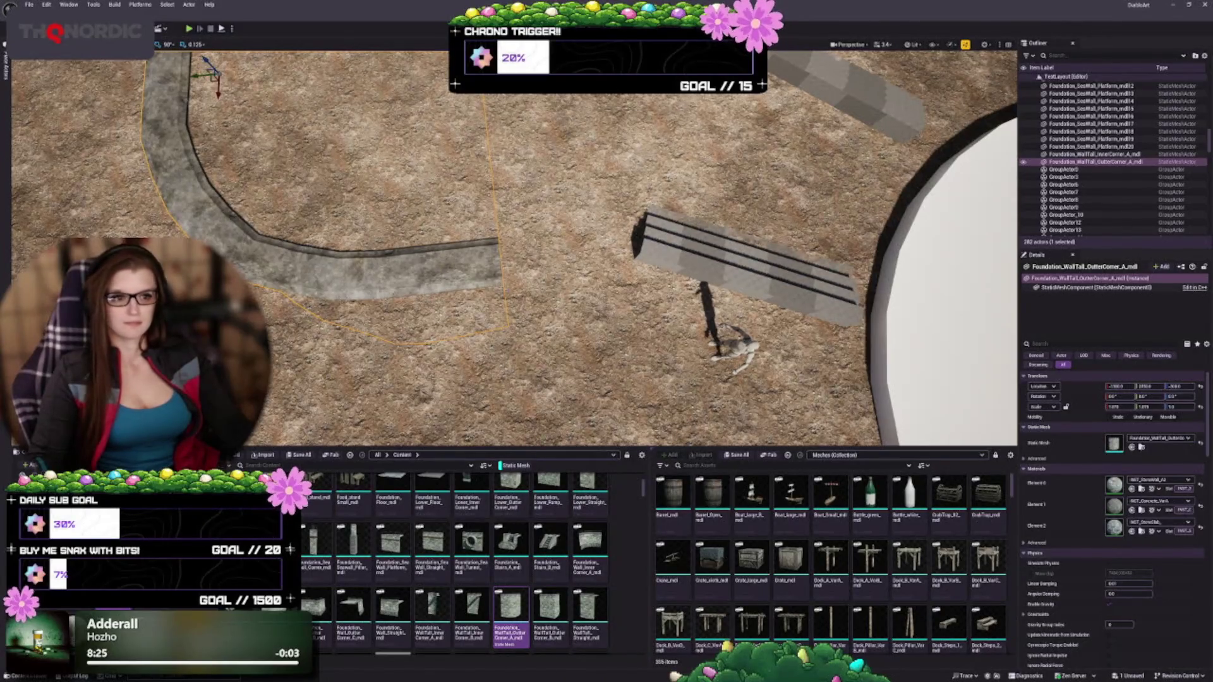
left_click_drag(505, 253, 506, 303)
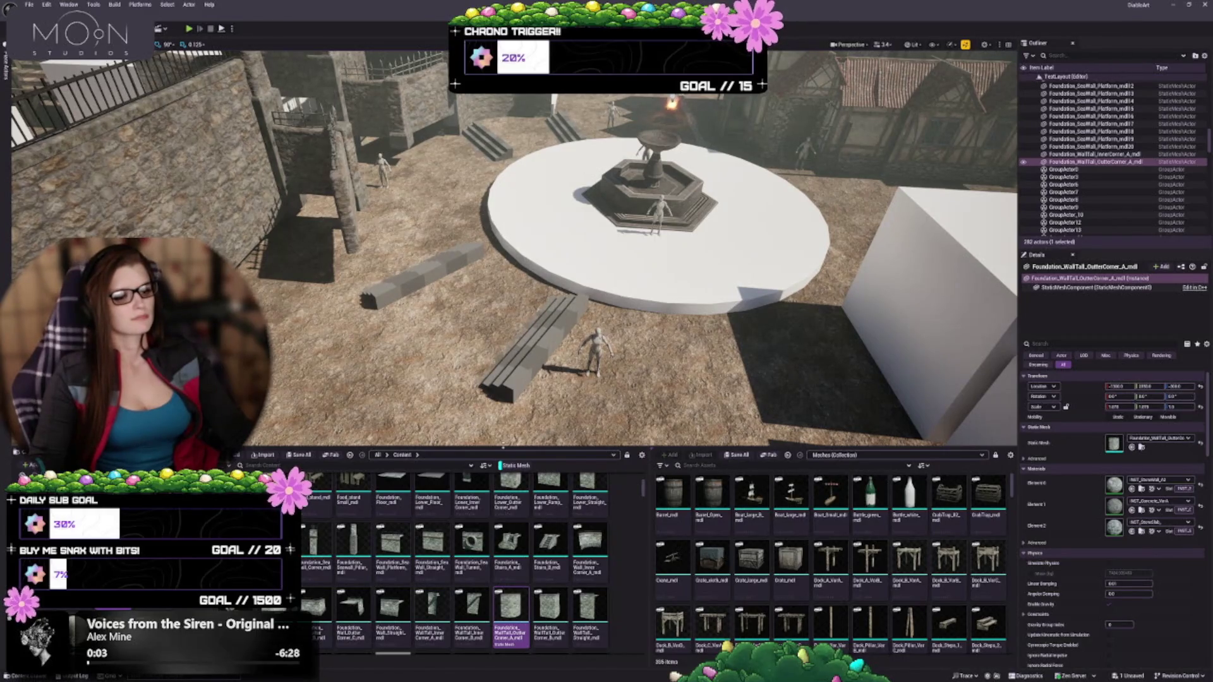
scroll(438, 597, "down", 5)
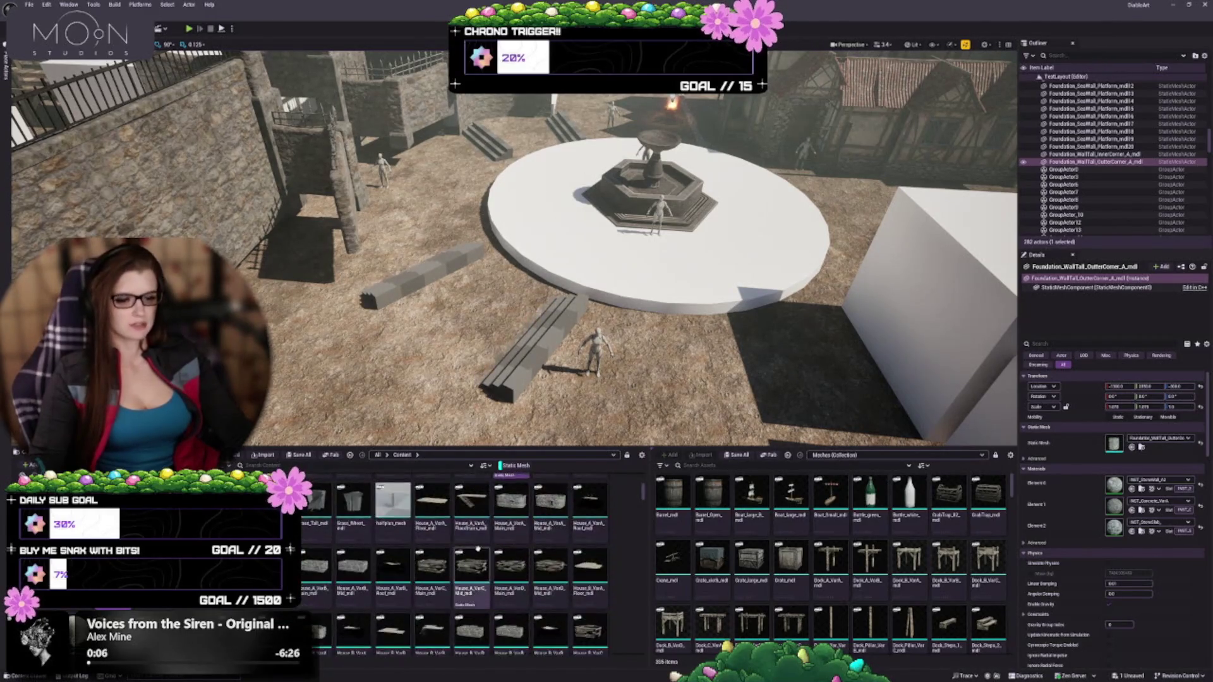
scroll(508, 545, "down", 8)
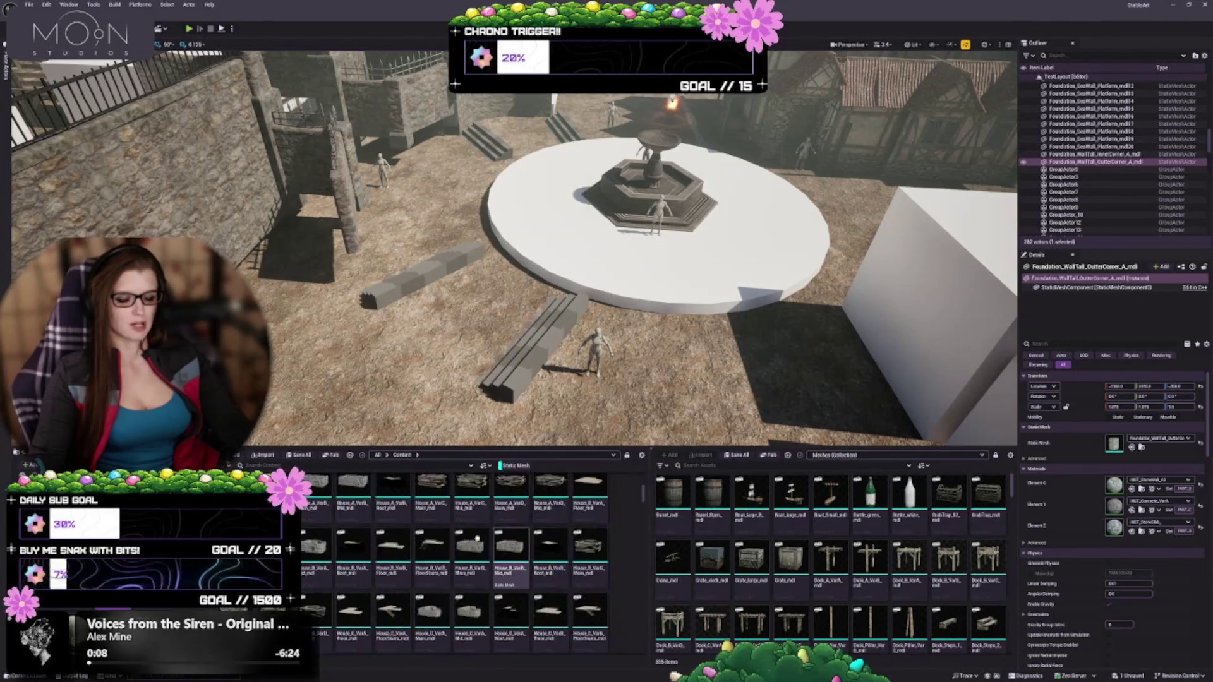
scroll(490, 564, "down", 8)
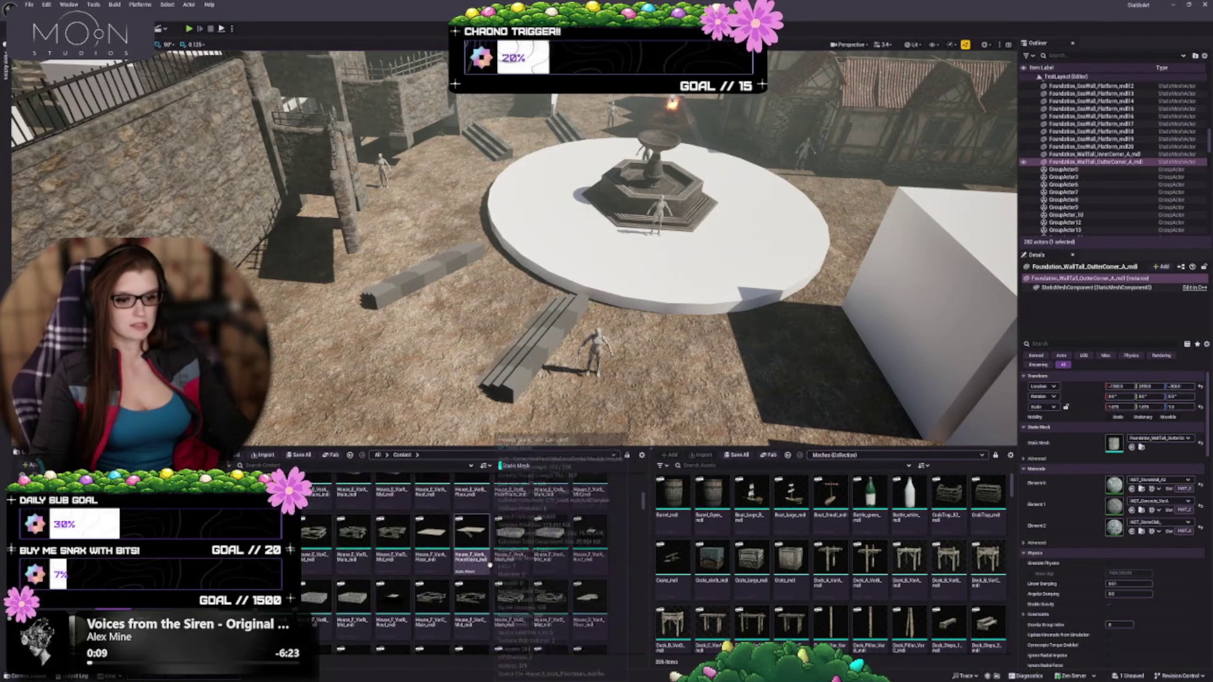
scroll(552, 557, "down", 2)
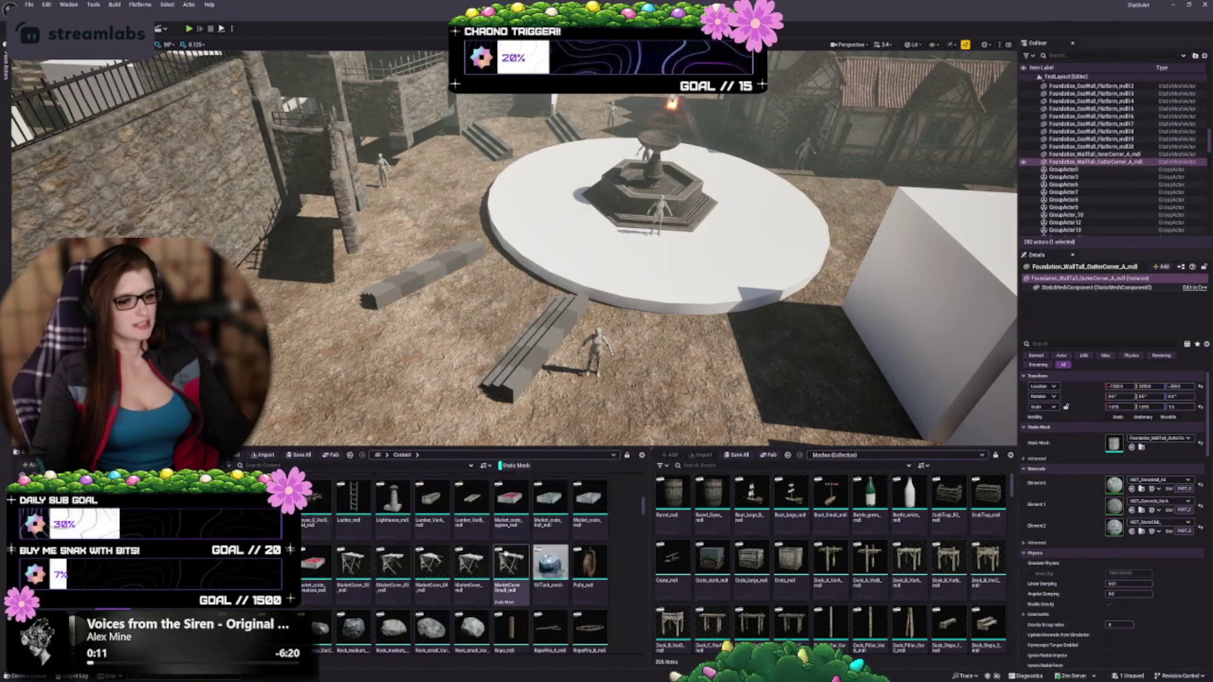
right_click(728, 584)
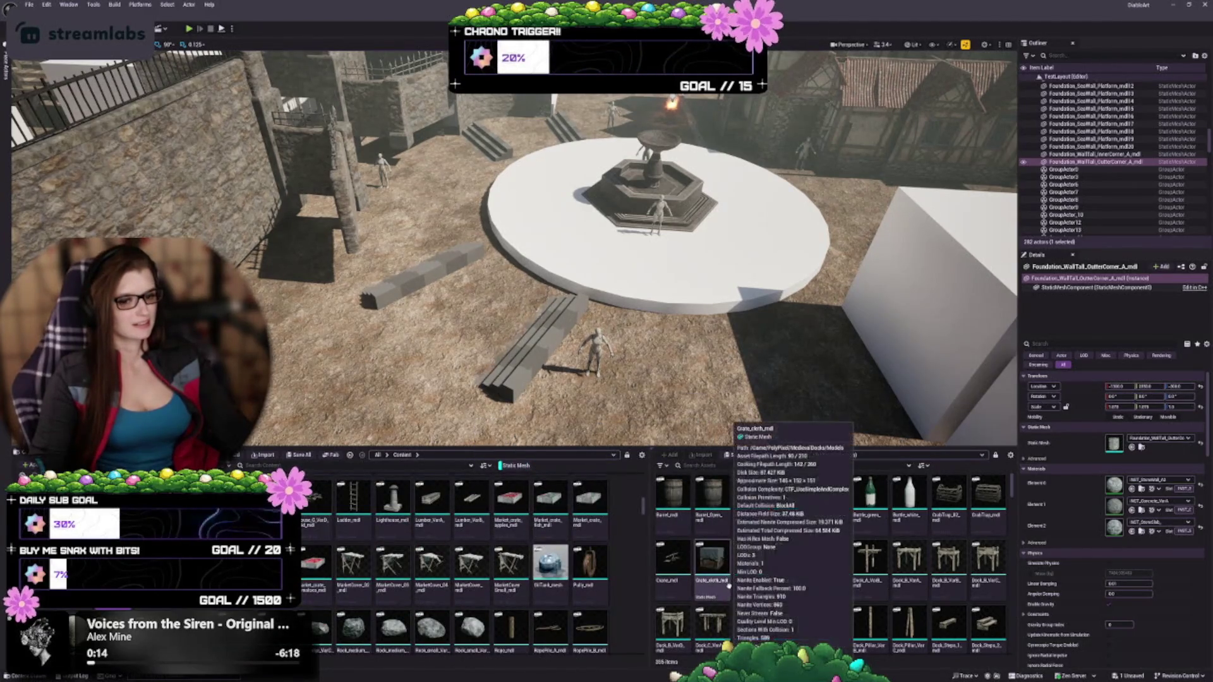
key("Escape")
scroll(535, 317, "up", 3)
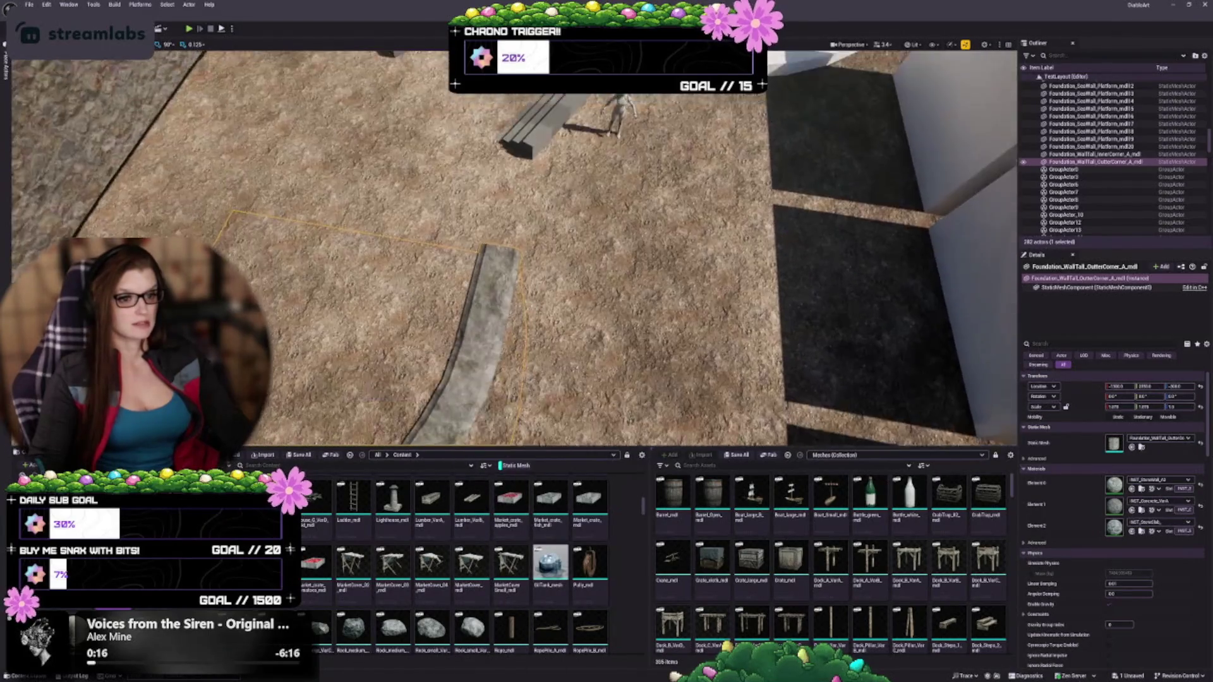
key("f")
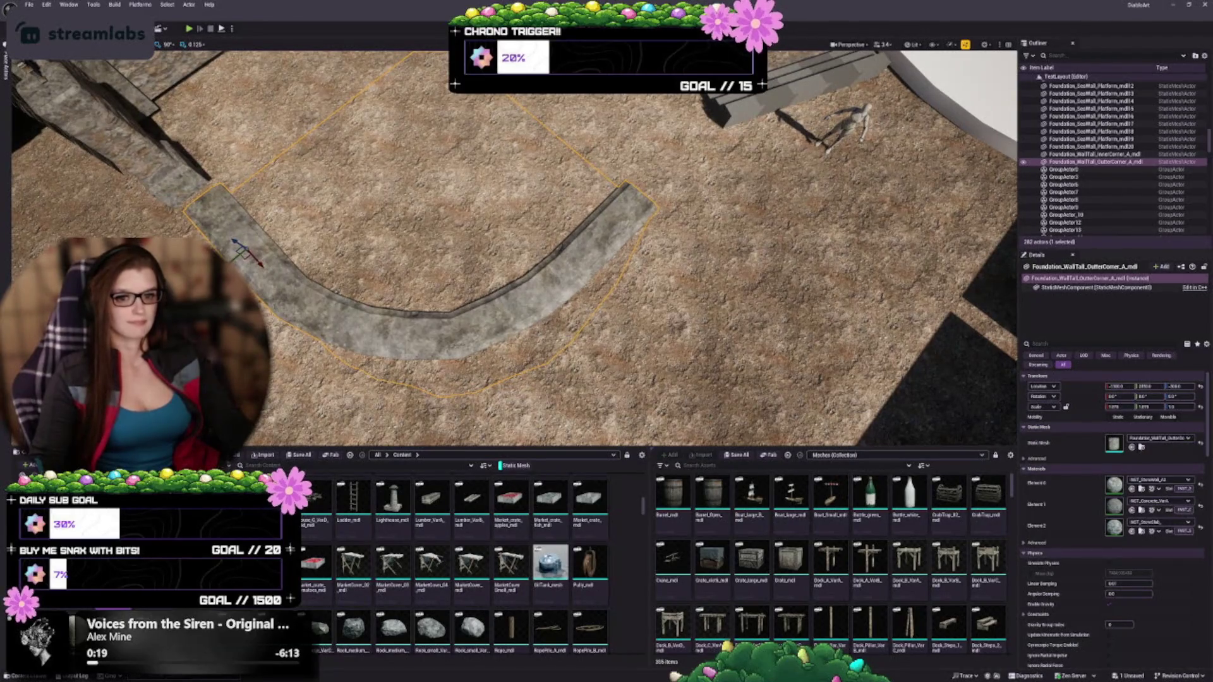
key("ctrl+d")
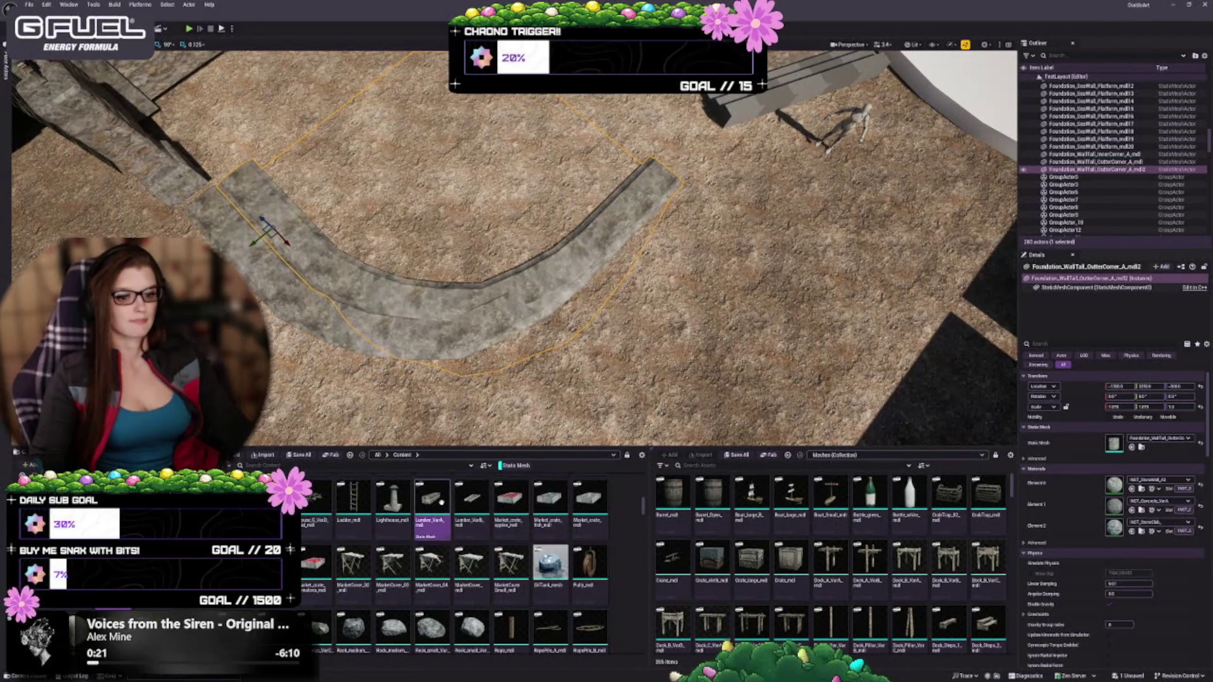
left_click(1131, 446)
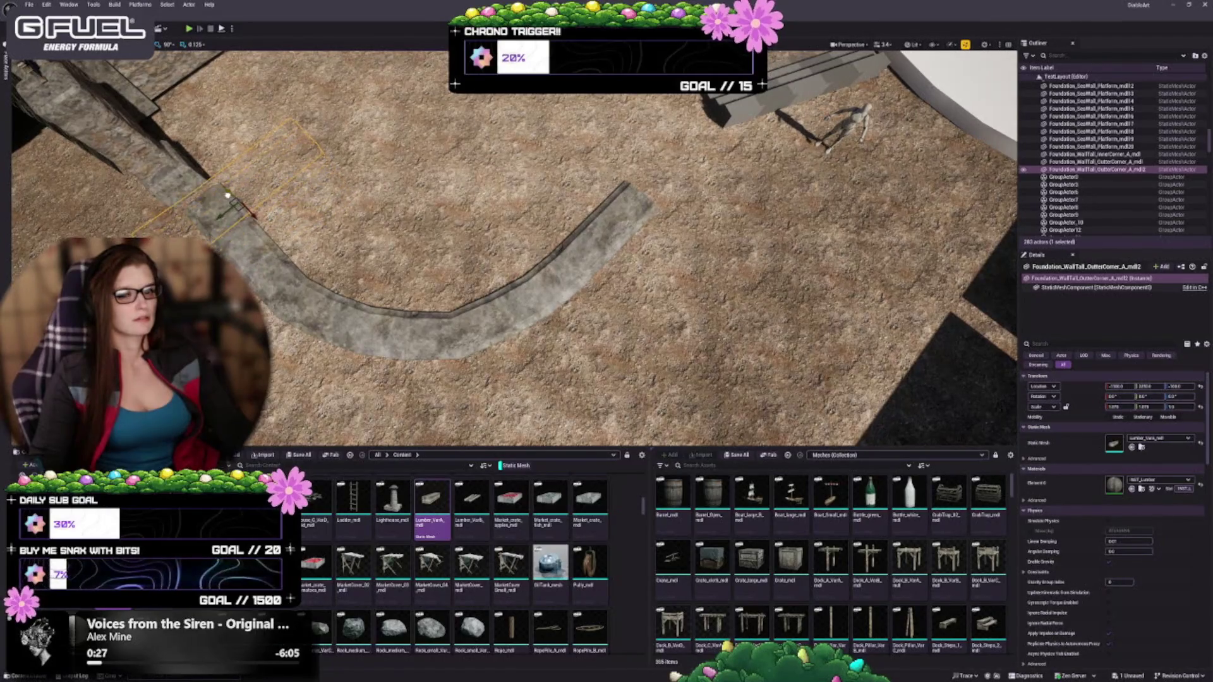
mouse_move(243, 211)
left_mouse_down()
mouse_move(178, 158)
mouse_move(191, 188)
left_mouse_up()
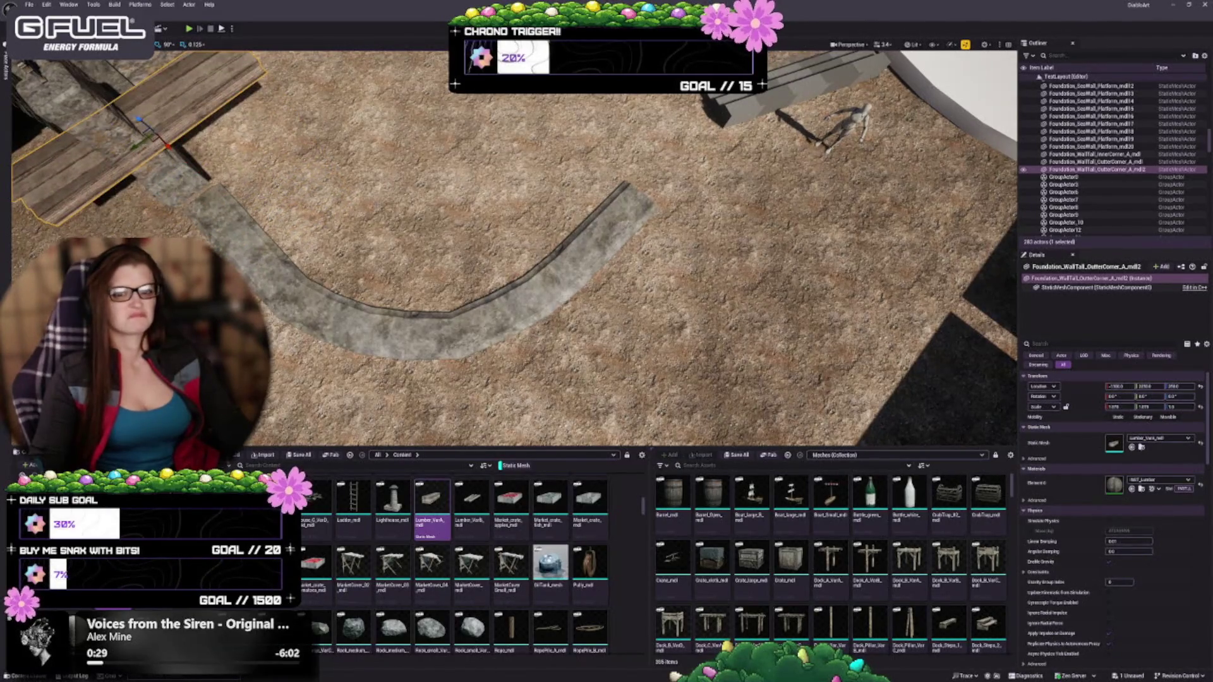
key("f")
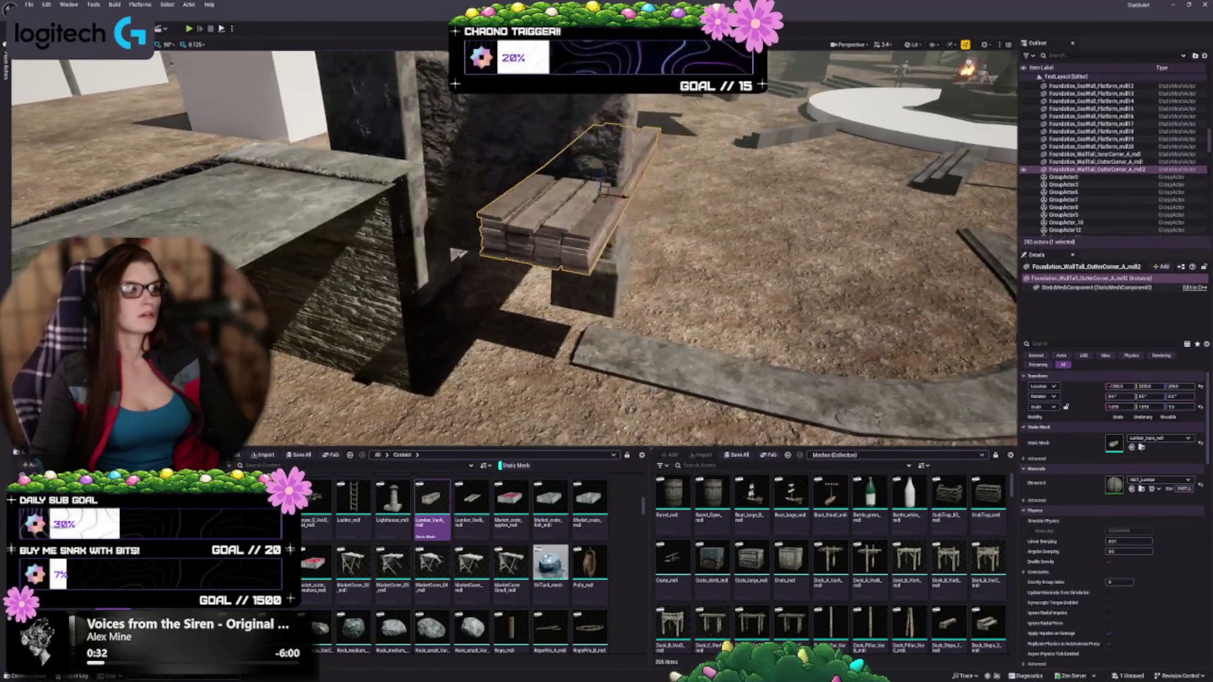
key("Delete")
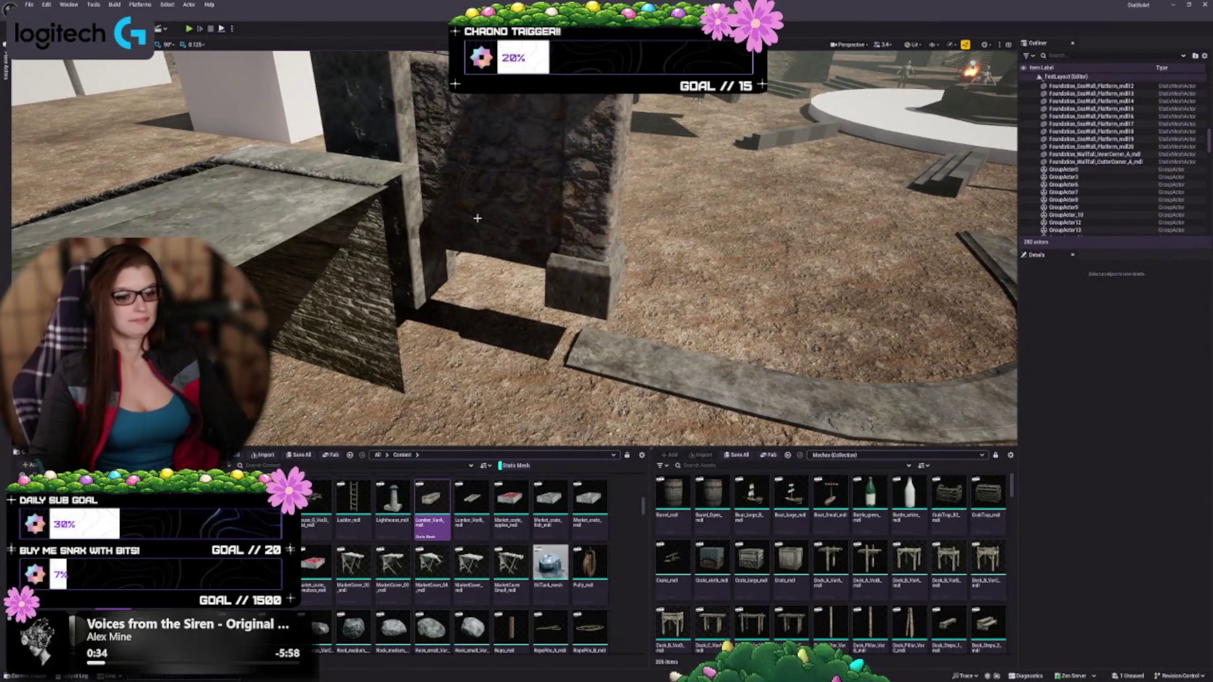
left_click_drag(477, 217, 439, 237)
scroll(433, 571, "down", 1)
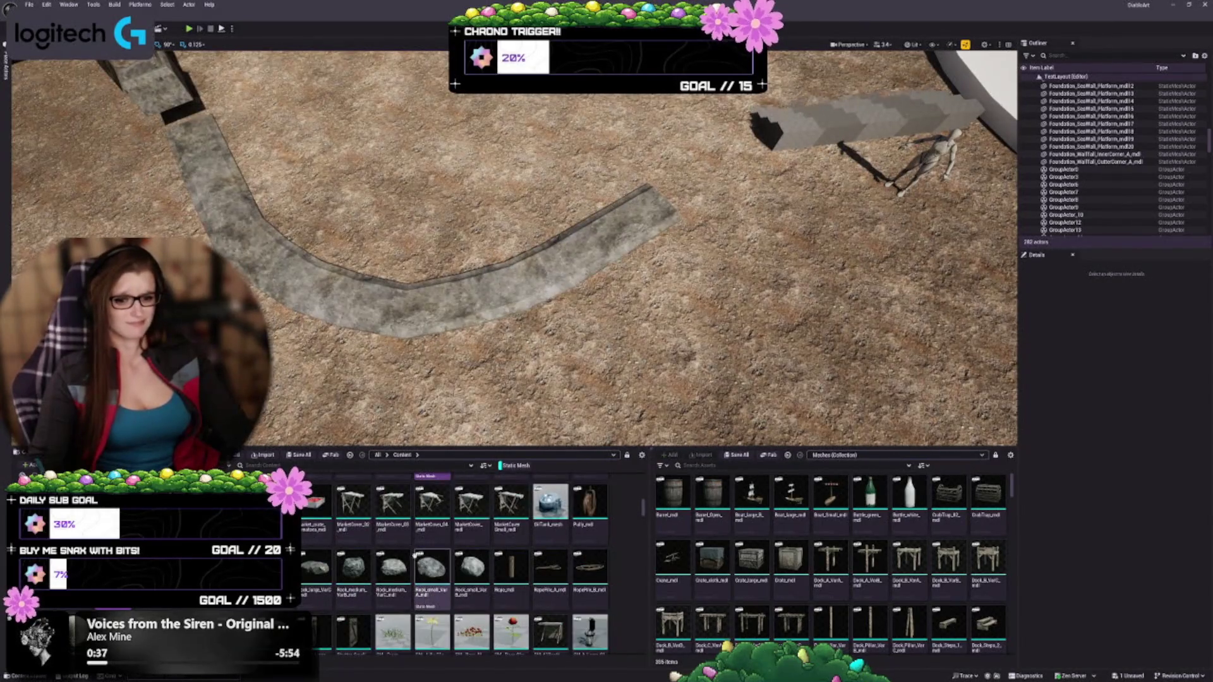
Step: Place SM_border_A, sink it into the ground and stretch it along X to fill the gap
scroll(414, 556, "down", 2)
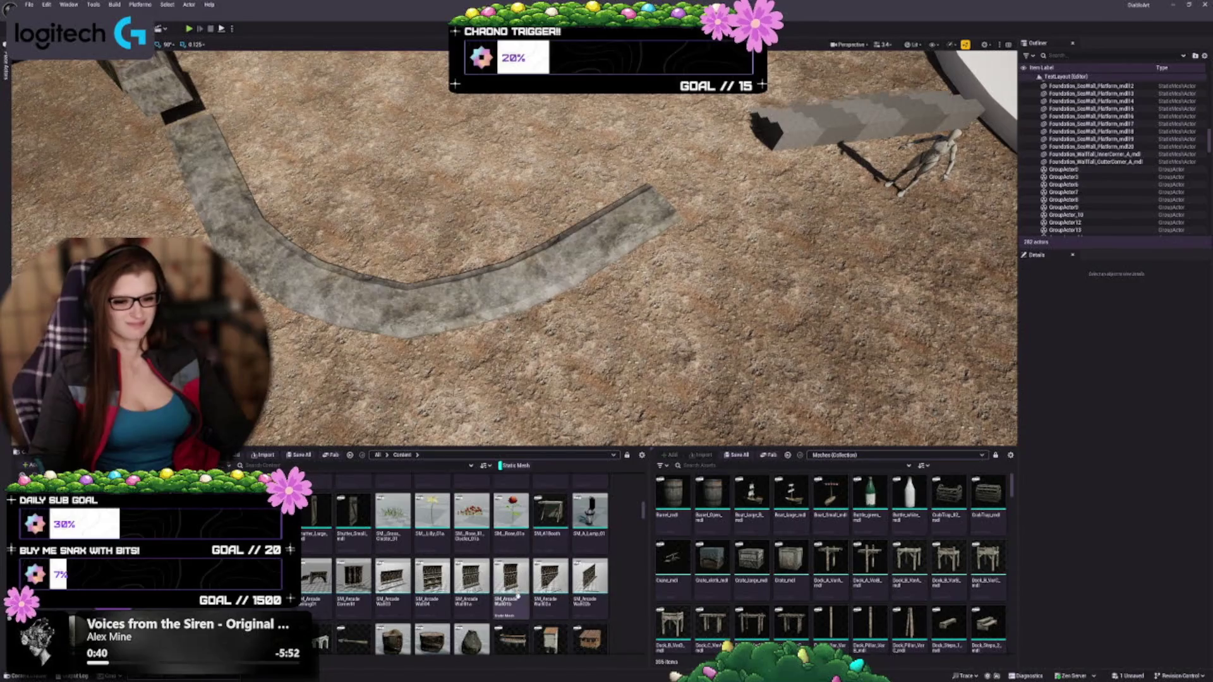
scroll(499, 610, "down", 1)
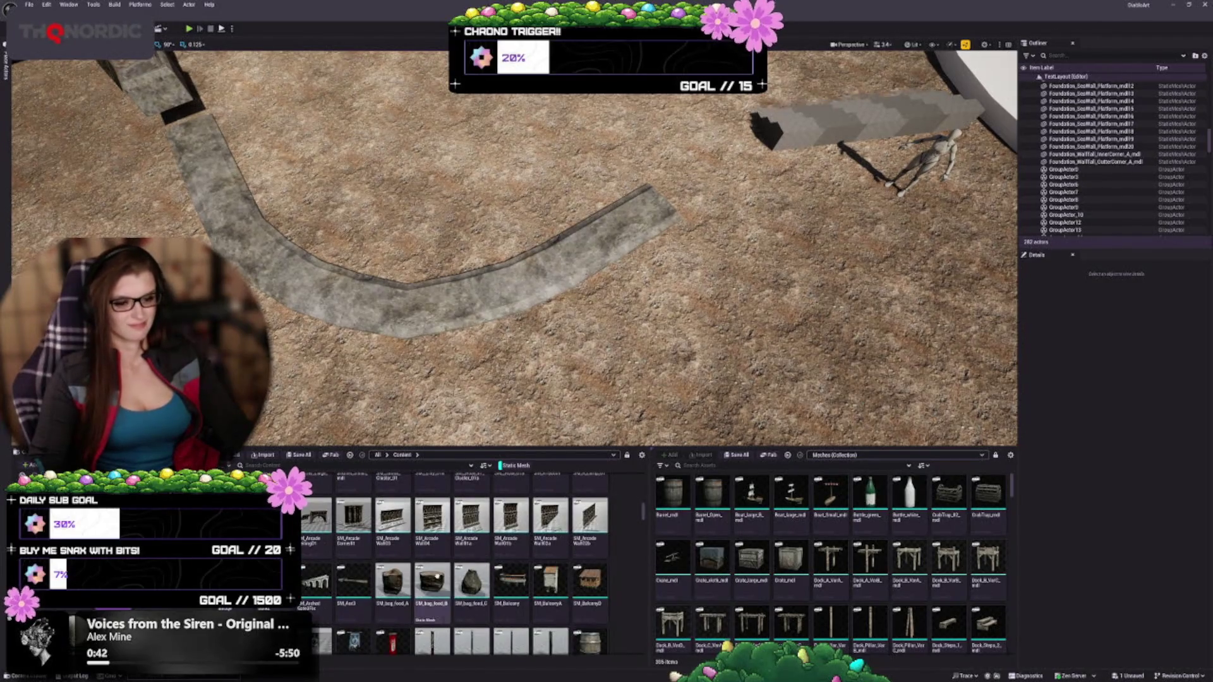
scroll(532, 540, "down", 3)
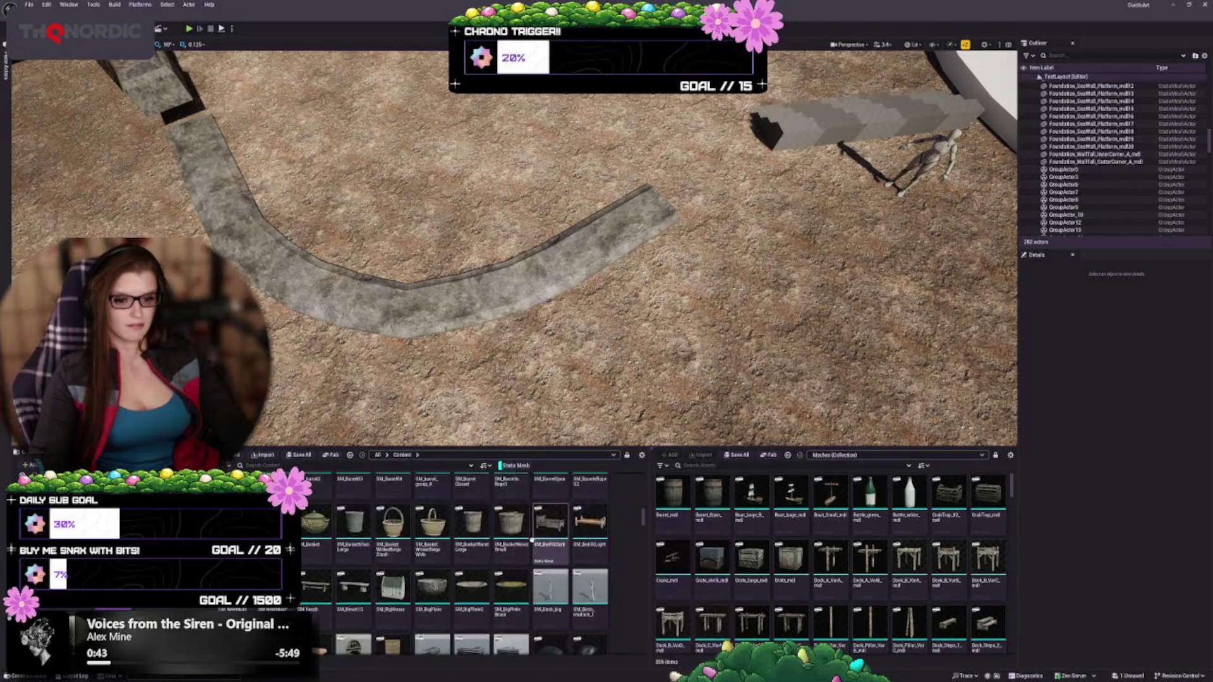
scroll(553, 598, "down", 1)
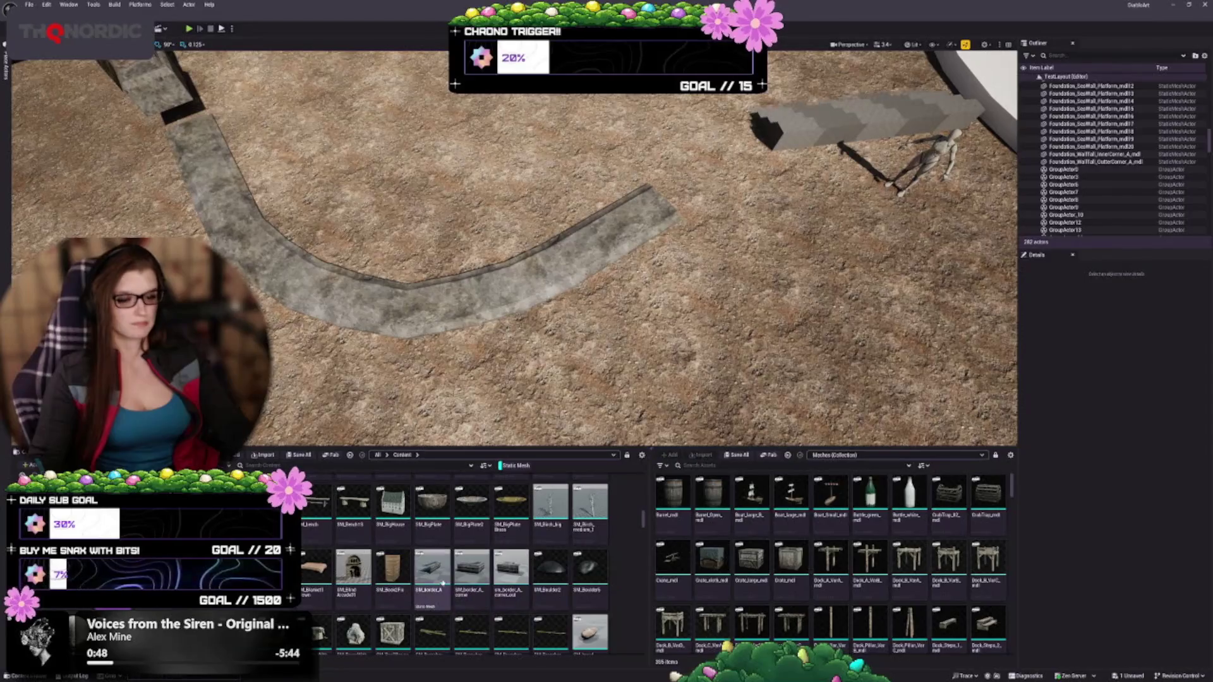
mouse_move(432, 569)
left_mouse_down()
mouse_move(588, 256)
mouse_move(720, 172)
left_mouse_up()
key("f")
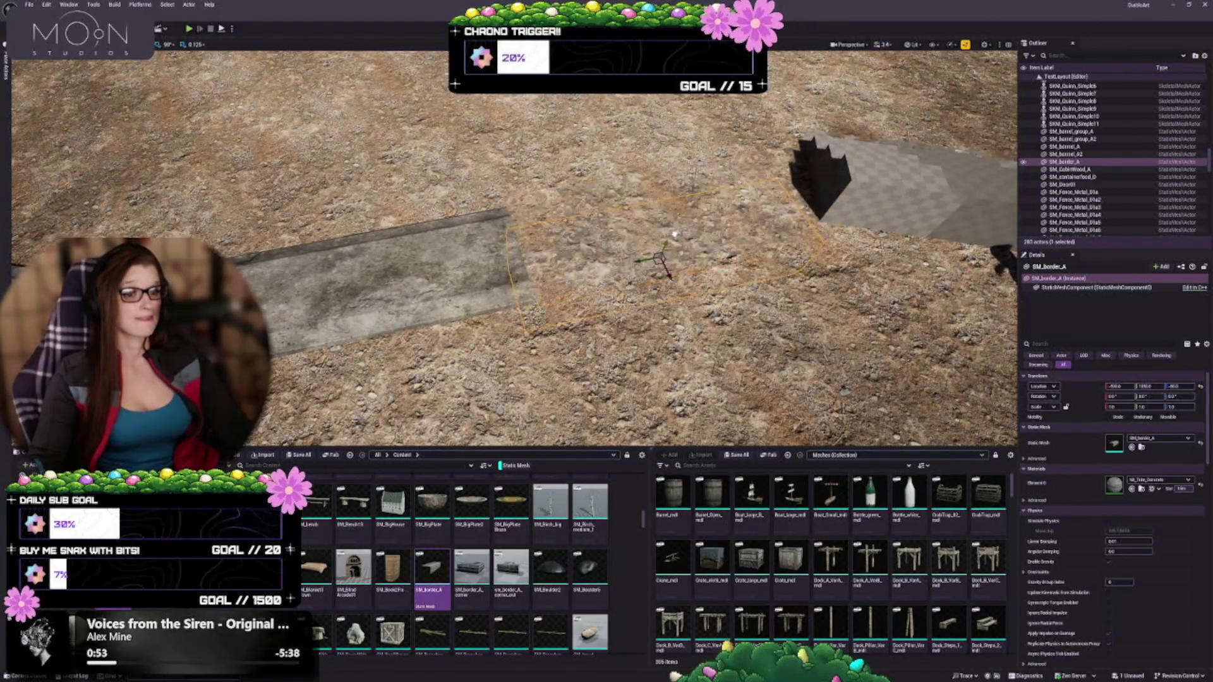
left_click_drag(677, 215, 544, 199)
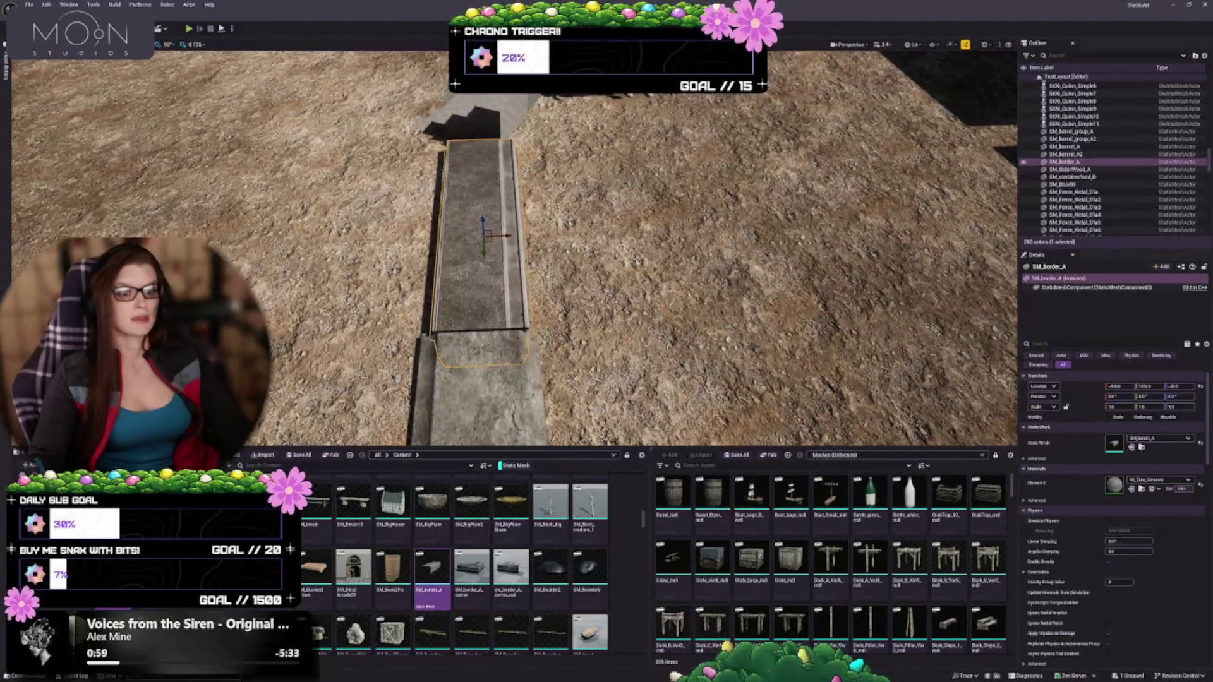
mouse_move(504, 236)
left_mouse_down()
mouse_move(518, 235)
mouse_move(480, 250)
left_mouse_up()
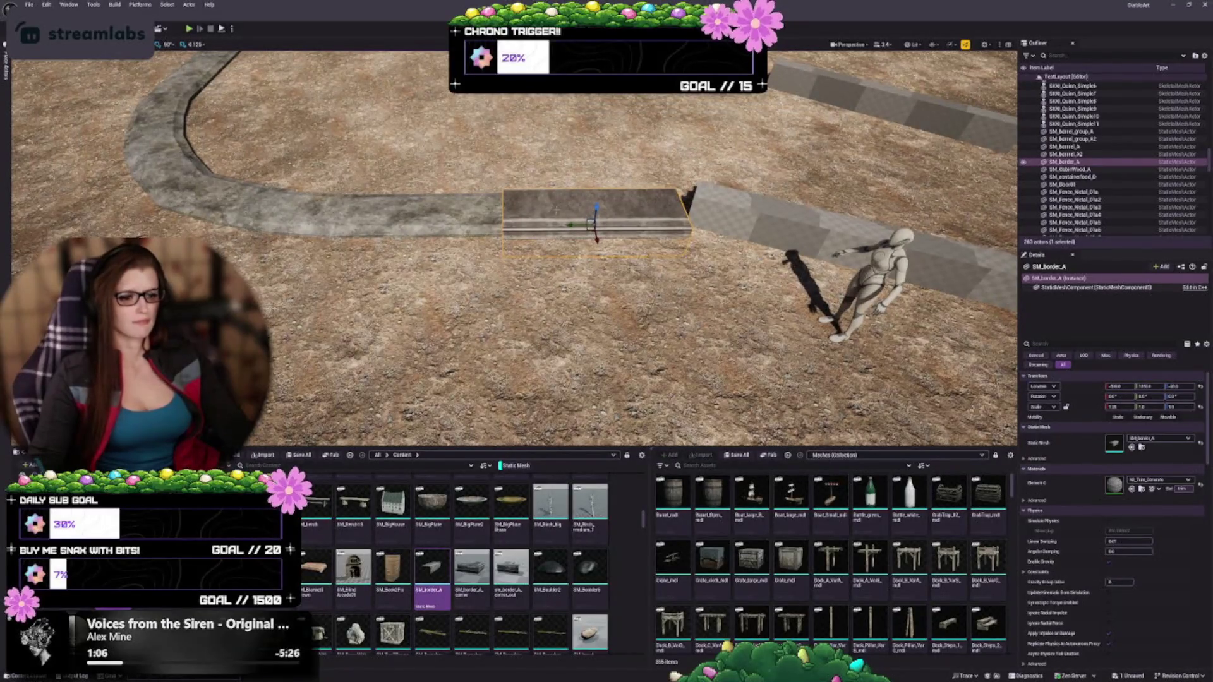
mouse_move(597, 208)
left_mouse_down()
mouse_move(505, 353)
mouse_move(480, 328)
left_mouse_up()
Step: Pull back to survey the border, walls and stairs, then undo the last action
key("Escape")
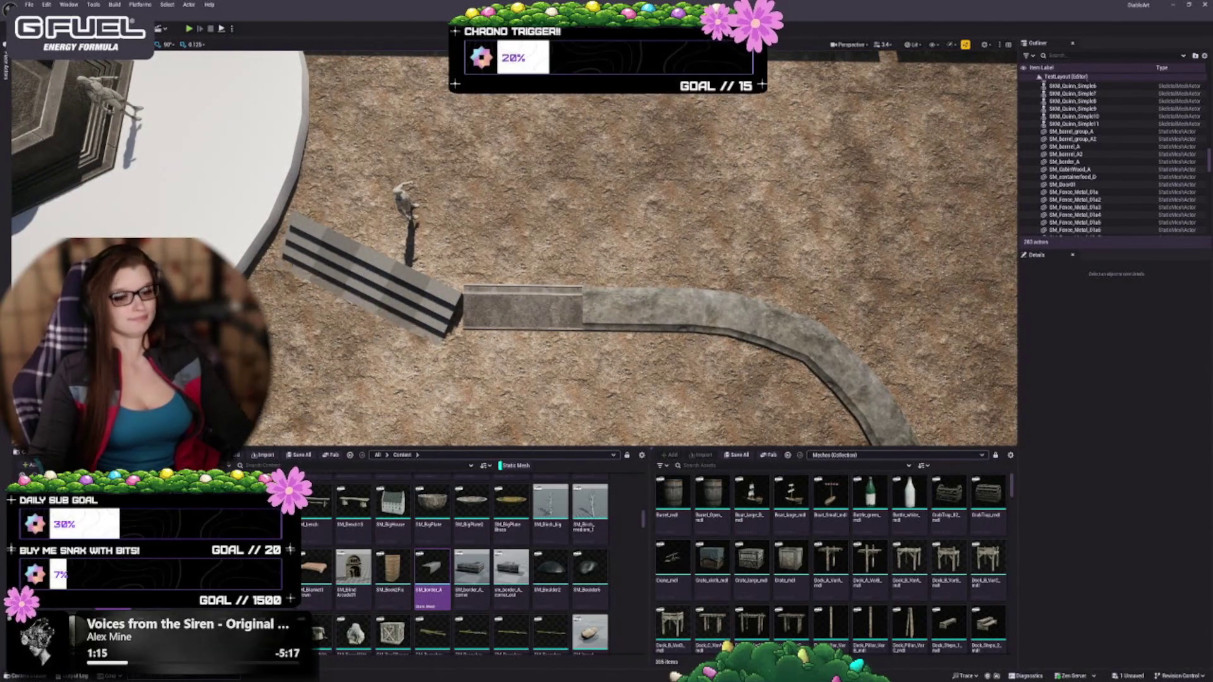
left_click_drag(480, 328, 461, 310)
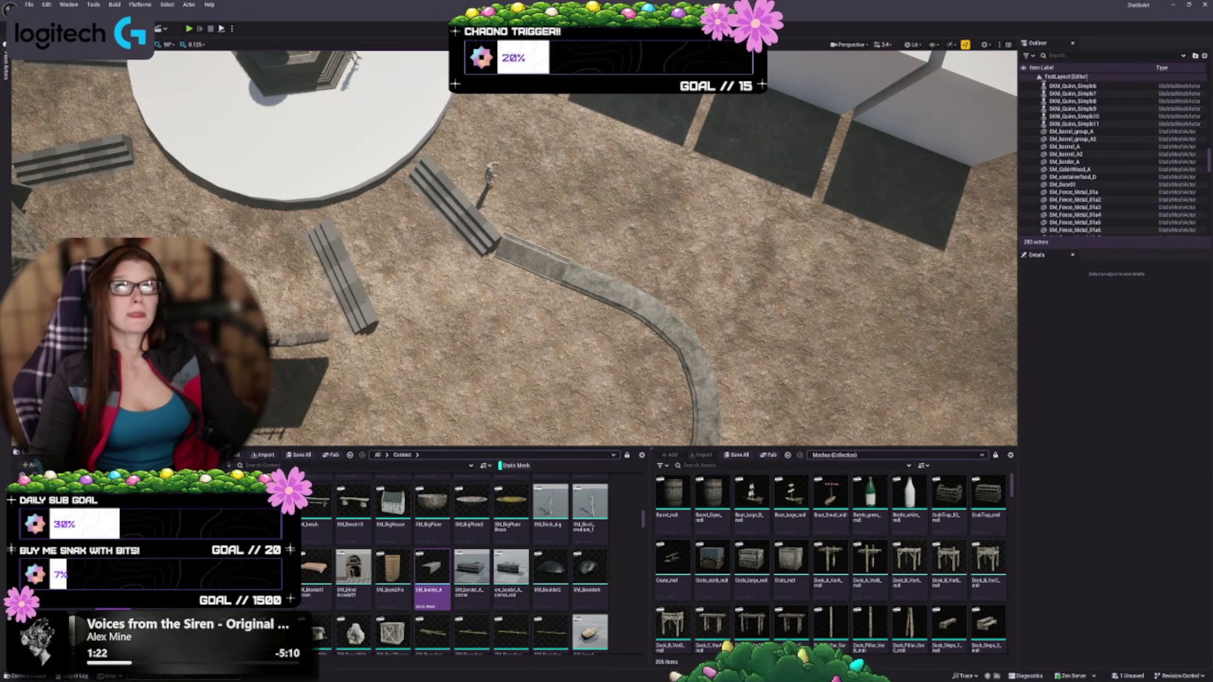
left_click_drag(500, 437, 180, 431)
key("ctrl+z")
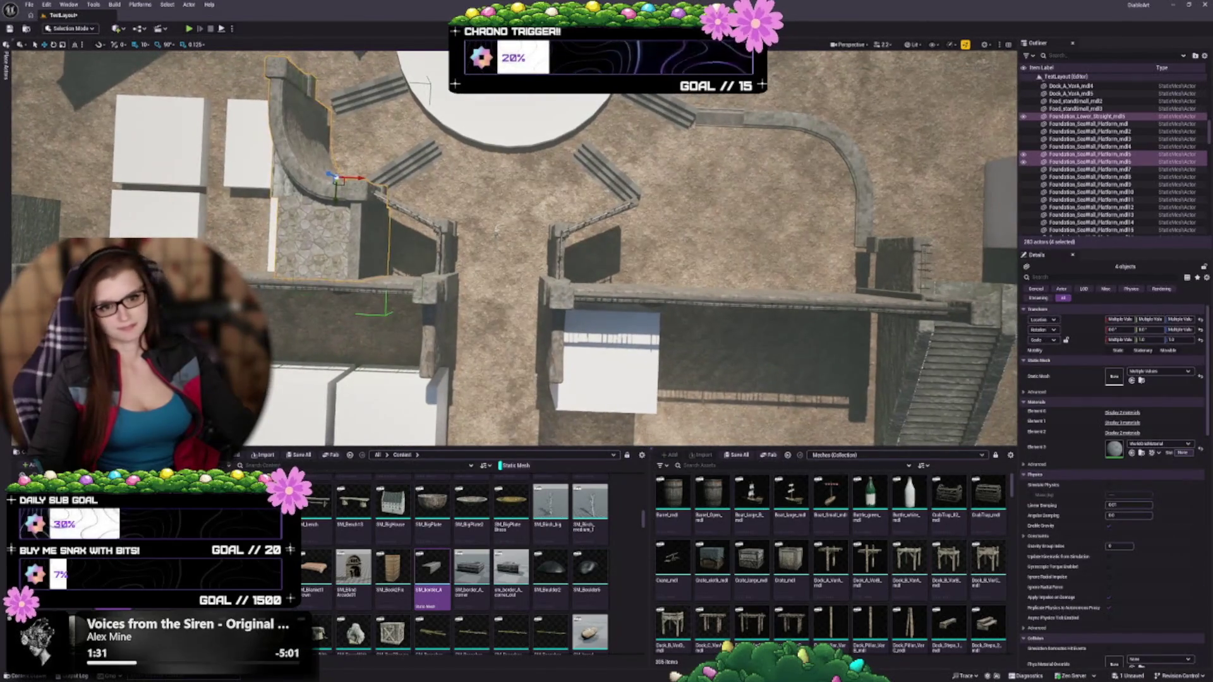
Step: Duplicate the four curved gate wall pieces, mirror the copy on Y, and set it opposite
left_click_drag(497, 229, 494, 270)
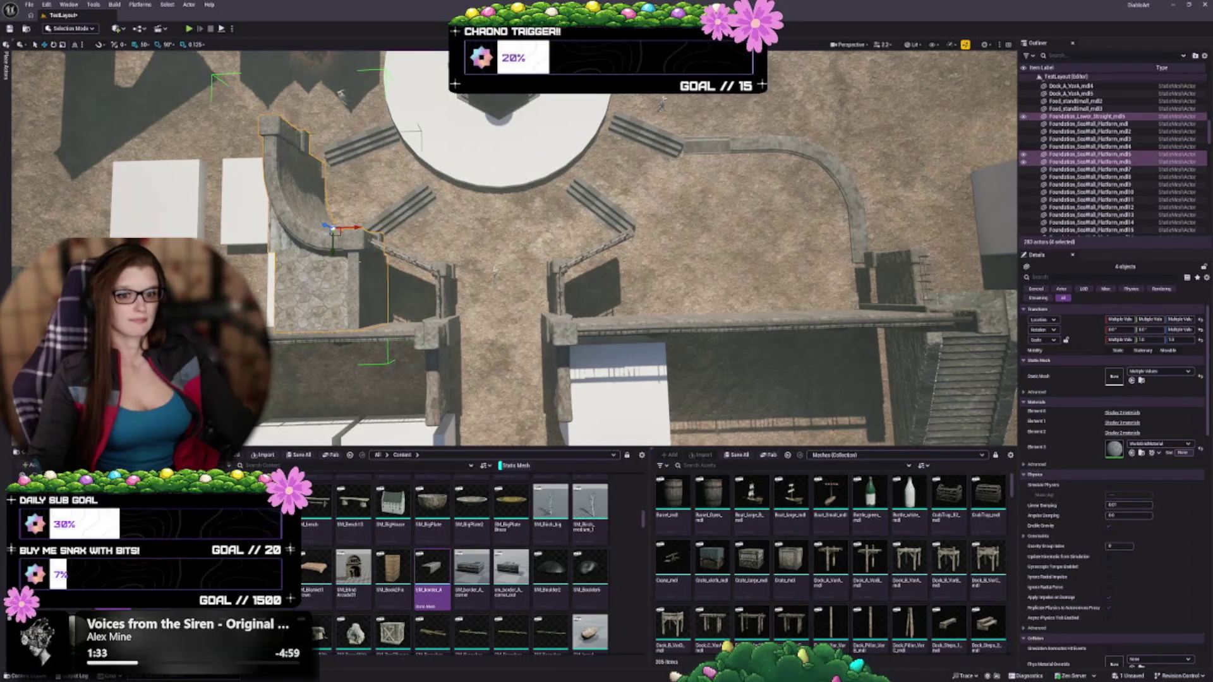
left_click_drag(358, 227, 386, 226)
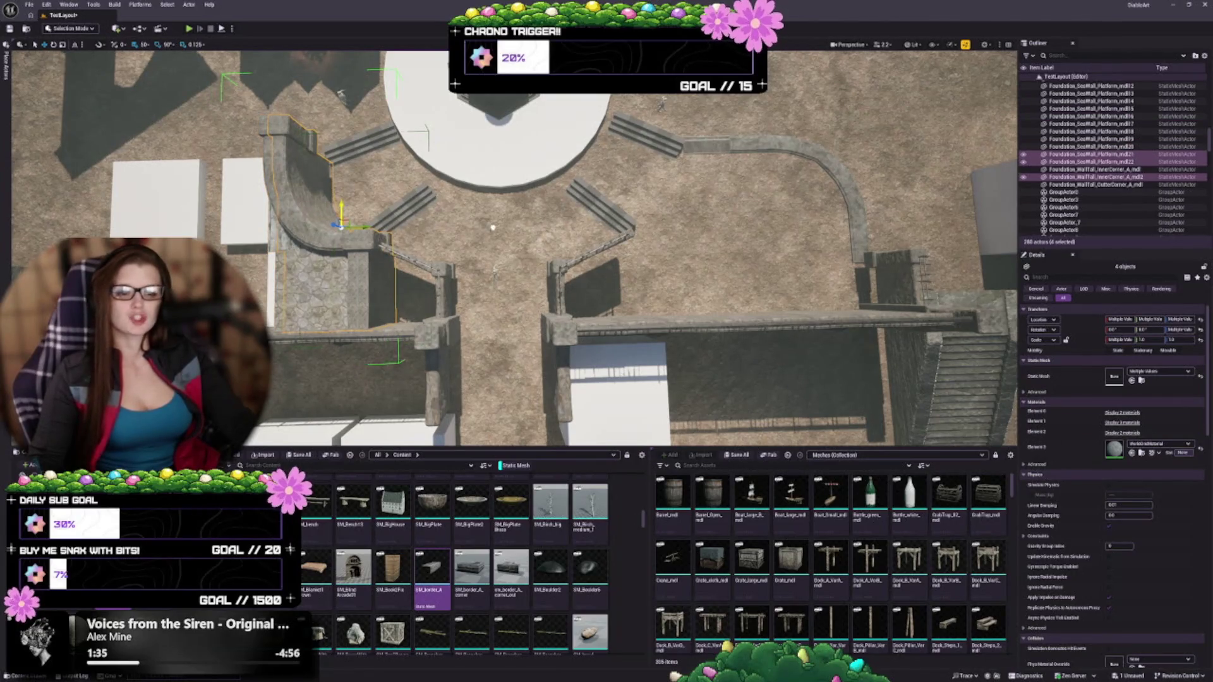
left_click_drag(616, 223, 635, 223)
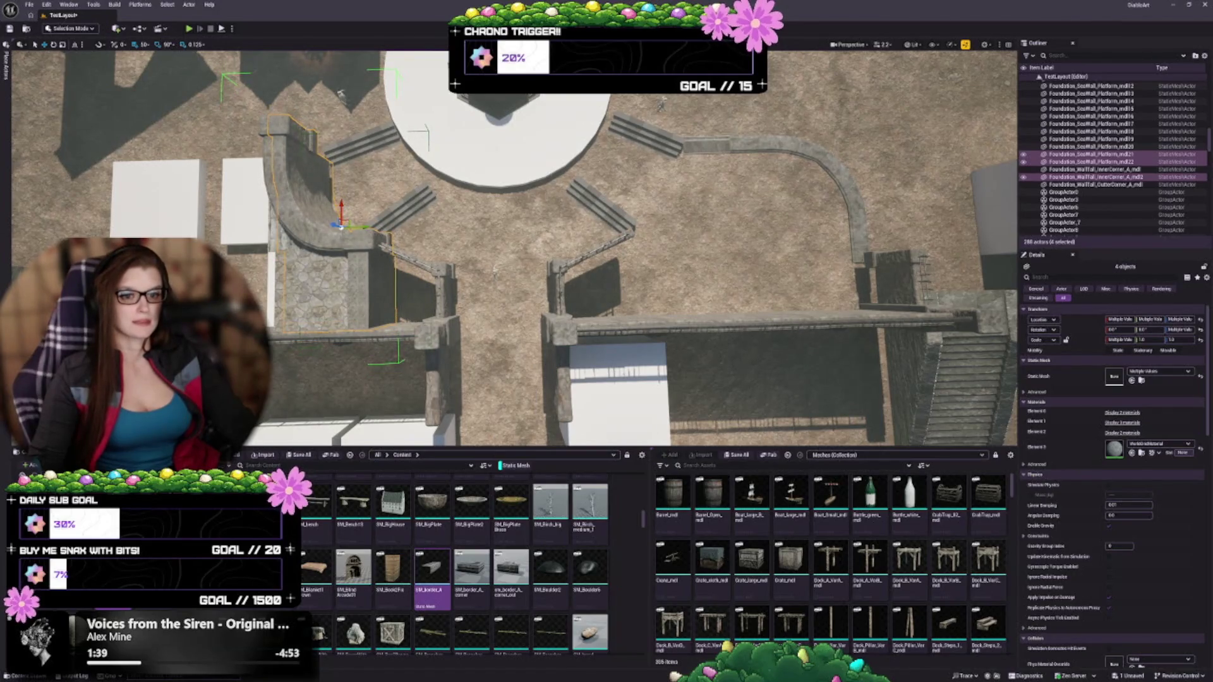
left_click_drag(358, 223, 596, 211)
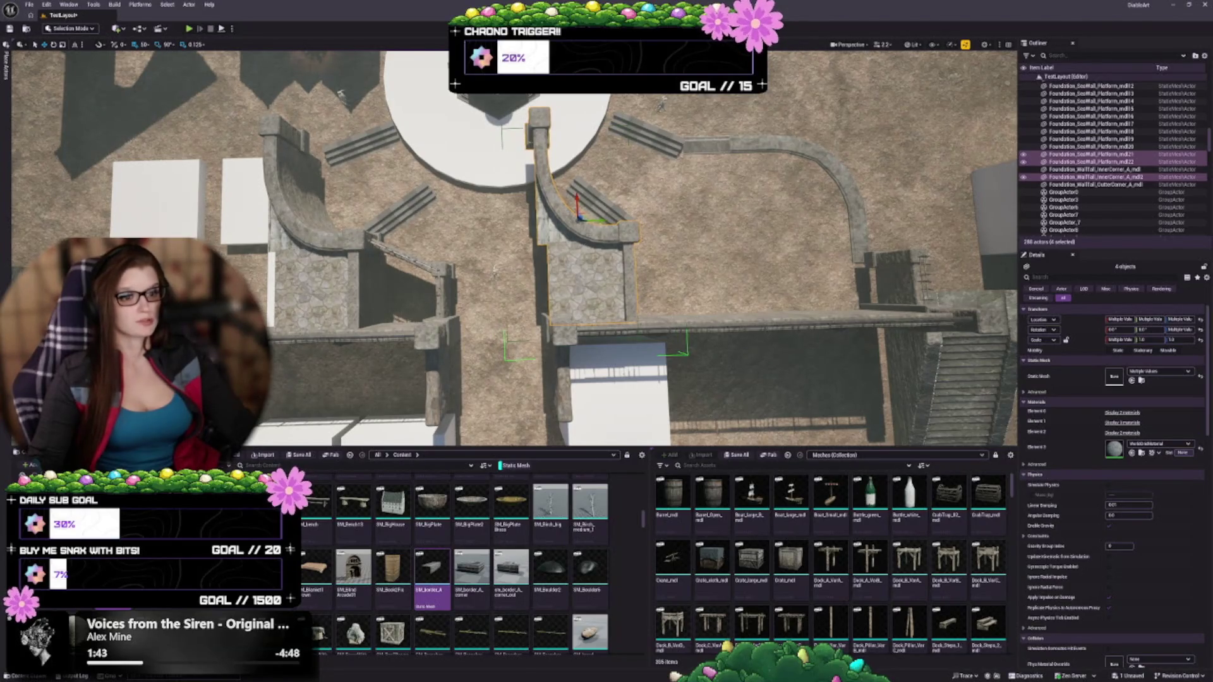
right_click(589, 234)
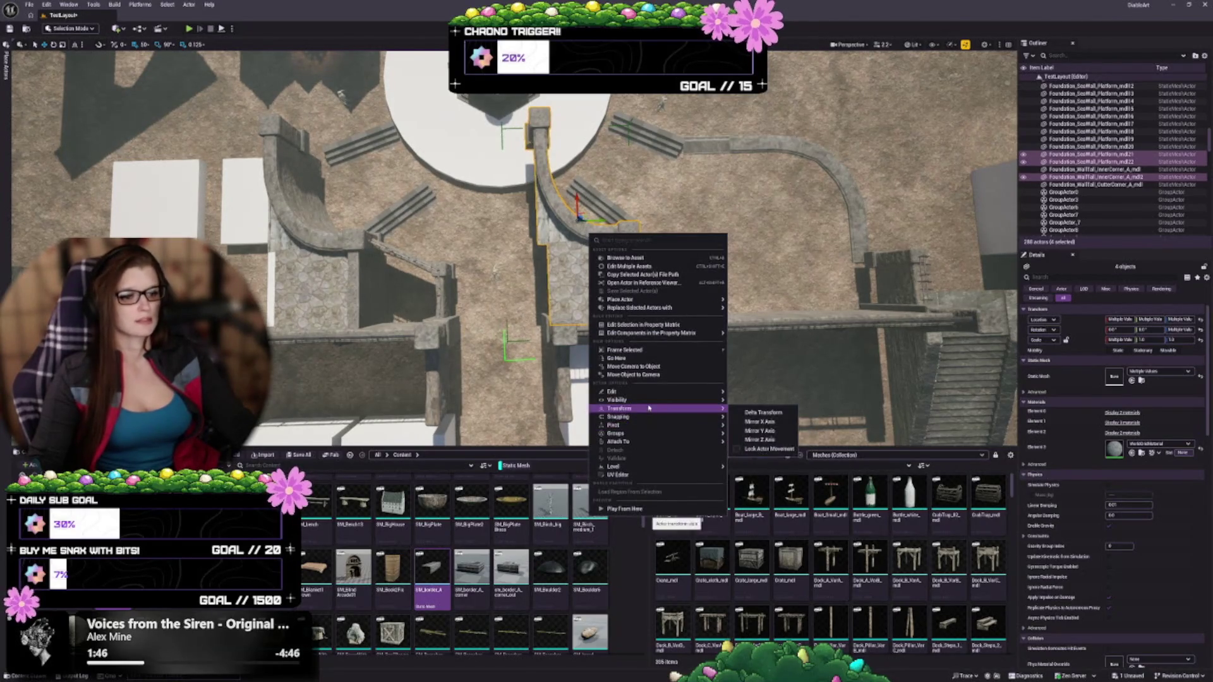
mouse_move(695, 409)
left_click(740, 429)
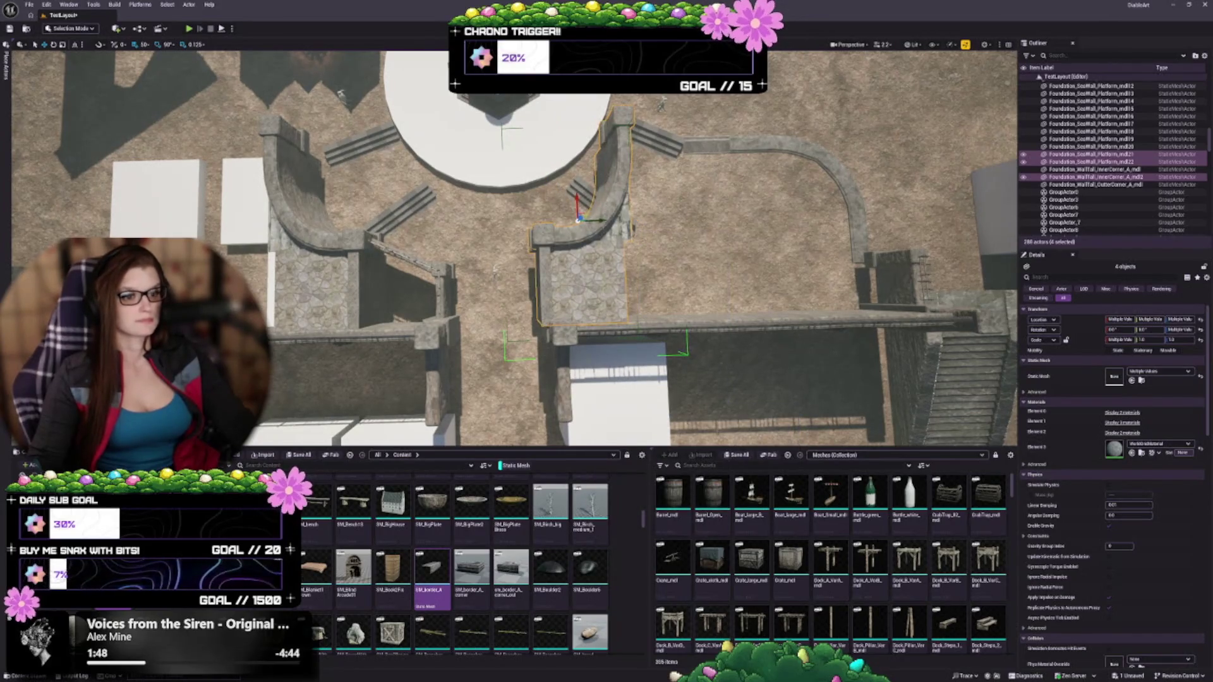
mouse_move(598, 221)
left_mouse_down()
mouse_move(701, 222)
mouse_move(619, 240)
mouse_move(561, 276)
left_mouse_up()
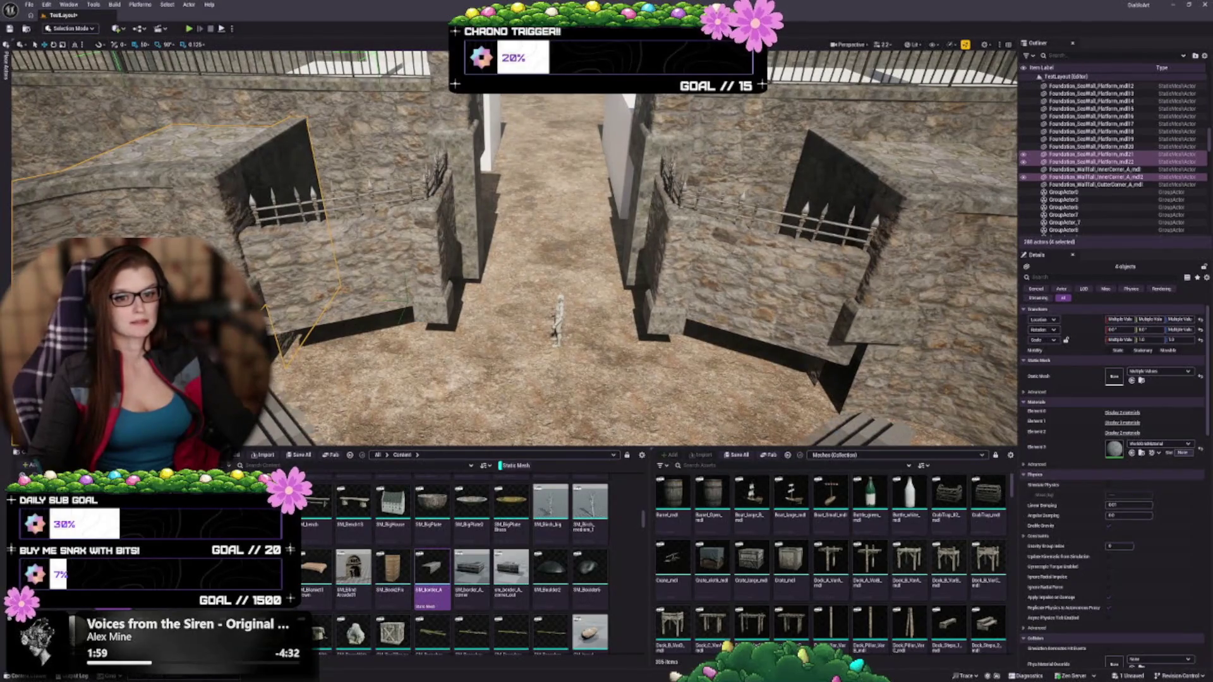
Step: Nudge the left wall piece slightly right and review the plaza from above
left_click_drag(190, 316, 206, 315)
key("ctrl+z")
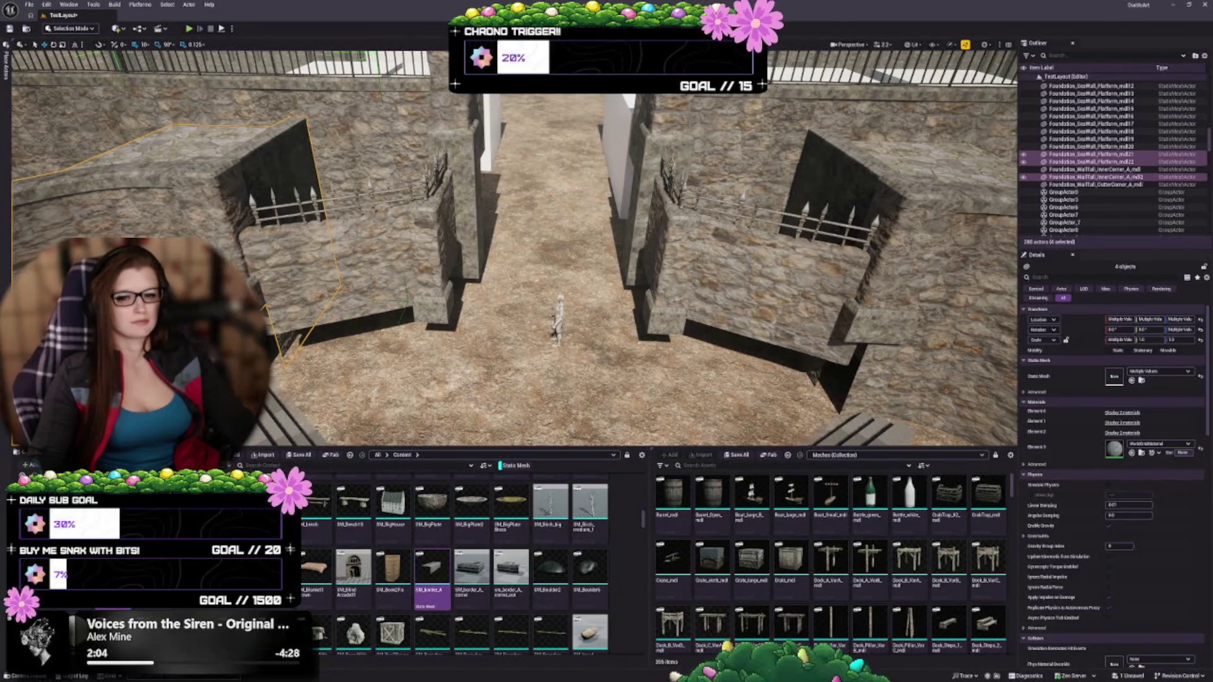
left_click_drag(189, 316, 199, 316)
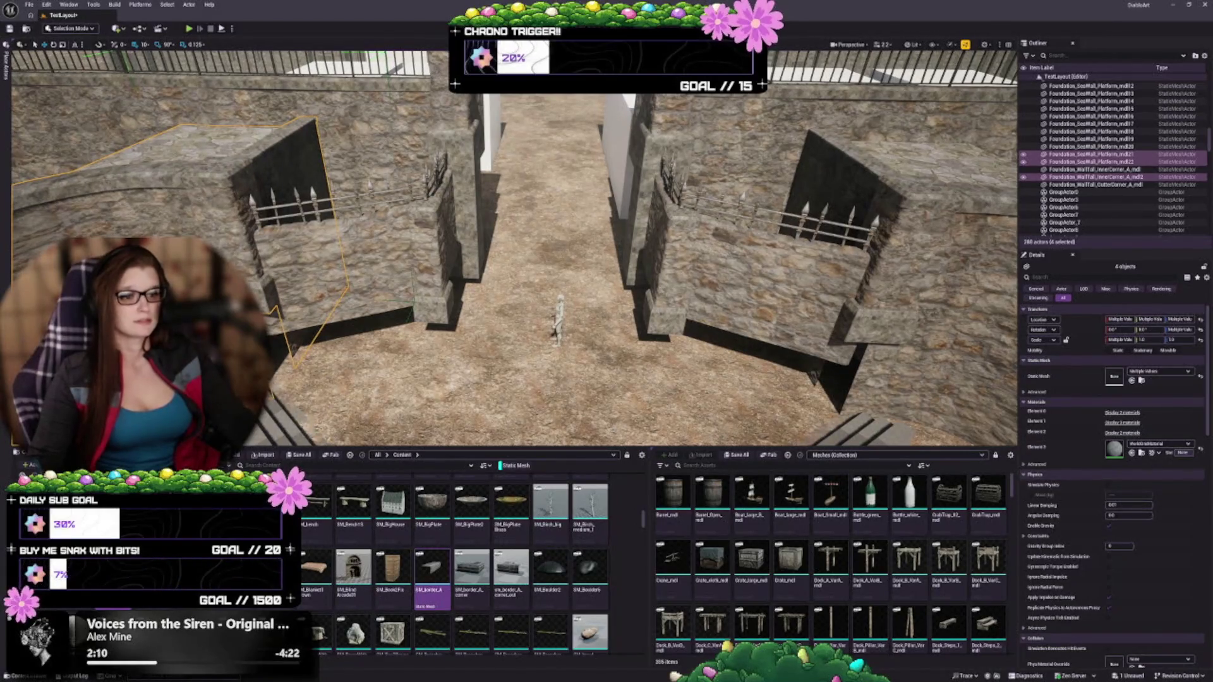
key("f")
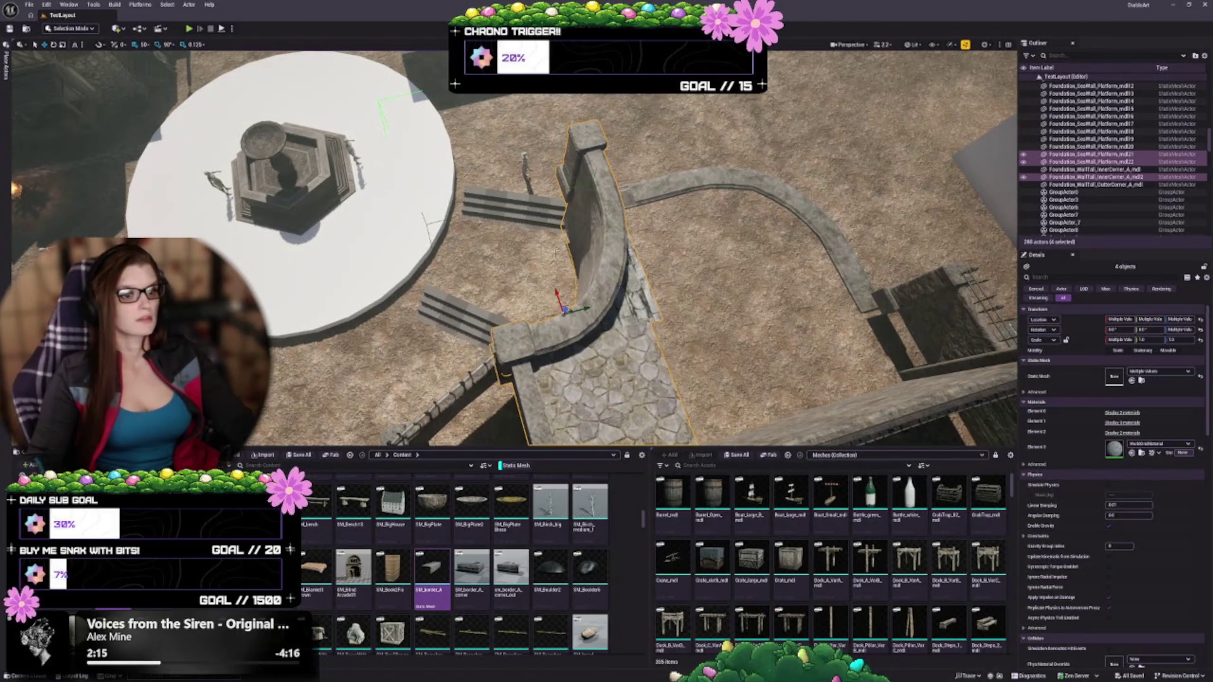
left_click_drag(556, 253, 558, 250)
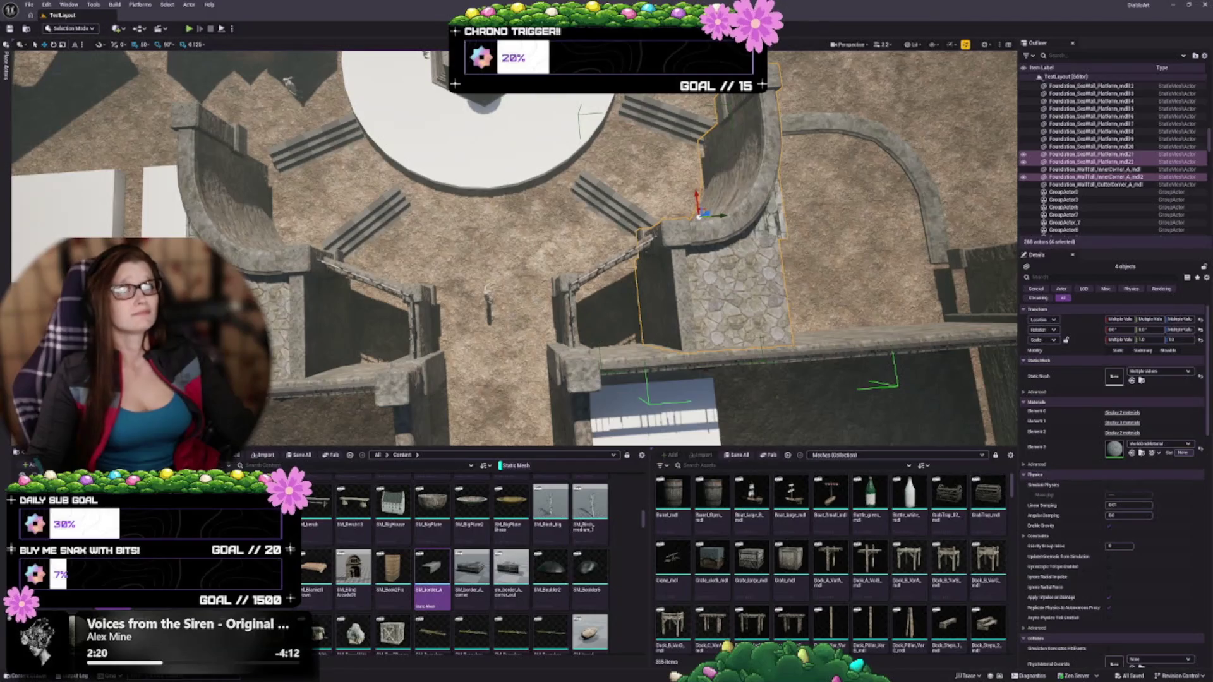
left_click_drag(558, 309, 561, 308)
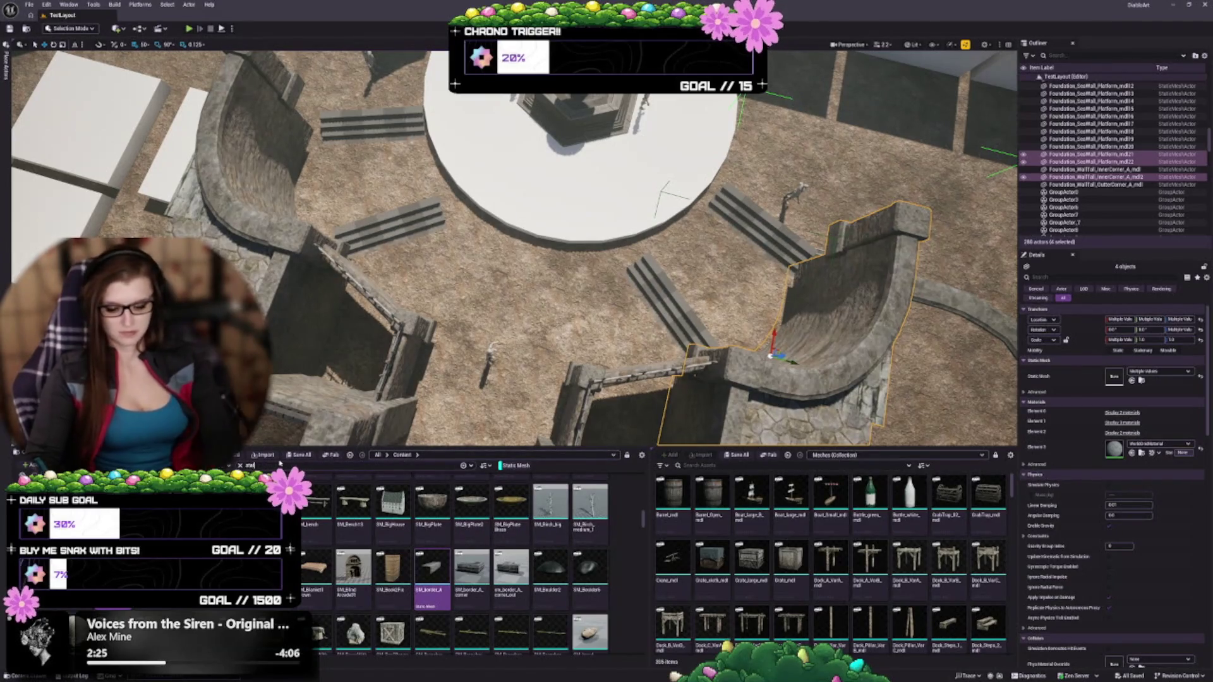
Step: Search for statue, place SM_StatueArcade01 before the fountain and rotate it about 90° on Z
type("tue")
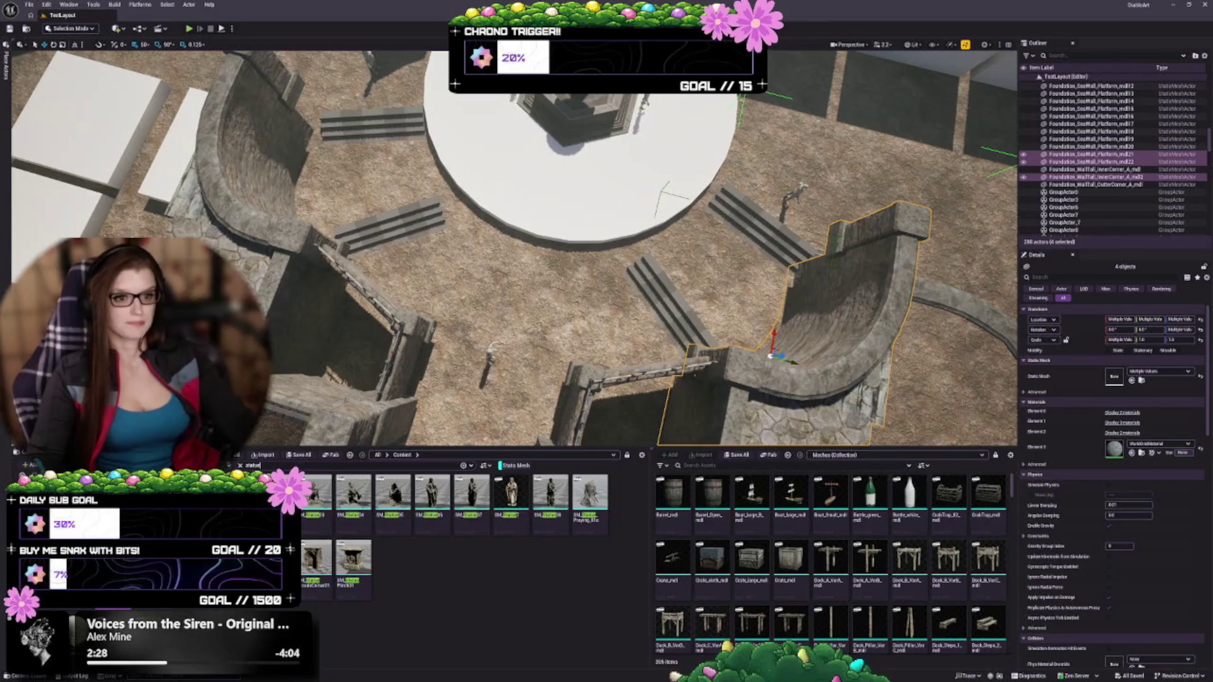
scroll(514, 248, "up", 10)
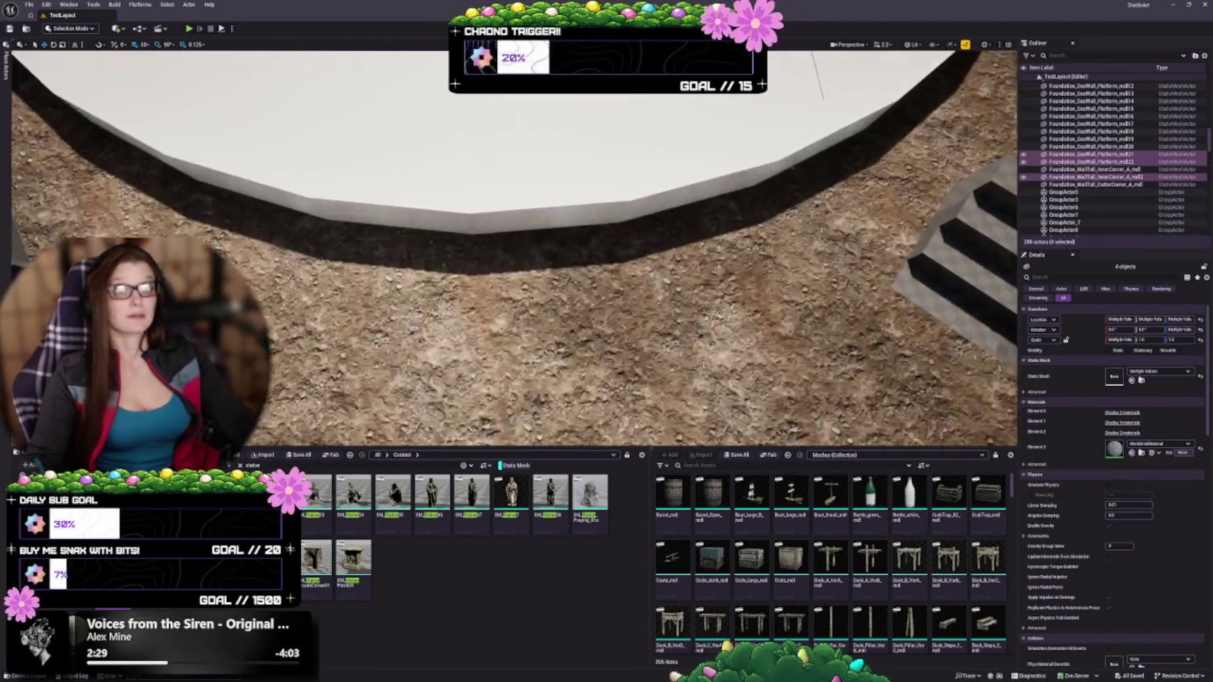
scroll(514, 248, "down", 10)
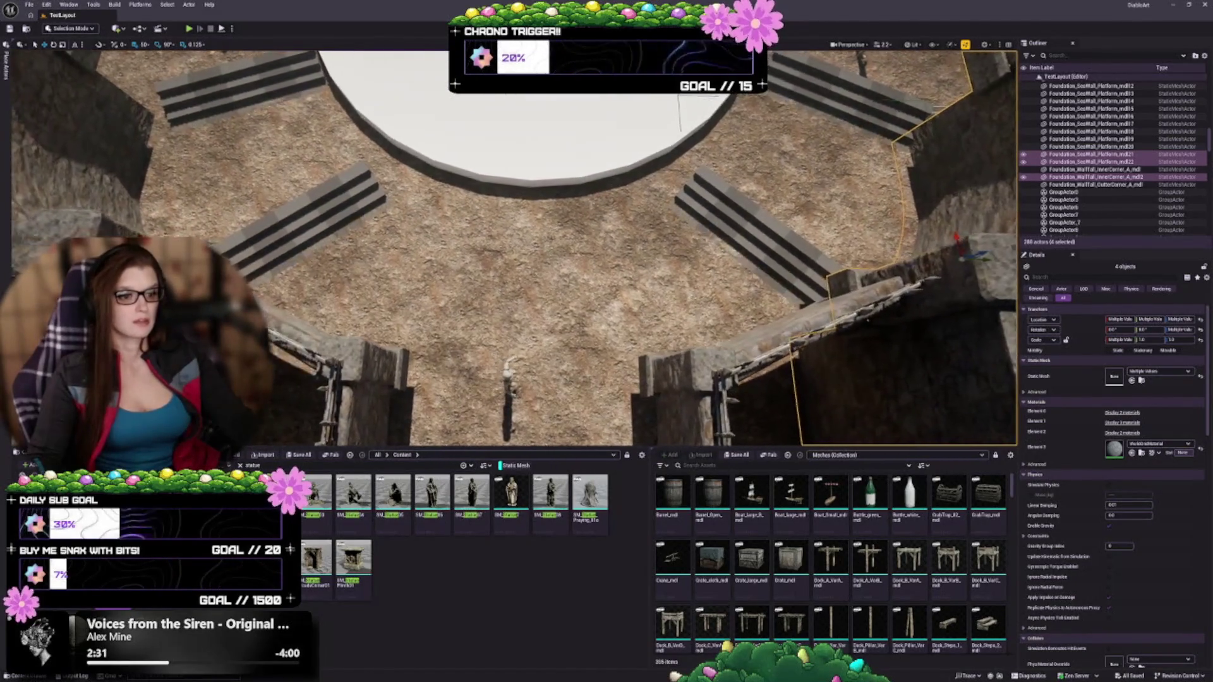
scroll(514, 248, "up", 5)
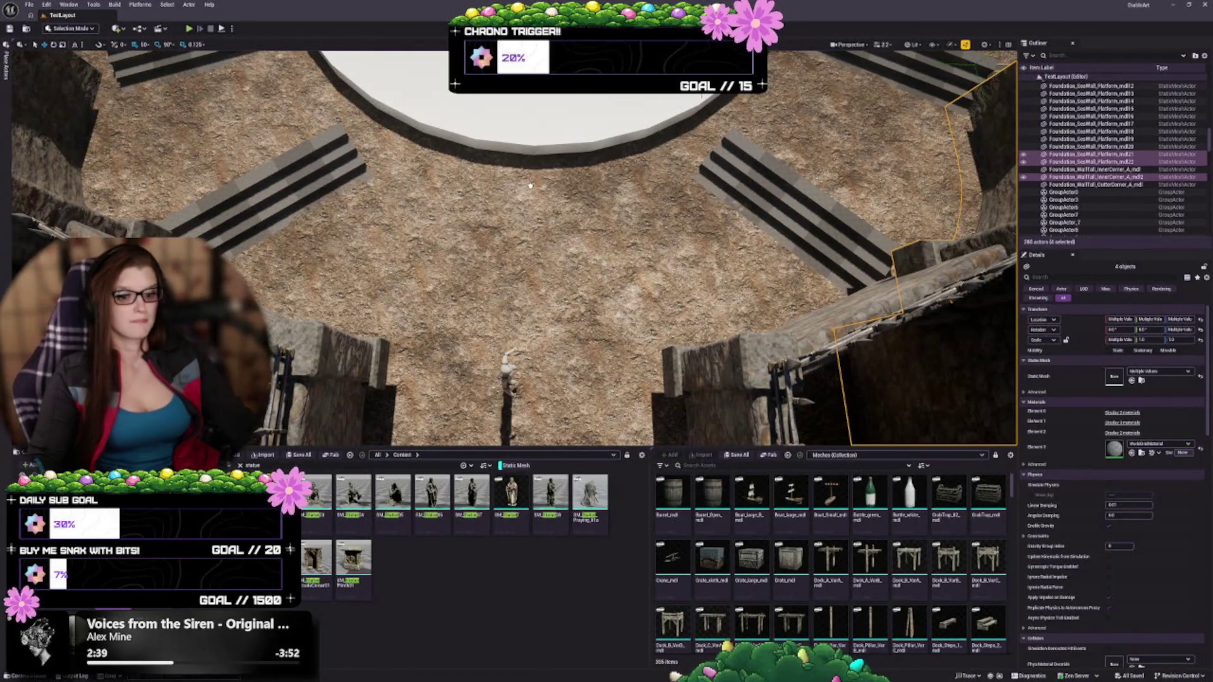
left_click_drag(511, 492, 493, 165)
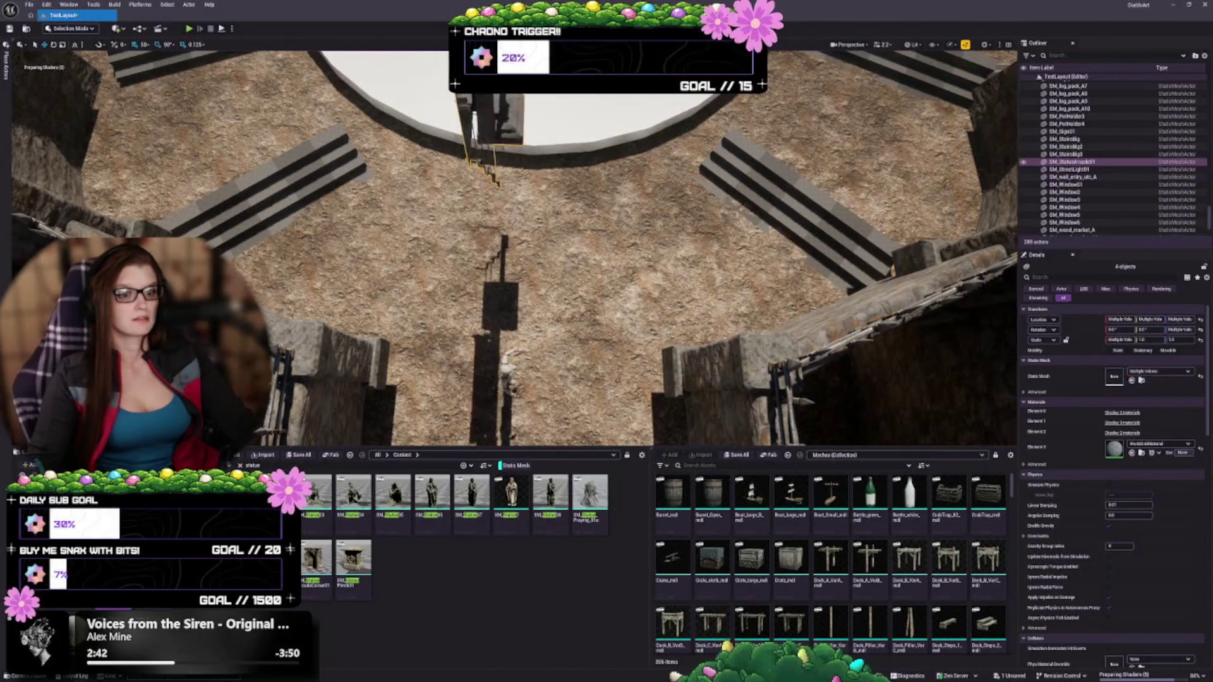
scroll(517, 303, "down", 5)
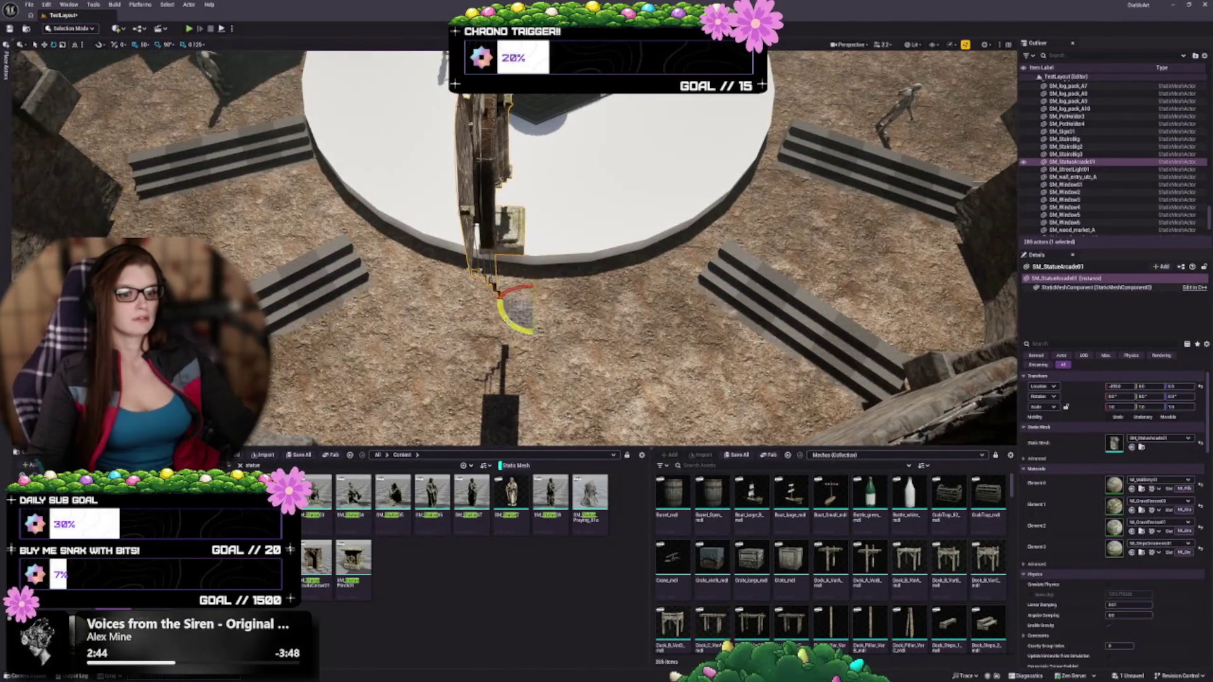
left_click_drag(504, 316, 506, 288)
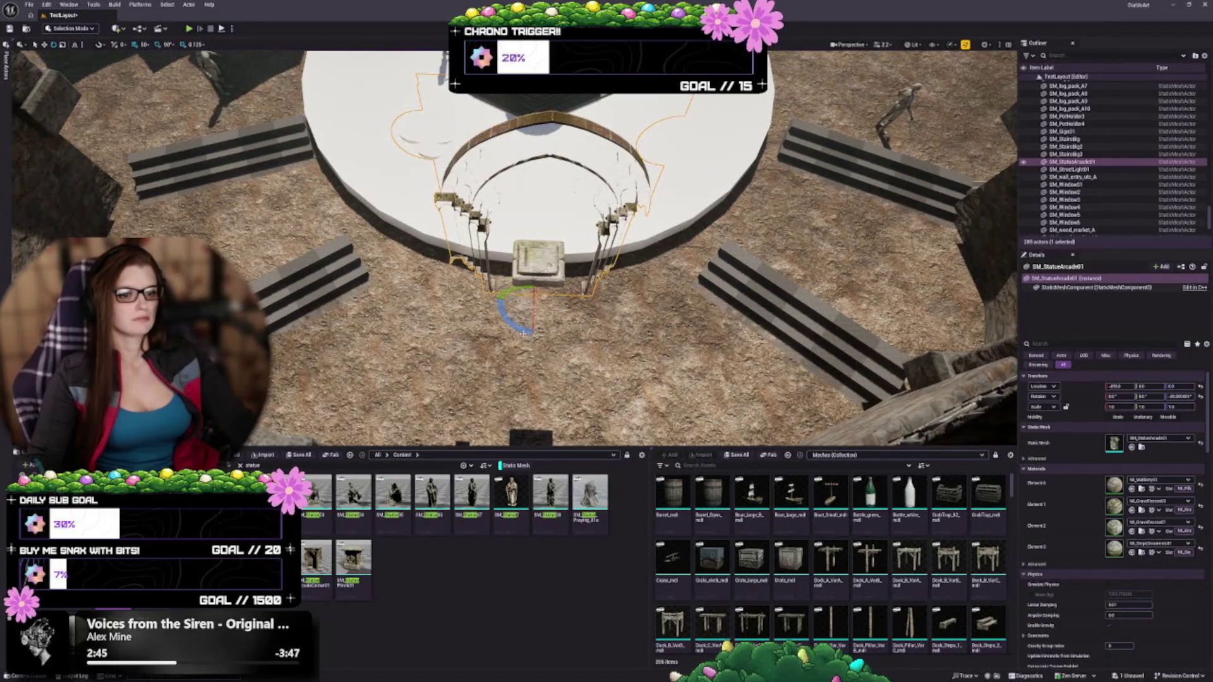
Step: Look down on the plaza and delete the statue arcade
scroll(523, 333, "up", 3)
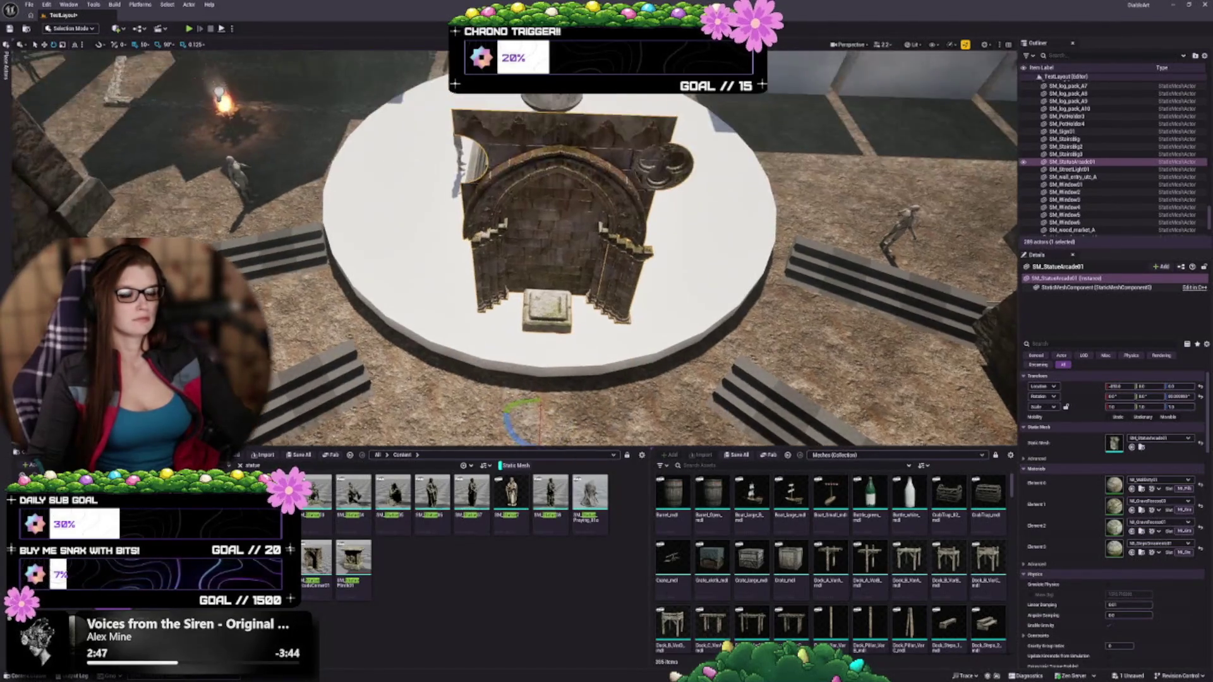
scroll(543, 252, "up", 5)
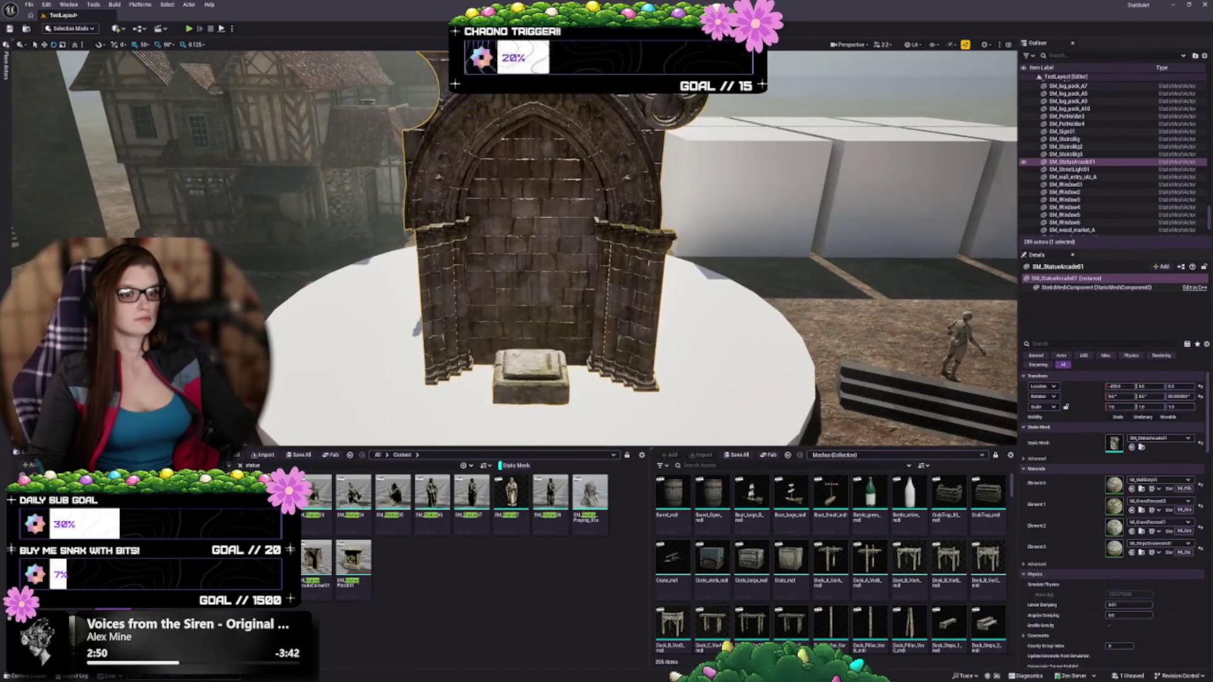
left_click_drag(543, 253, 524, 417)
key("Delete")
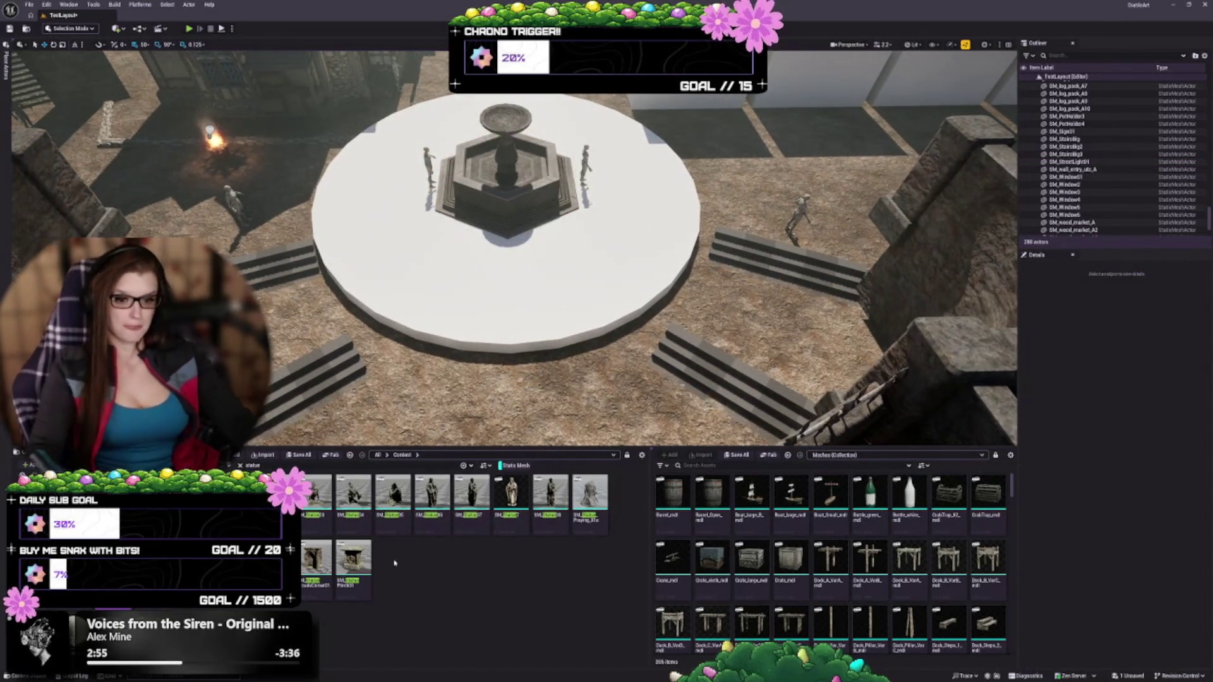
left_click(353, 559)
left_click_drag(499, 391, 498, 411)
scroll(498, 411, "up", 5)
scroll(557, 365, "down", 5)
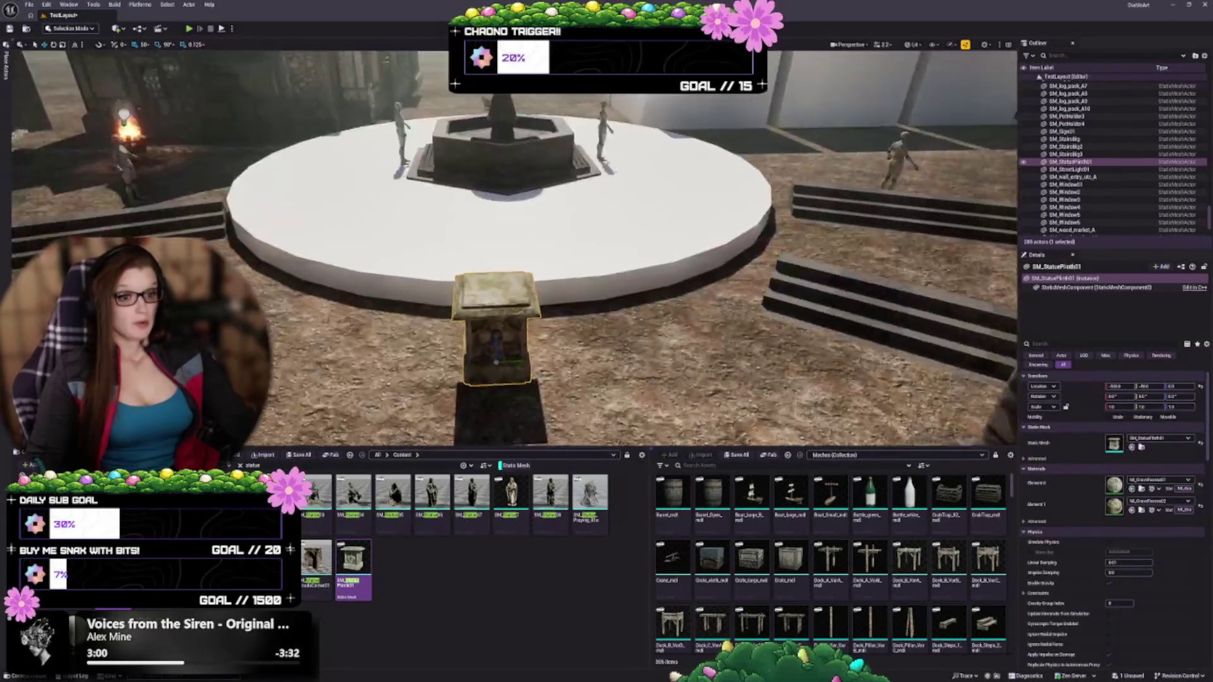
scroll(557, 365, "up", 3)
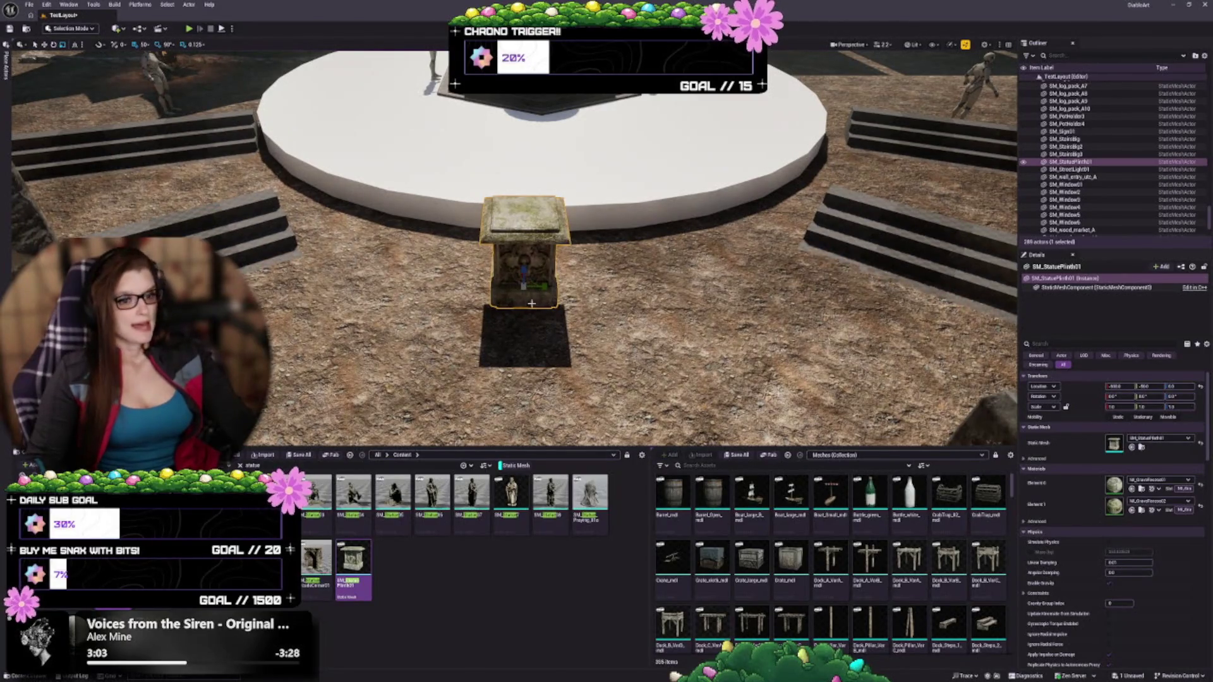
mouse_move(524, 285)
left_mouse_down()
mouse_move(548, 270)
mouse_move(509, 295)
mouse_move(556, 265)
mouse_move(619, 290)
left_mouse_up()
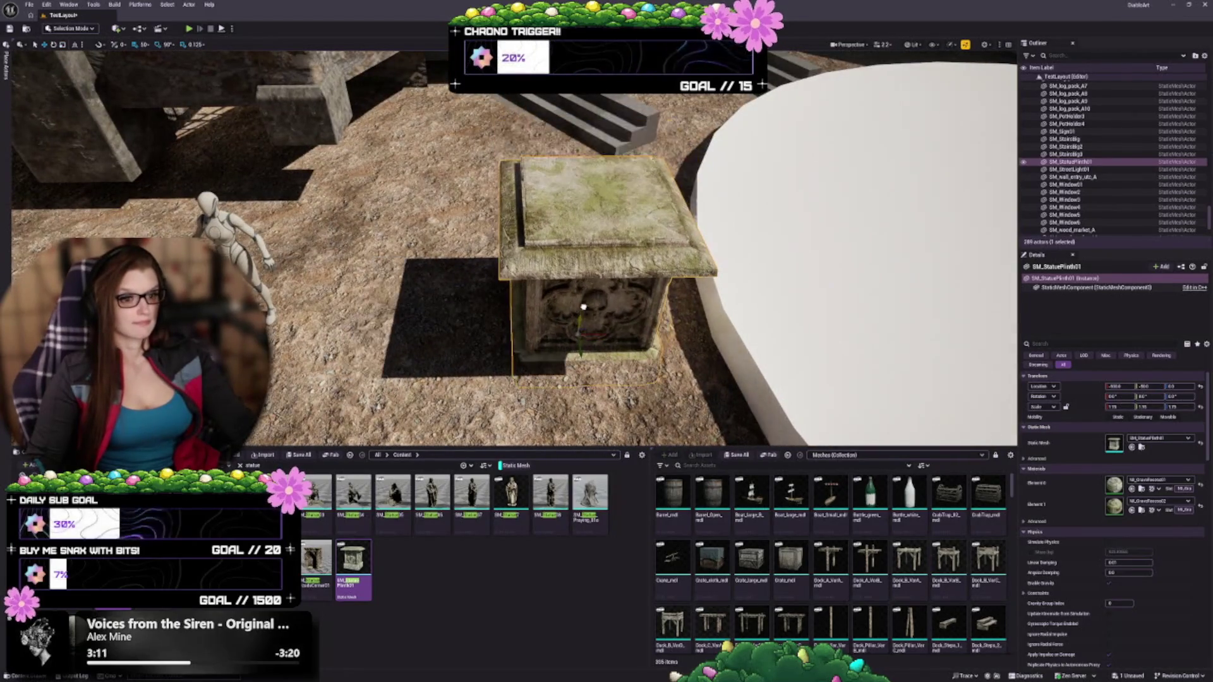
key("End")
key("ctrl+z")
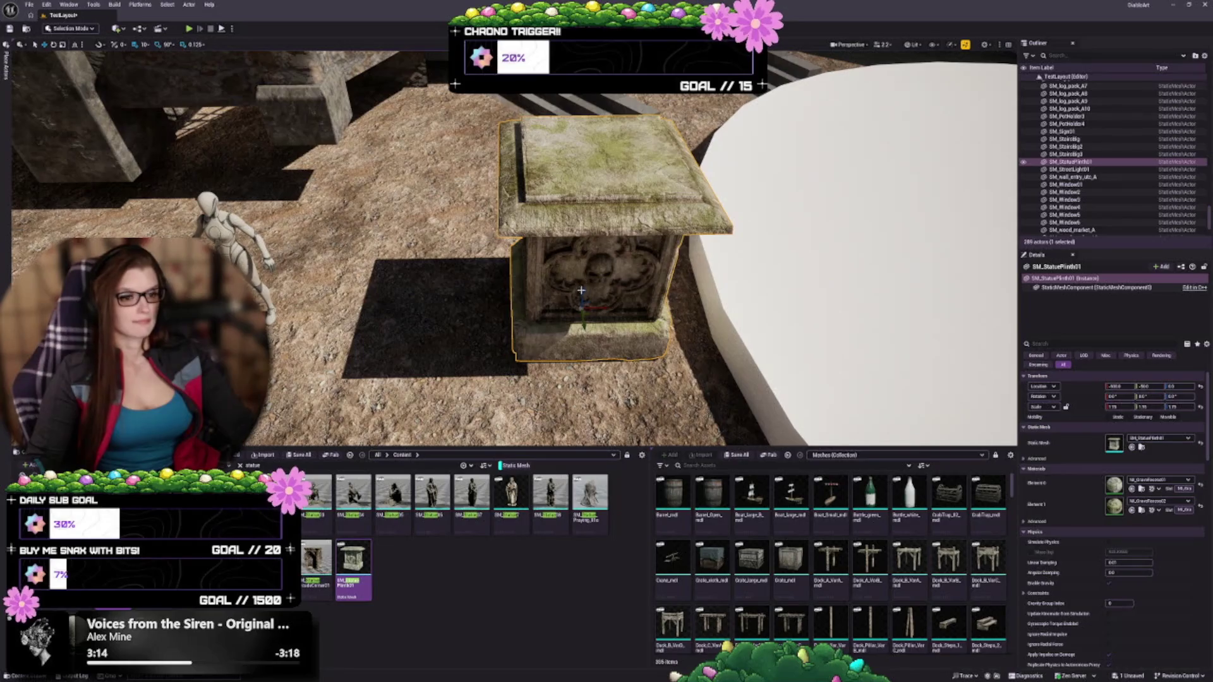
key("End")
key("End")
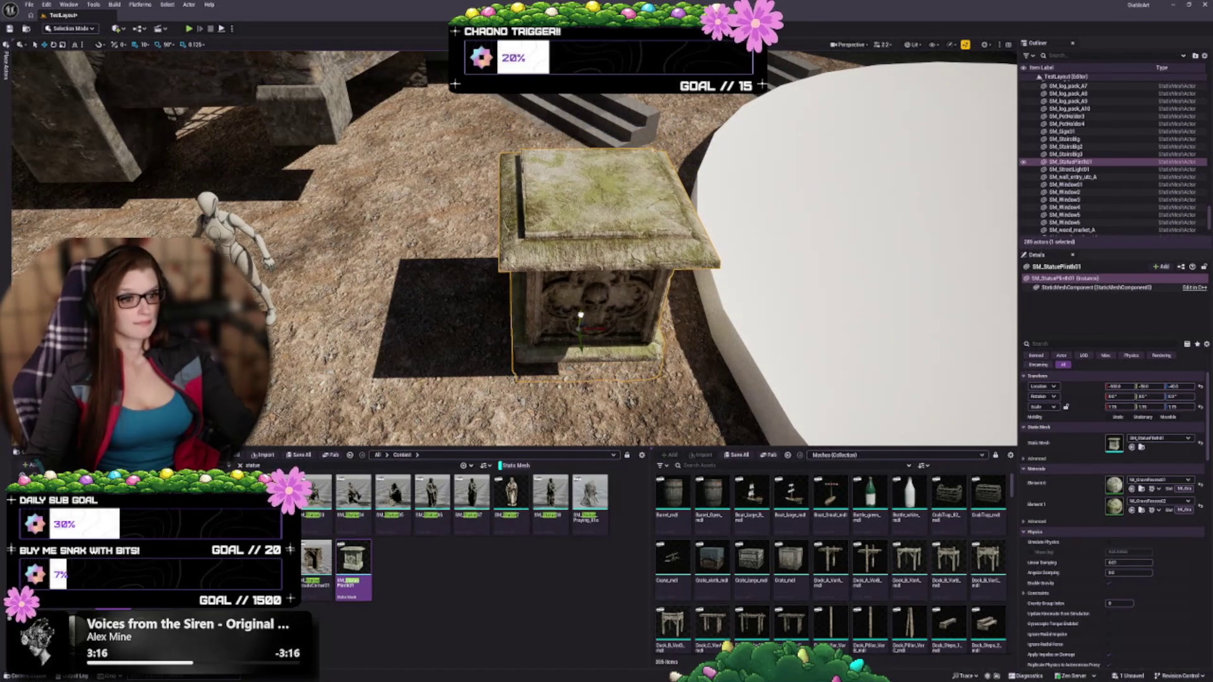
mouse_move(601, 329)
left_mouse_down()
mouse_move(679, 328)
mouse_move(658, 325)
left_mouse_up()
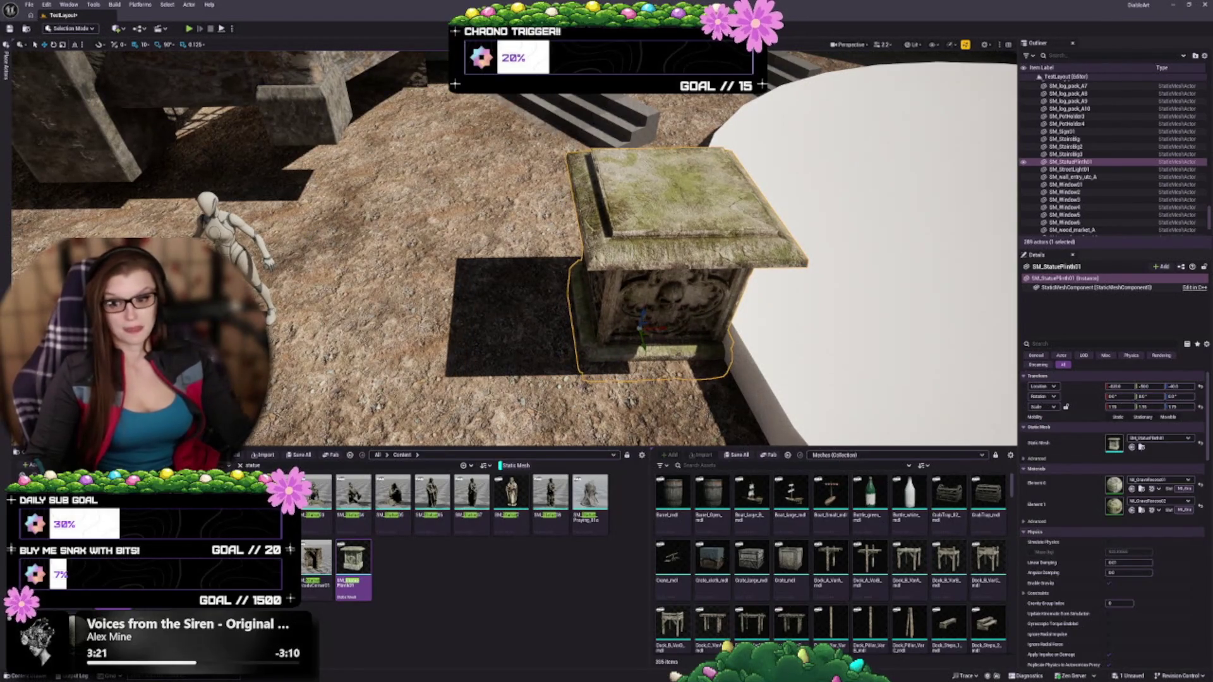
left_click_drag(658, 325, 809, 325)
mouse_move(570, 125)
left_mouse_down()
mouse_move(570, 114)
mouse_move(569, 124)
left_mouse_up()
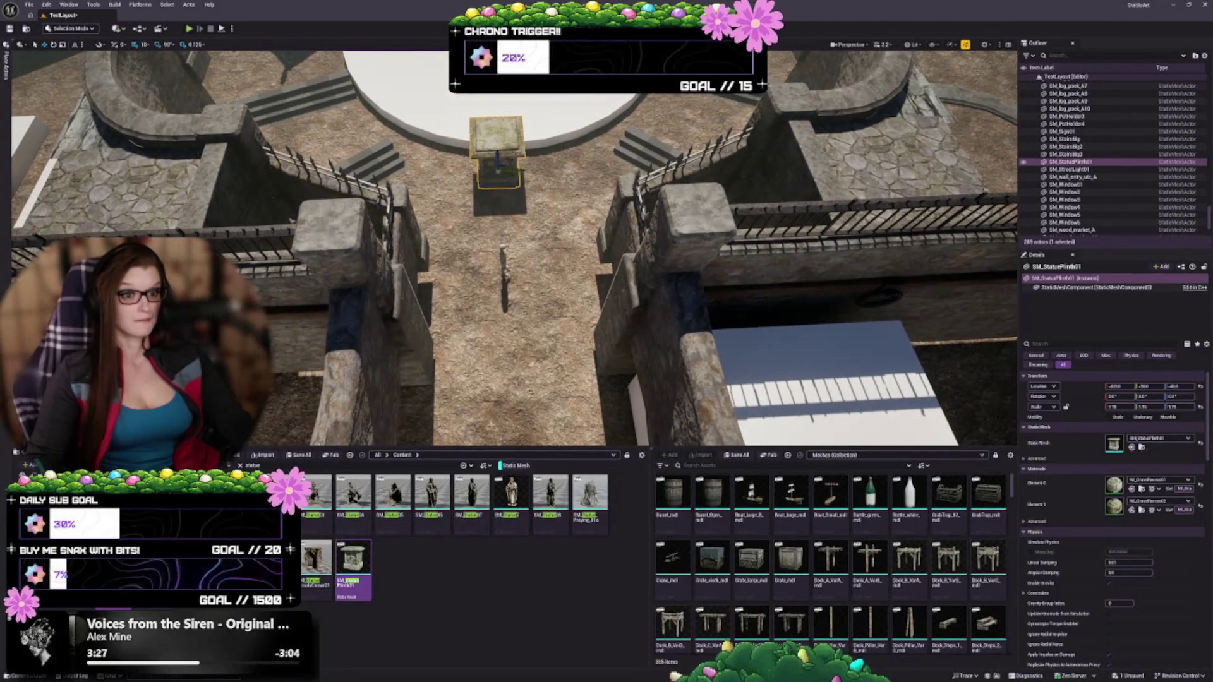
left_click_drag(523, 168, 532, 169)
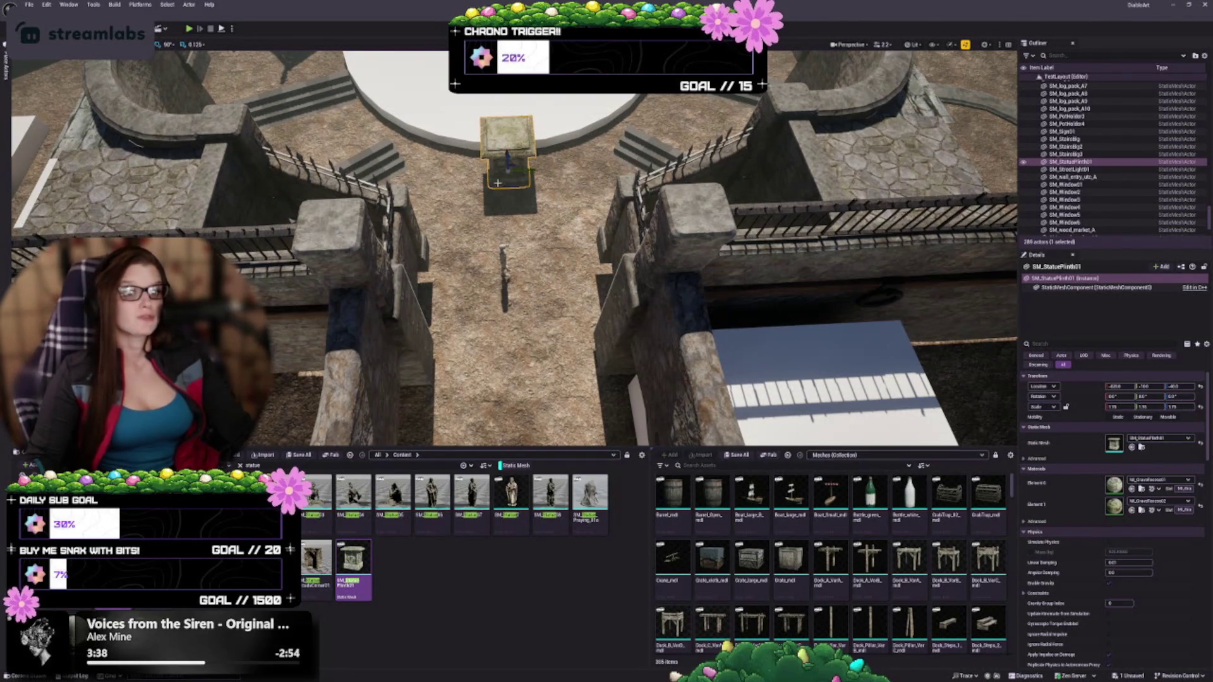
key("f")
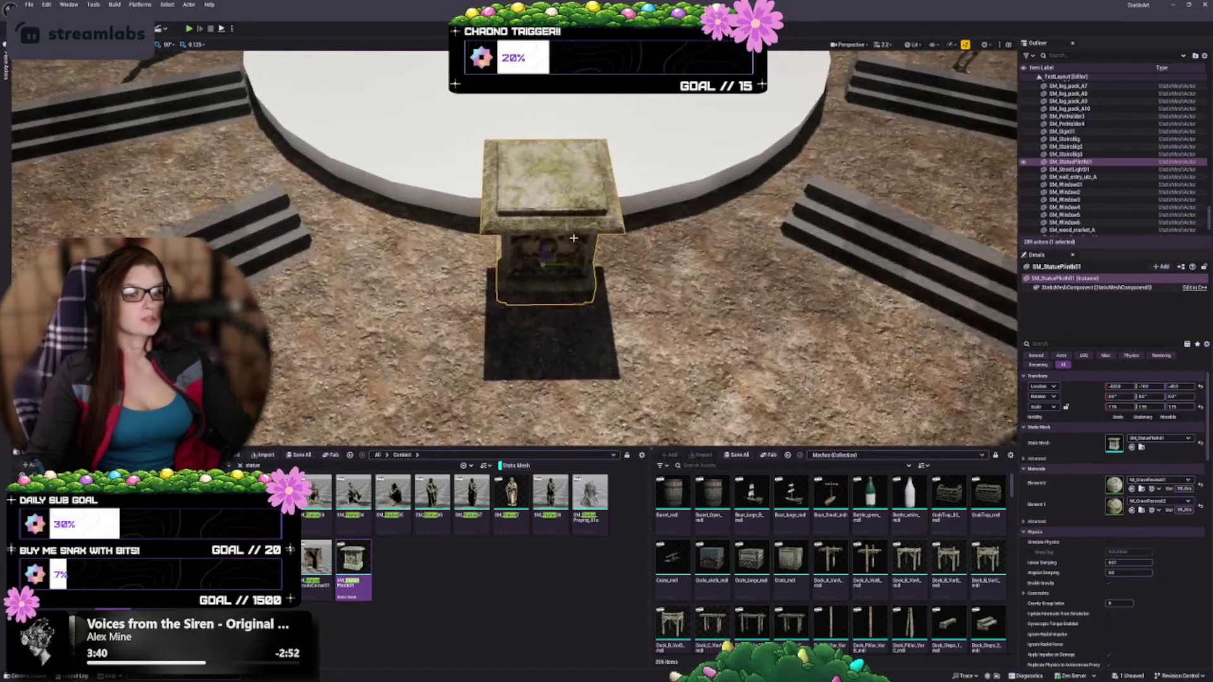
key("Delete")
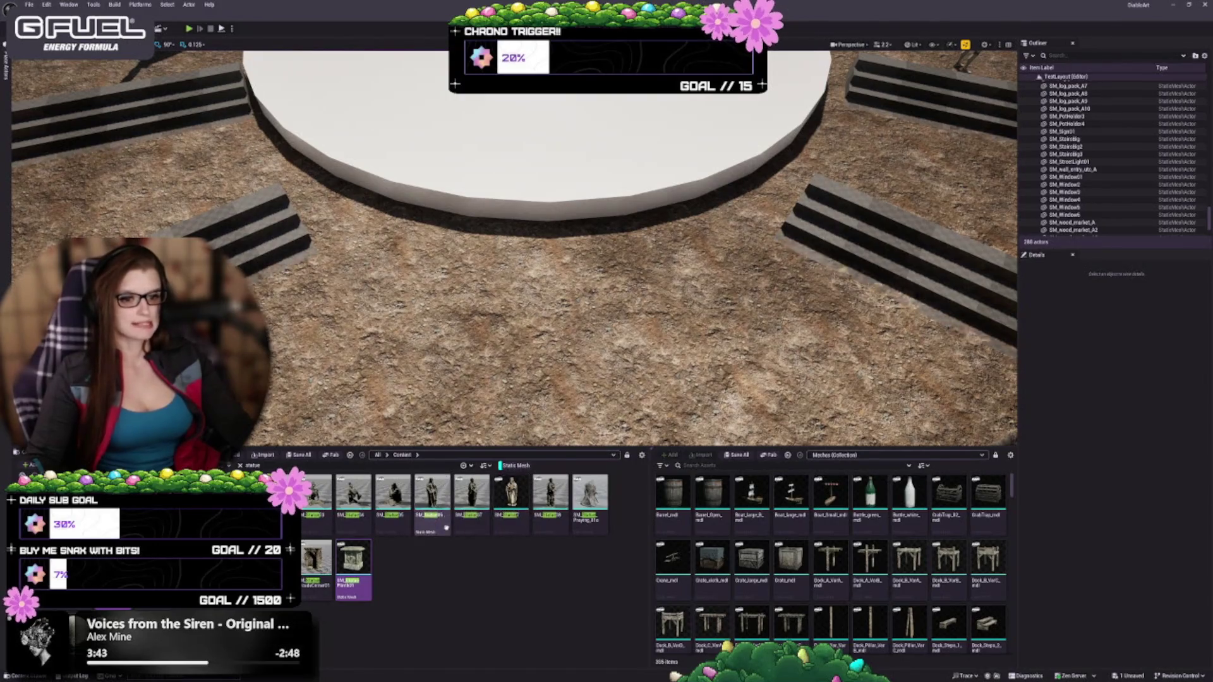
Step: Place SM_Statue05 on the platform in front of the fountain
left_click(432, 499)
mouse_move(547, 257)
left_mouse_down()
mouse_move(555, 277)
mouse_move(527, 280)
left_mouse_up()
key("s")
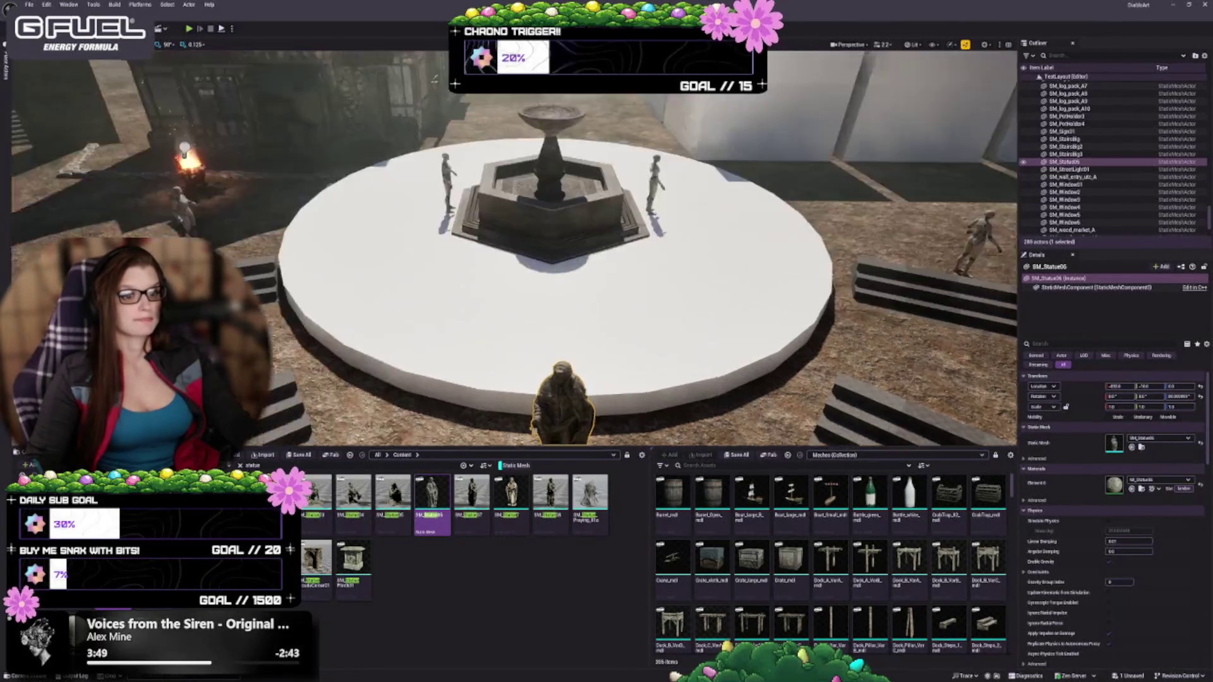
scroll(514, 245, "up", 3)
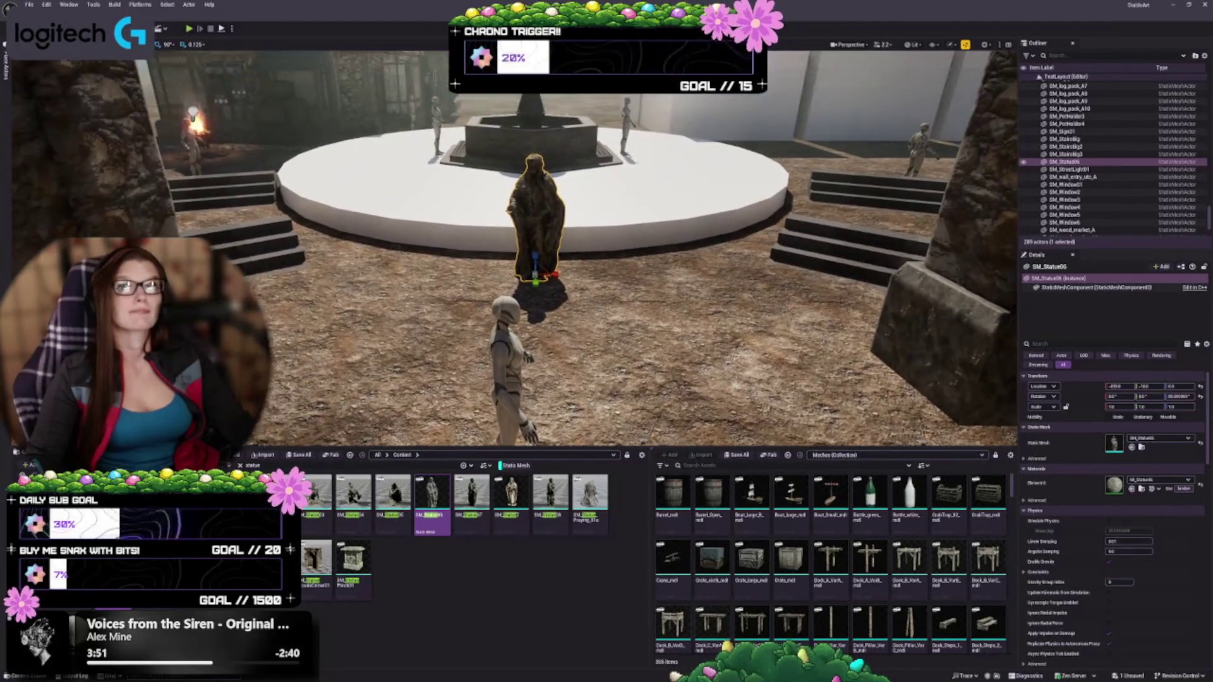
Step: Scale the statue up, undo the widening, then resize it smaller to suit the plaza
key("r")
mouse_move(535, 276)
left_mouse_down()
mouse_move(541, 266)
mouse_move(470, 255)
left_mouse_up()
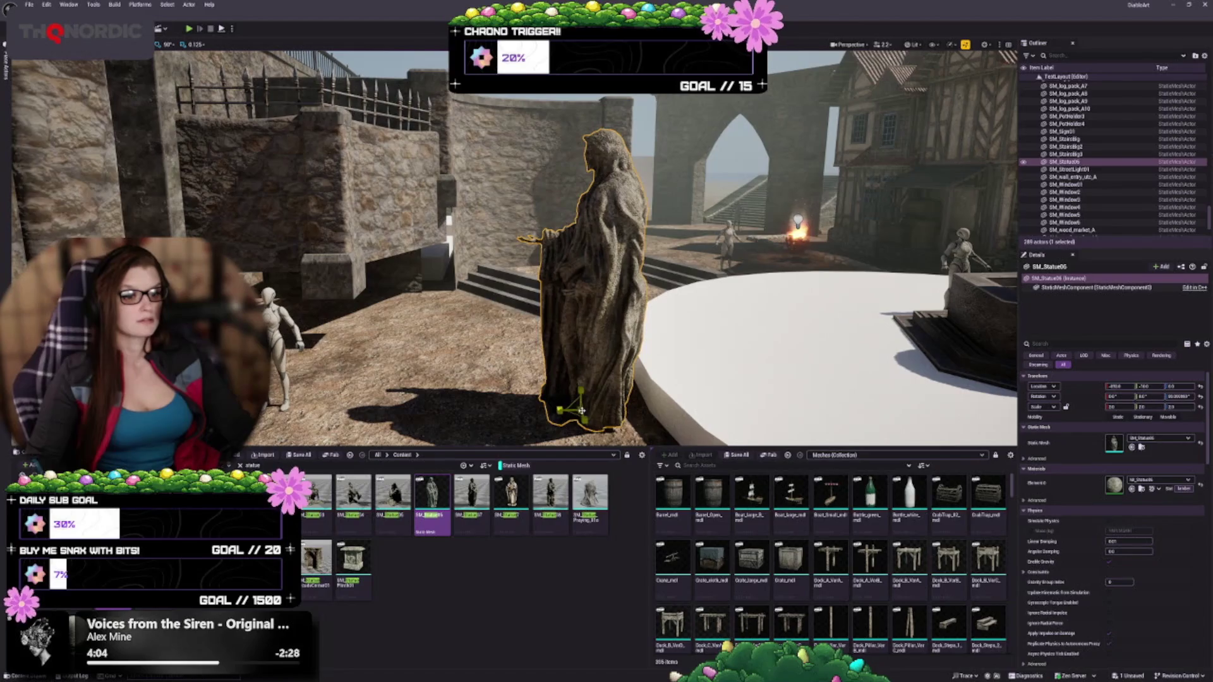
left_click_drag(580, 409, 580, 408)
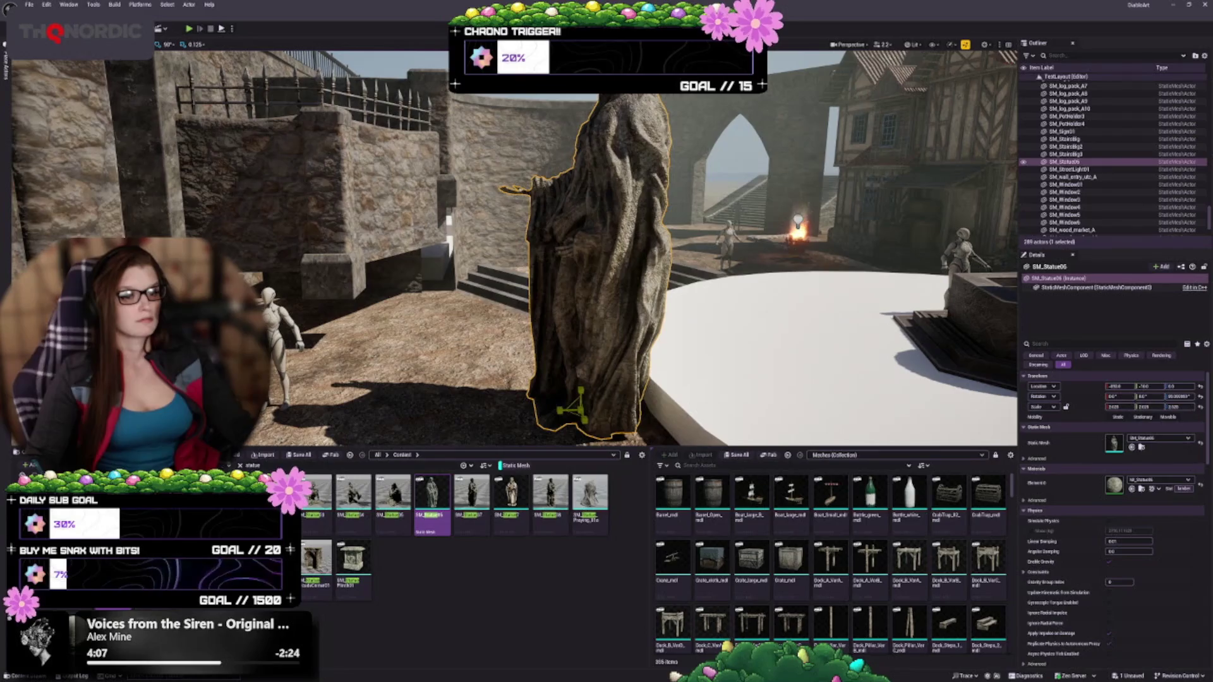
key("ctrl+z")
left_click_drag(480, 255, 442, 253)
key("f")
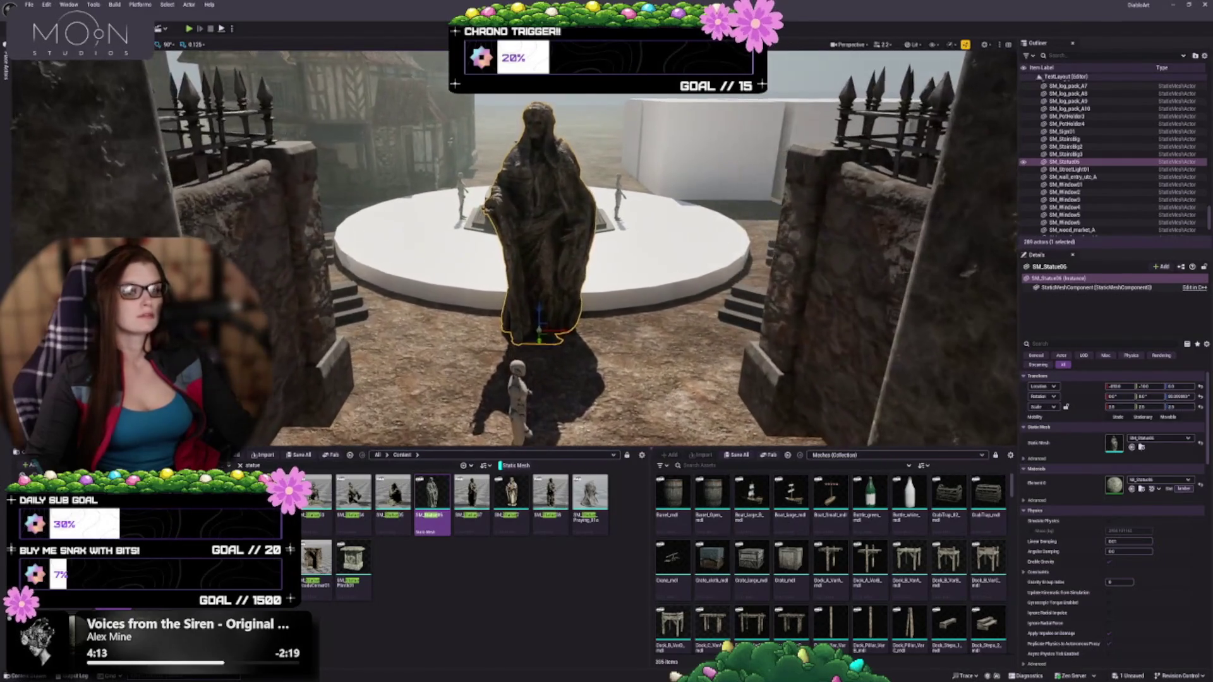
mouse_move(541, 308)
left_mouse_down()
mouse_move(505, 310)
mouse_move(480, 259)
left_mouse_up()
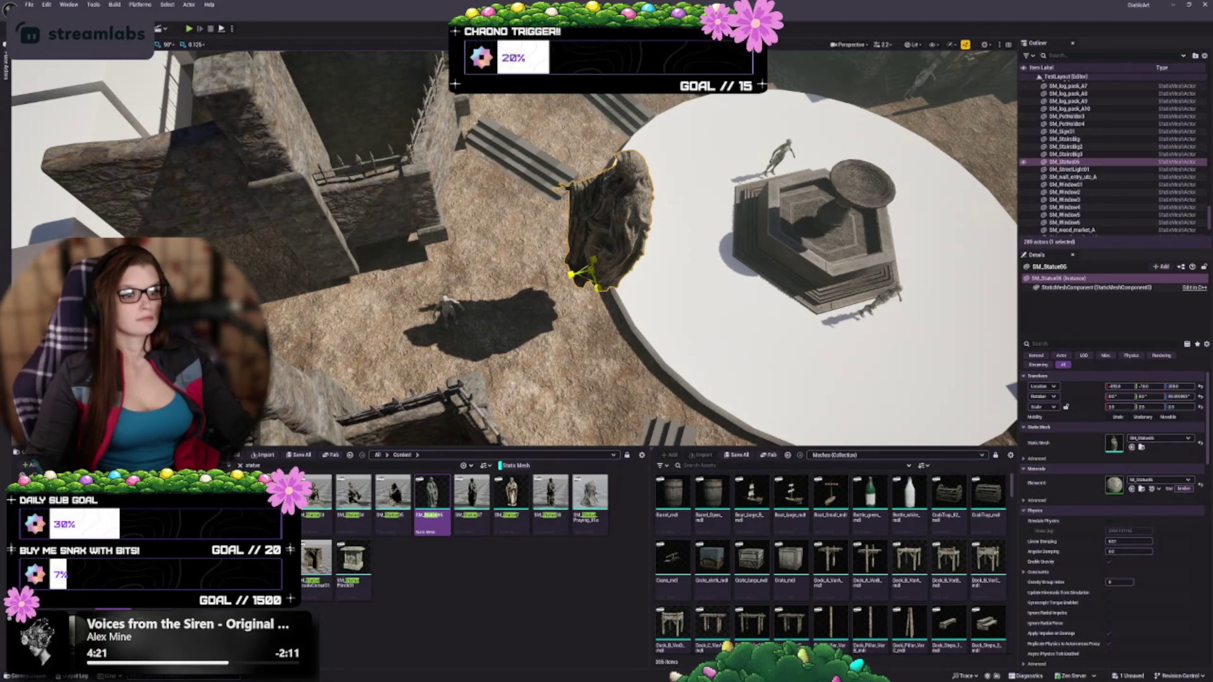
mouse_move(590, 275)
left_mouse_down()
mouse_move(609, 260)
mouse_move(584, 281)
mouse_move(619, 294)
mouse_move(620, 307)
mouse_move(518, 354)
left_mouse_up()
key("Escape")
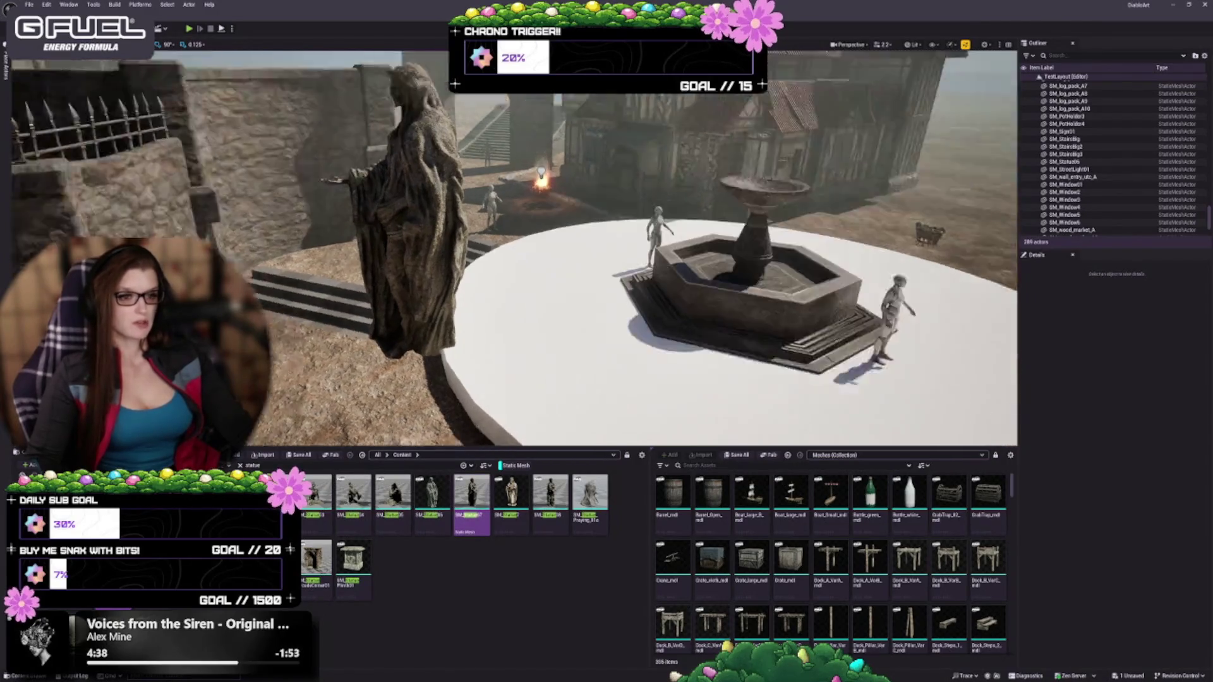
left_click_drag(506, 252, 404, 253)
Step: Replace the statue's mesh with the hooded, cloaked statue, undoing a further swap
left_click(593, 253)
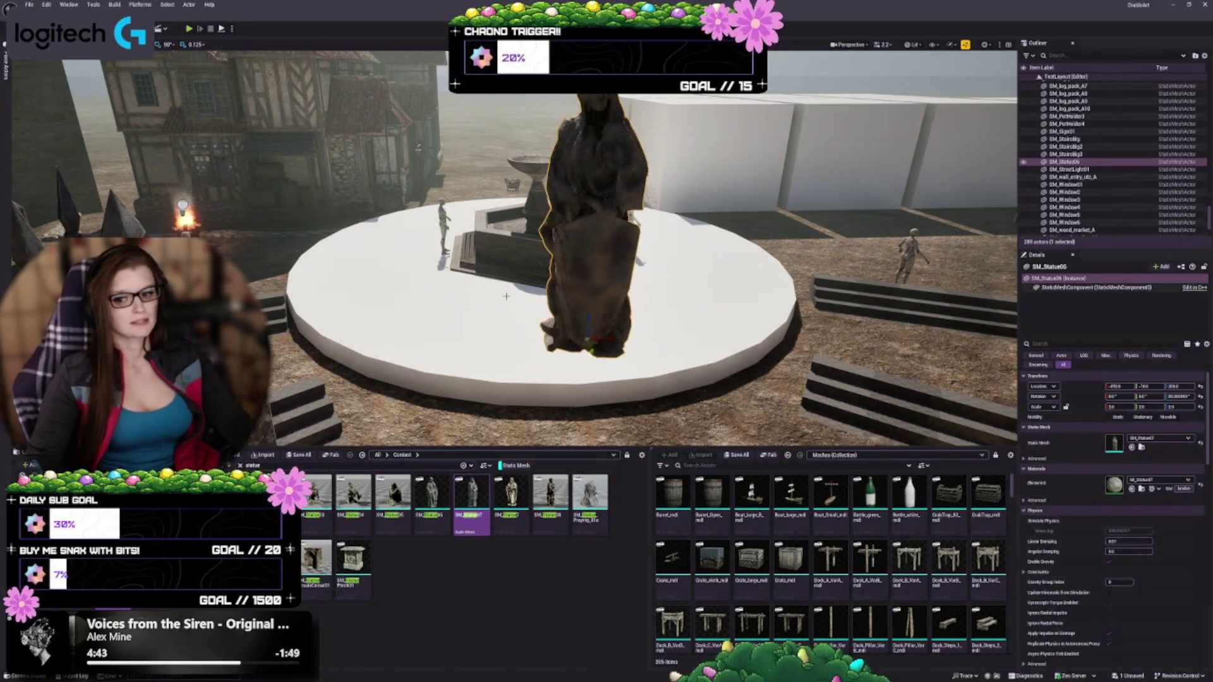
mouse_move(590, 281)
left_mouse_down()
mouse_move(666, 282)
mouse_move(622, 282)
mouse_move(641, 283)
left_mouse_up()
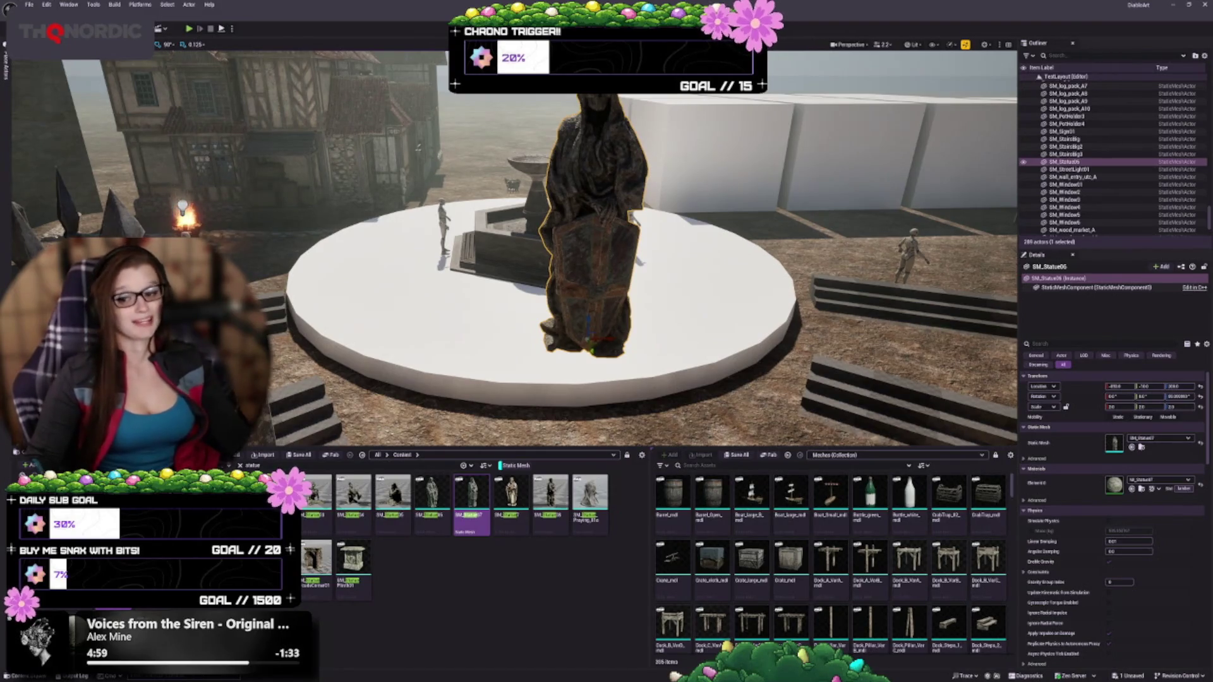
mouse_move(606, 285)
left_mouse_down()
mouse_move(607, 266)
mouse_move(594, 284)
mouse_move(607, 272)
left_mouse_up()
left_click(510, 502)
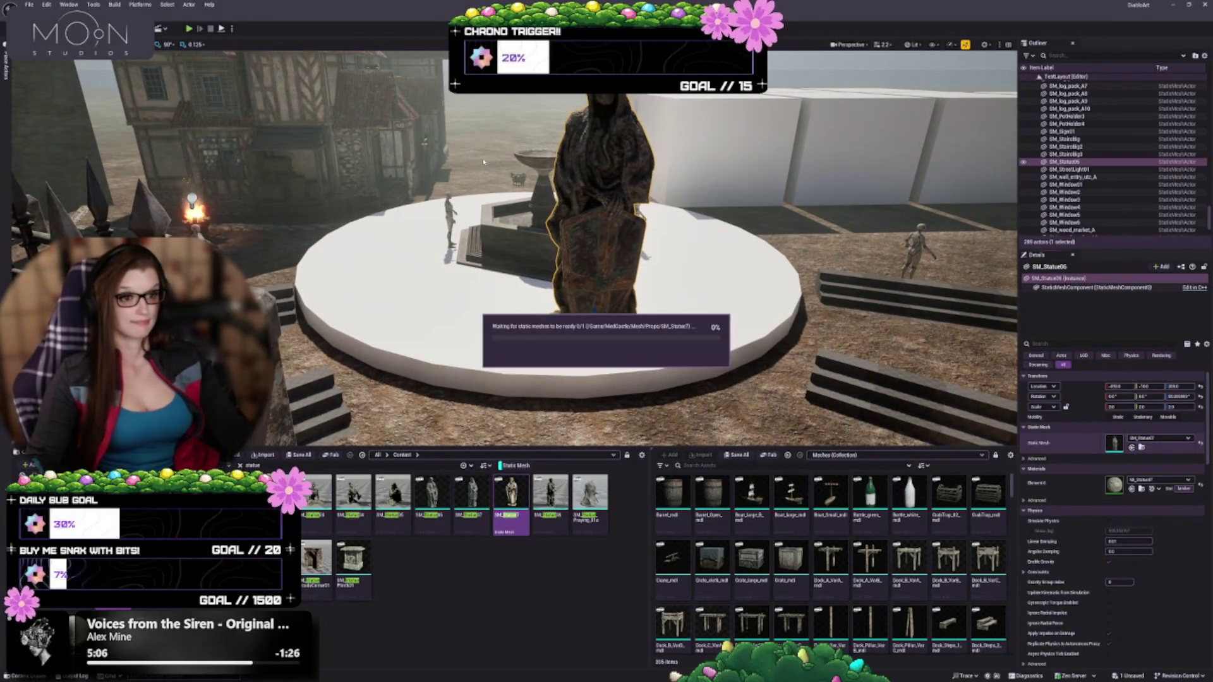
key("f")
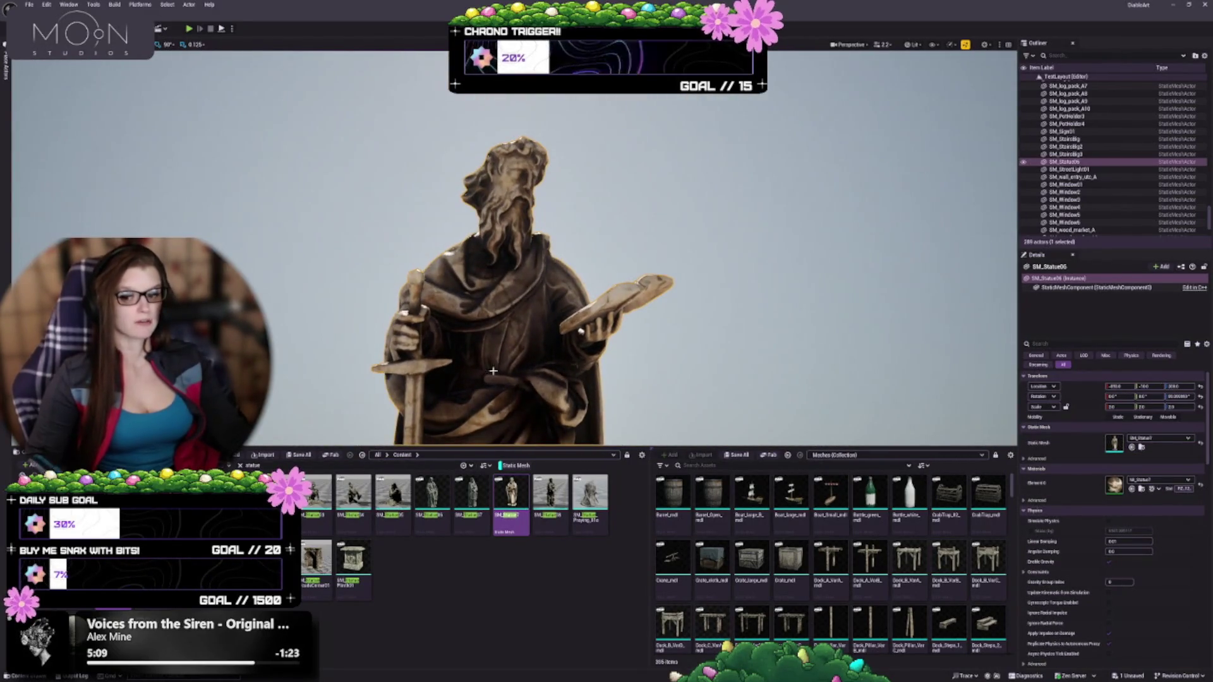
key("ctrl+z")
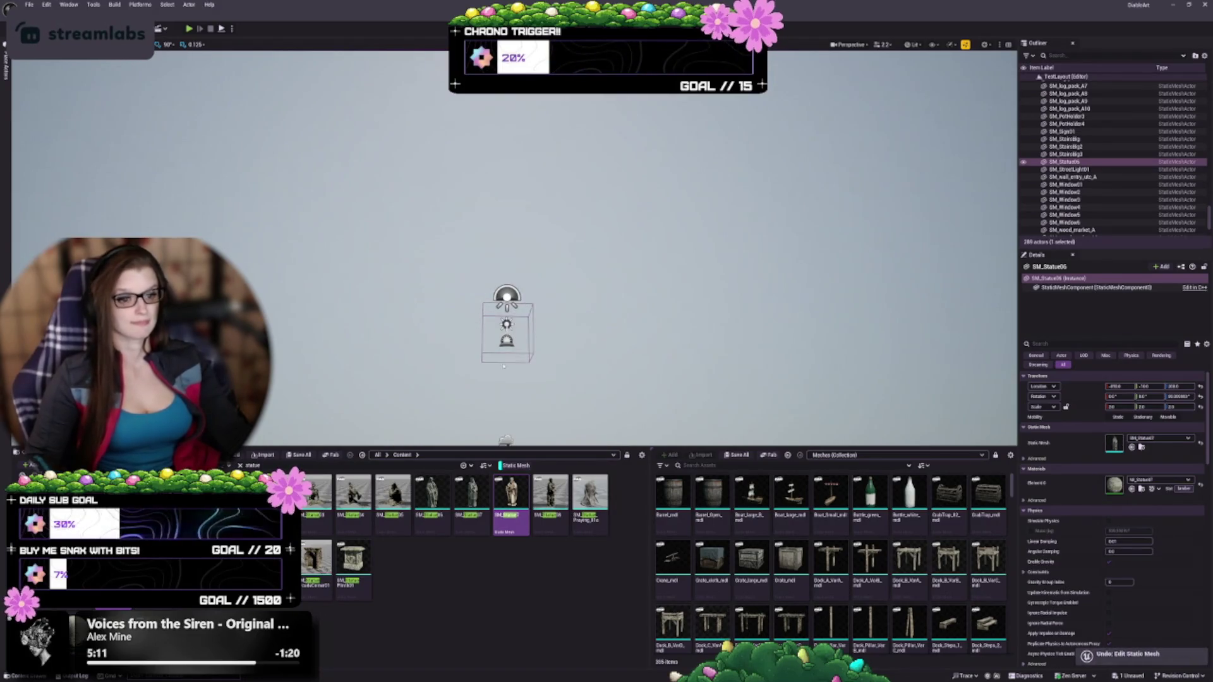
Step: Try SM_Statue08 as the statue's mesh, then revert to the hooded figure
left_click(546, 489)
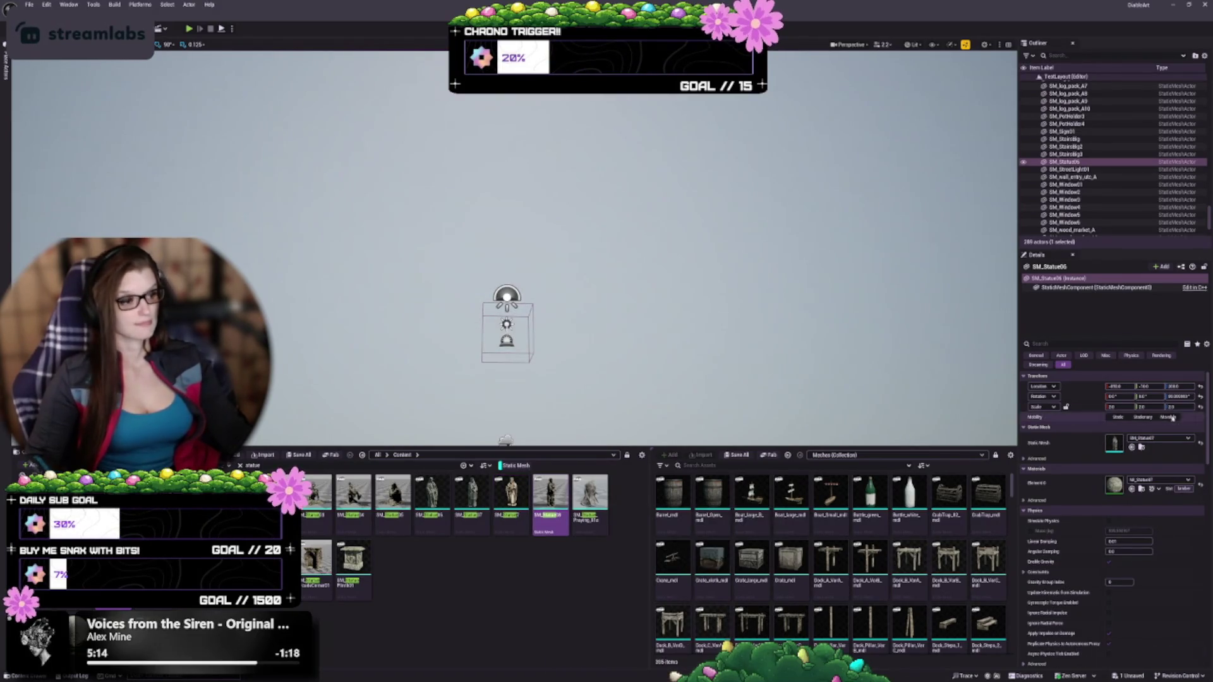
left_click(1131, 447)
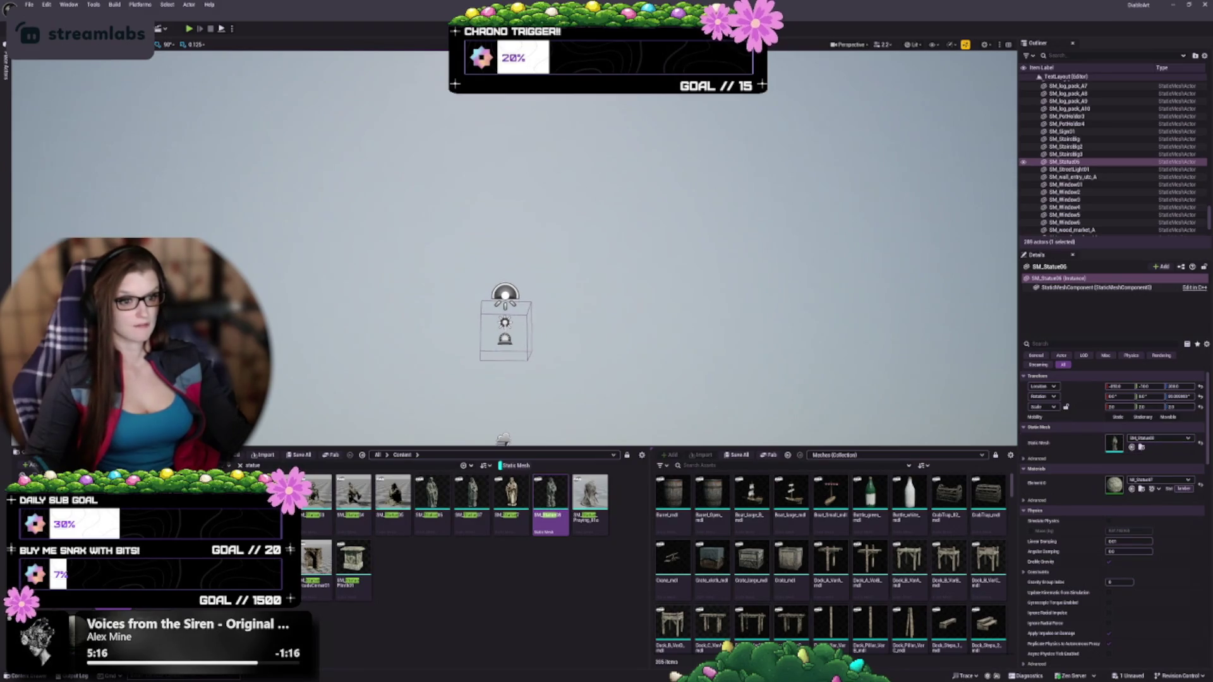
key("f")
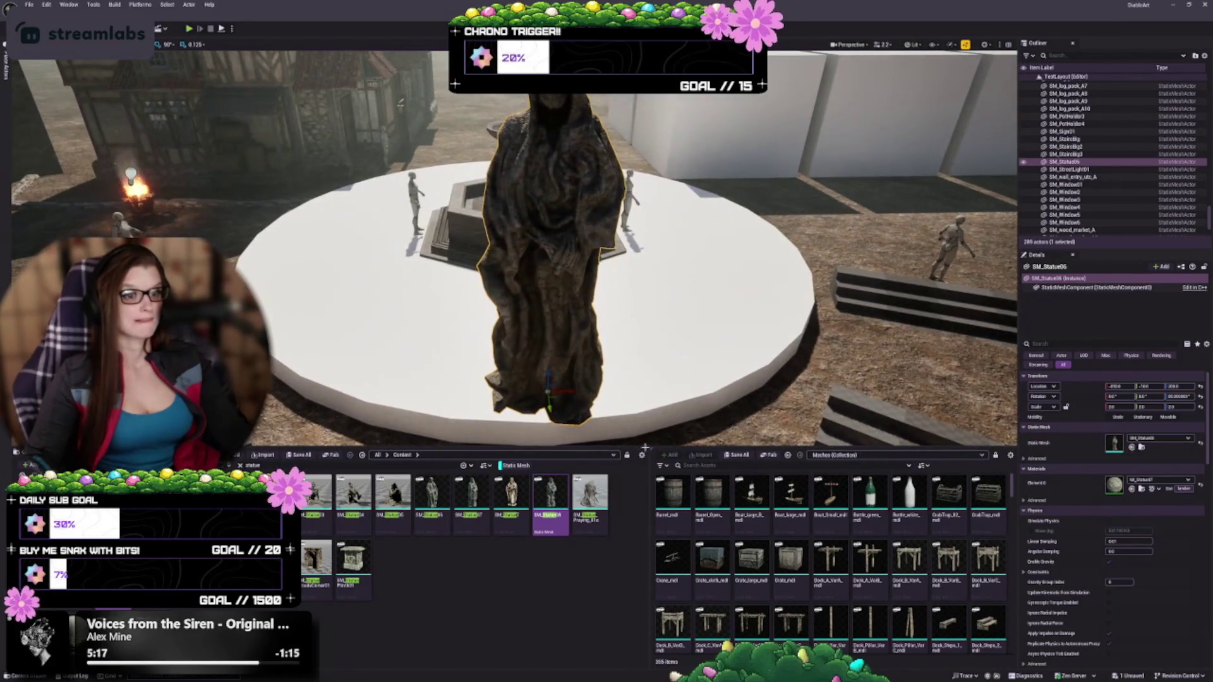
key("ctrl+z")
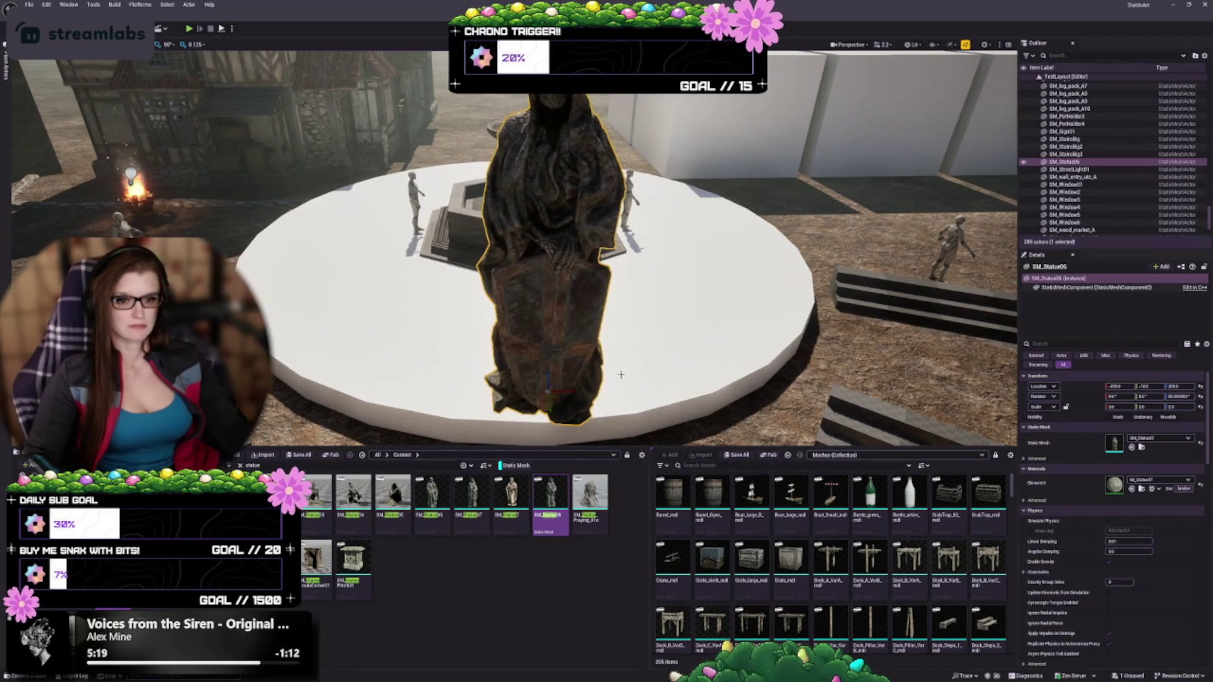
left_click_drag(654, 339, 654, 328)
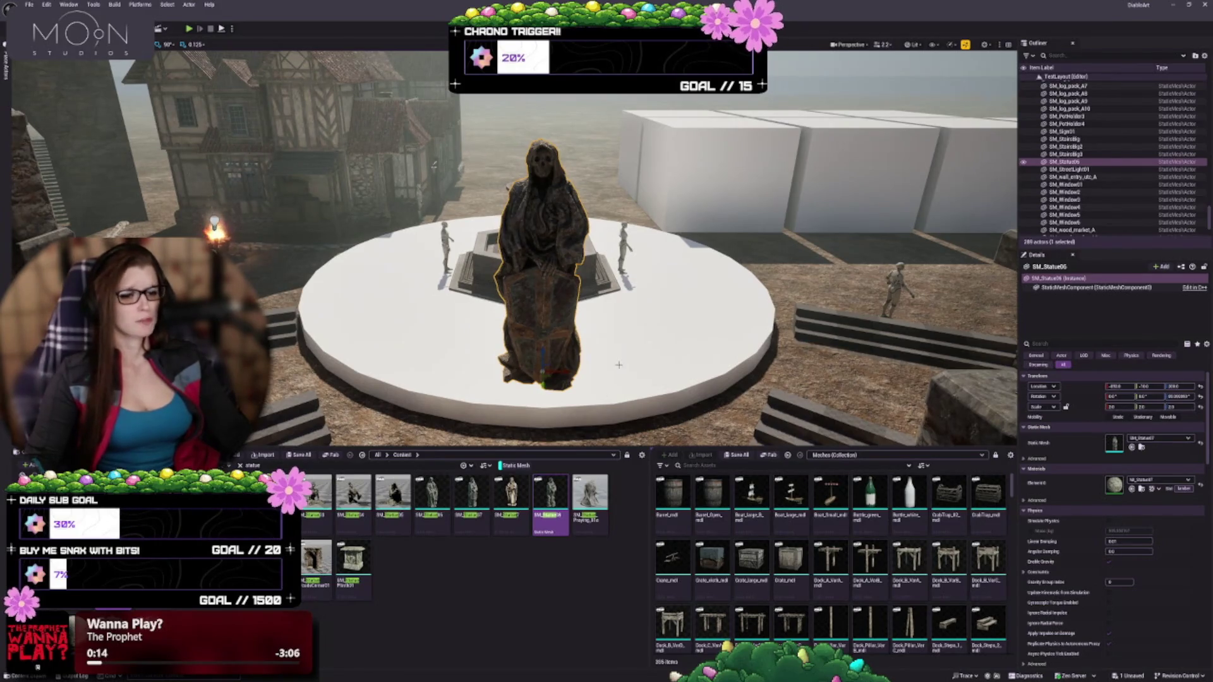
key("f")
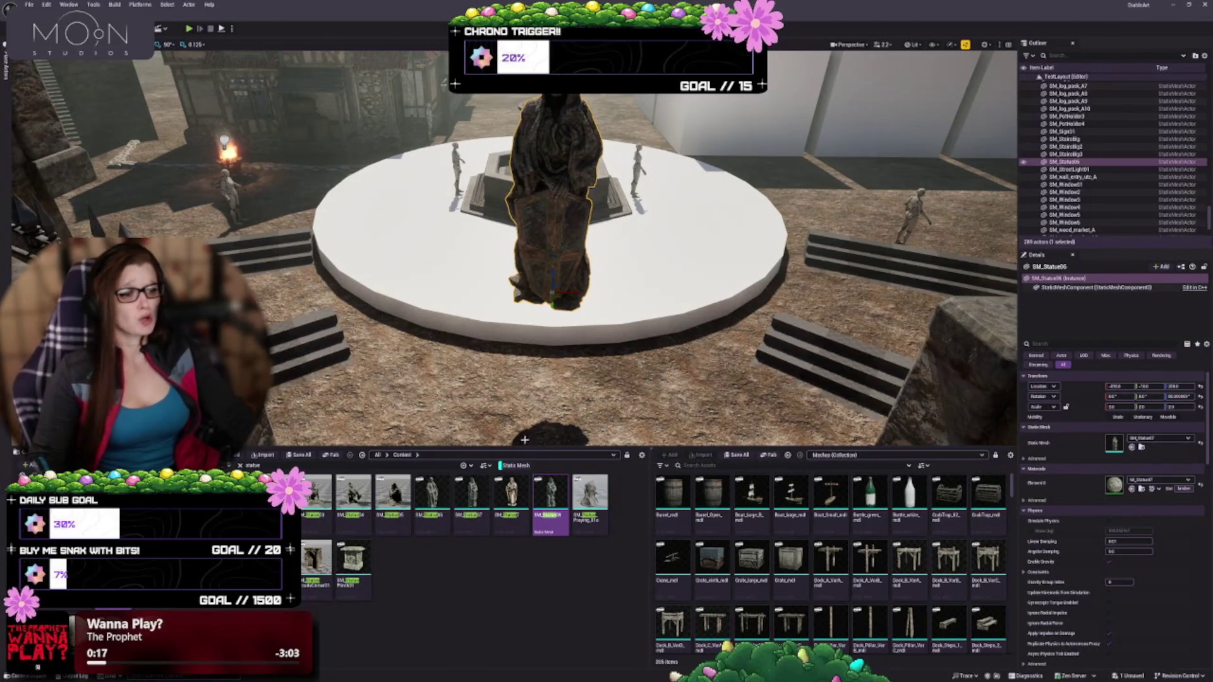
mouse_move(524, 439)
left_mouse_down()
mouse_move(560, 371)
mouse_move(455, 367)
left_mouse_up()
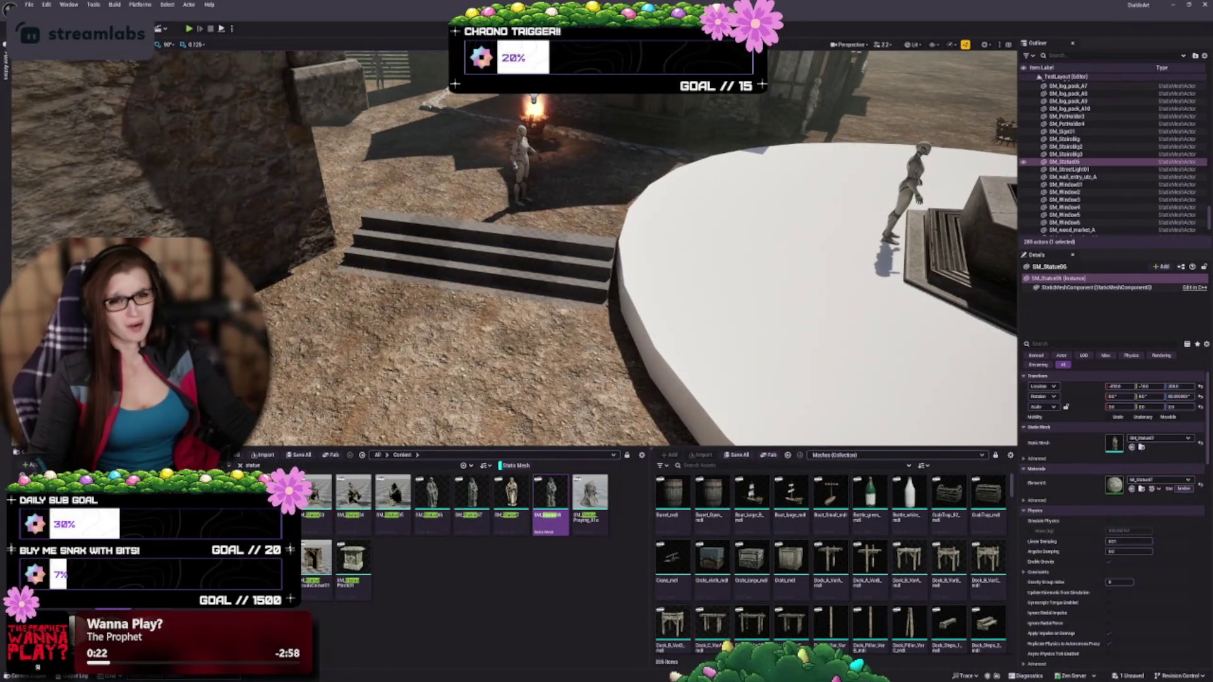
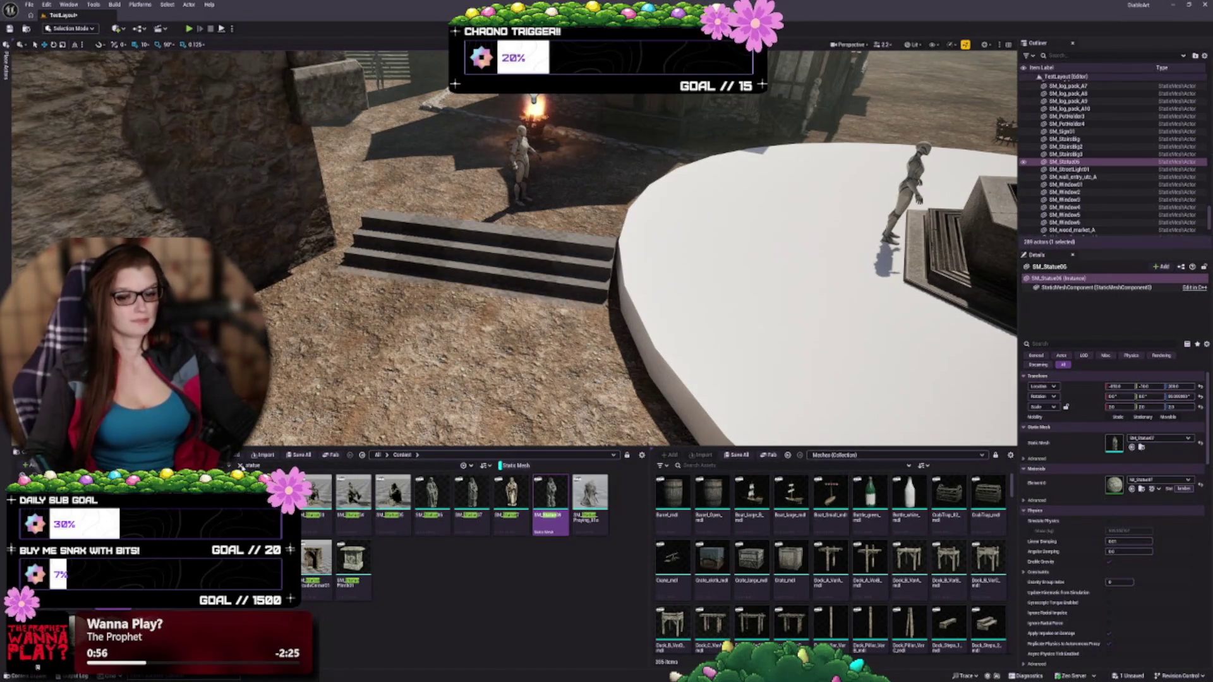
Step: Remove the 'statue' search text so the Content Browser shows every asset again
left_click(241, 466)
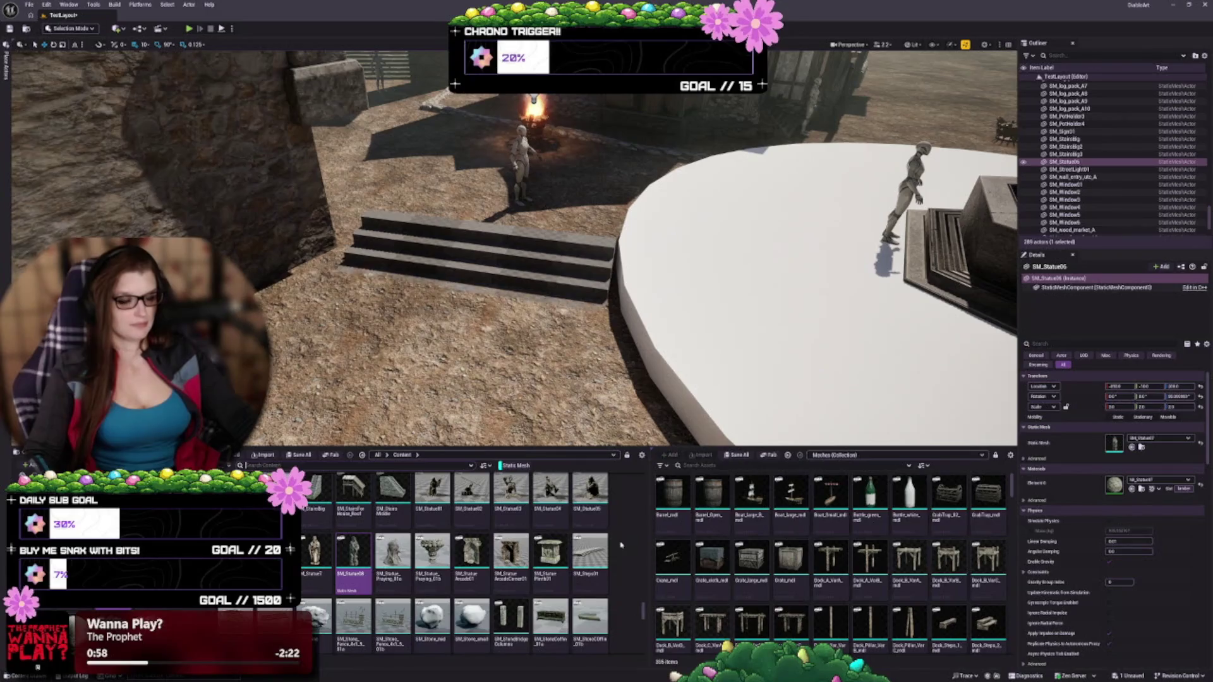
left_click_drag(590, 555, 429, 398)
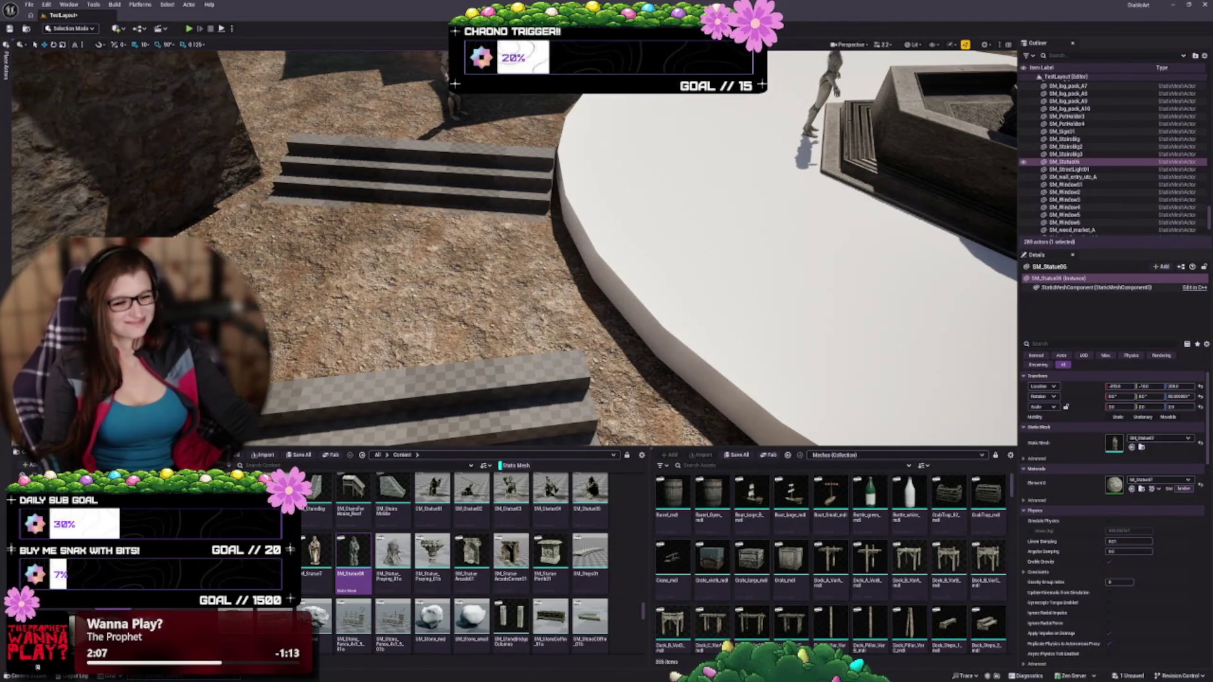
Step: Drop a new SM_Steps03 stair mesh onto the ground next to the existing staircase
key("f")
scroll(472, 562, "down", 1)
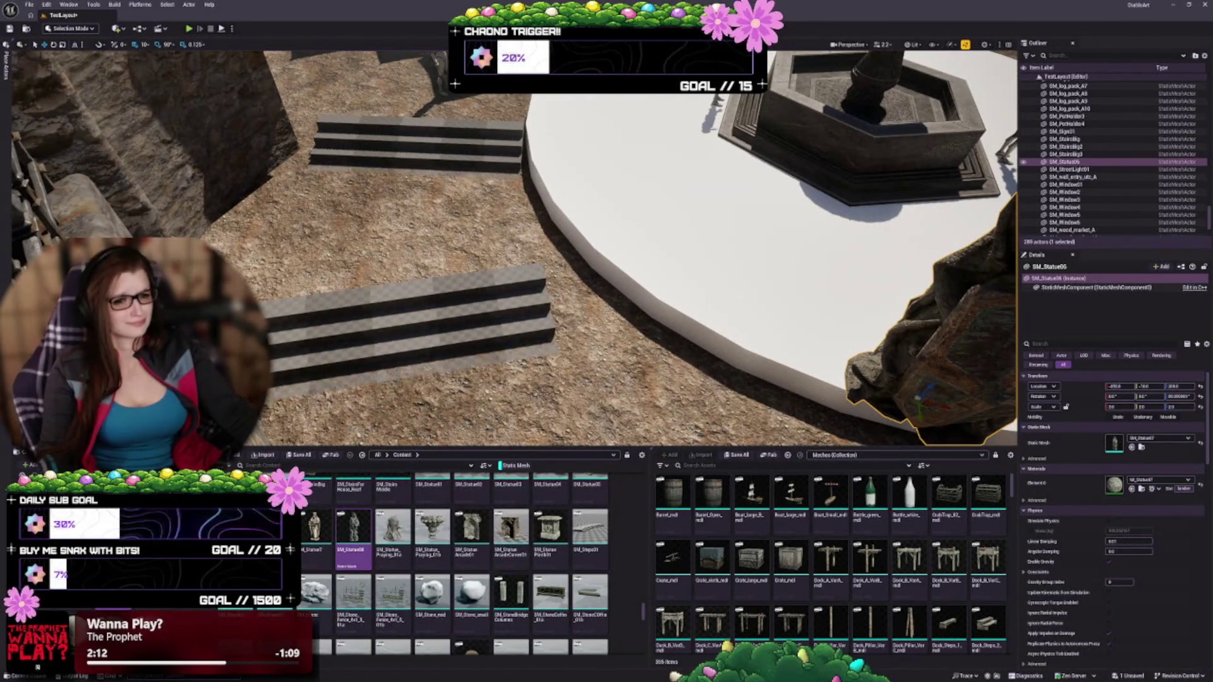
left_click_drag(379, 376, 379, 376)
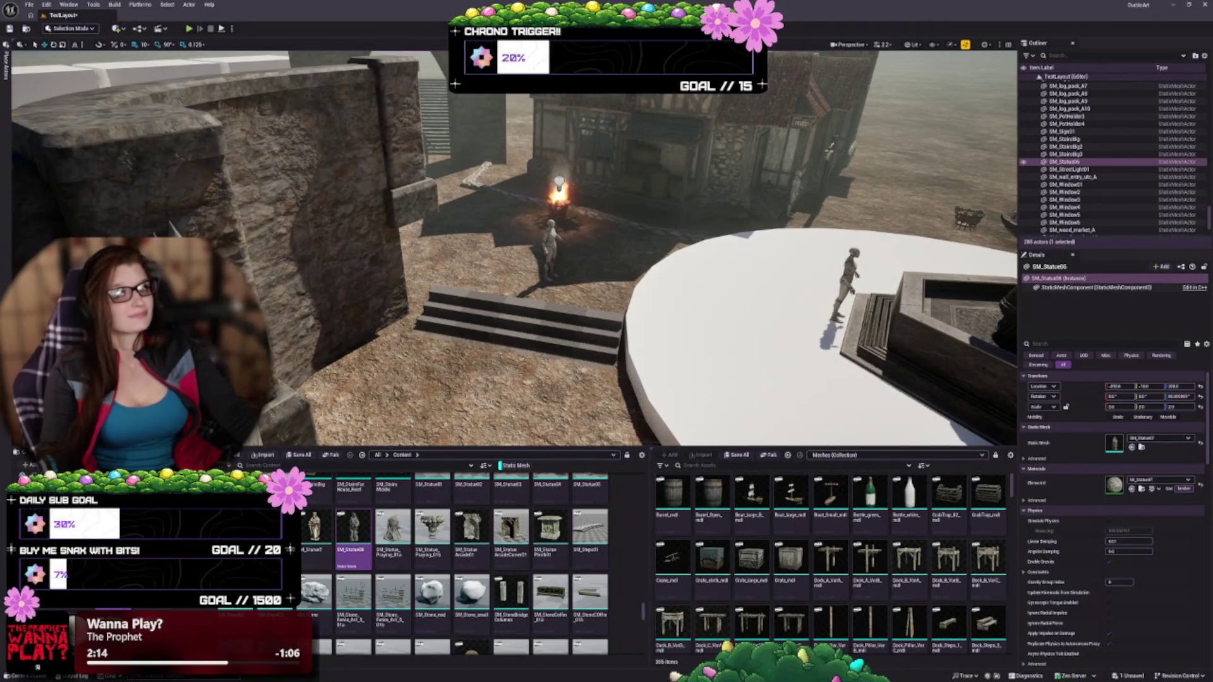
scroll(338, 440, "up", 5)
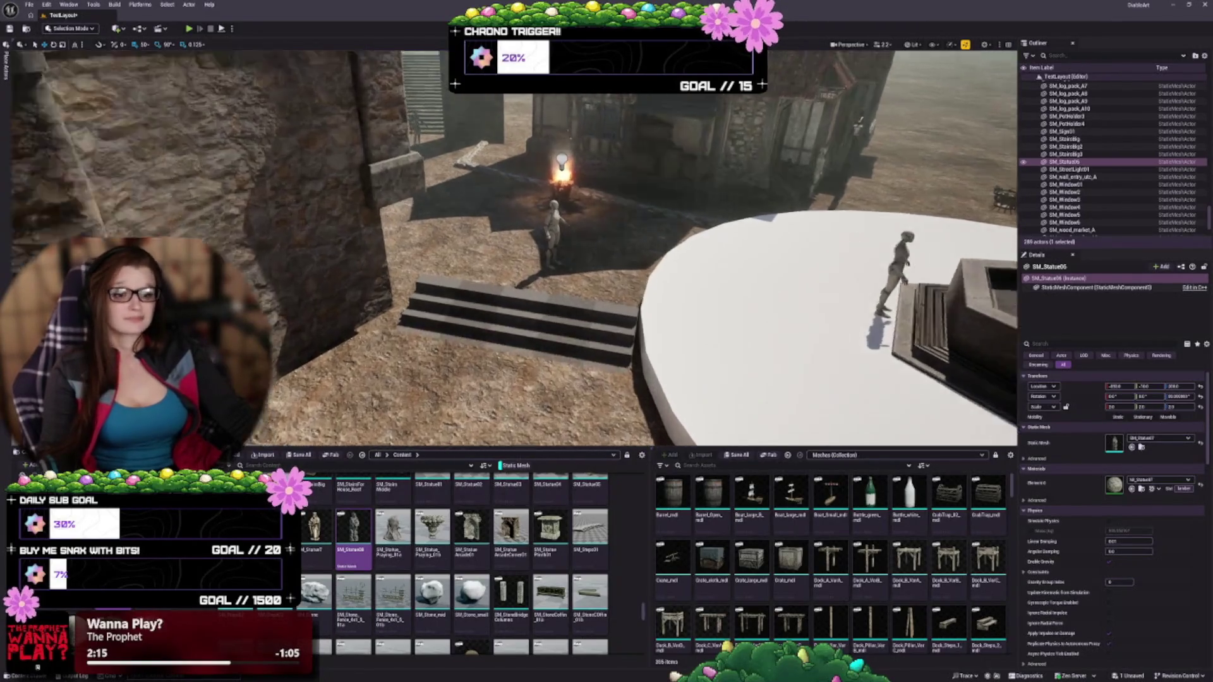
left_click_drag(590, 527, 536, 346)
Step: Rotate the new SM_Steps03 piece 90 degrees around its Z axis
key("f")
key("e")
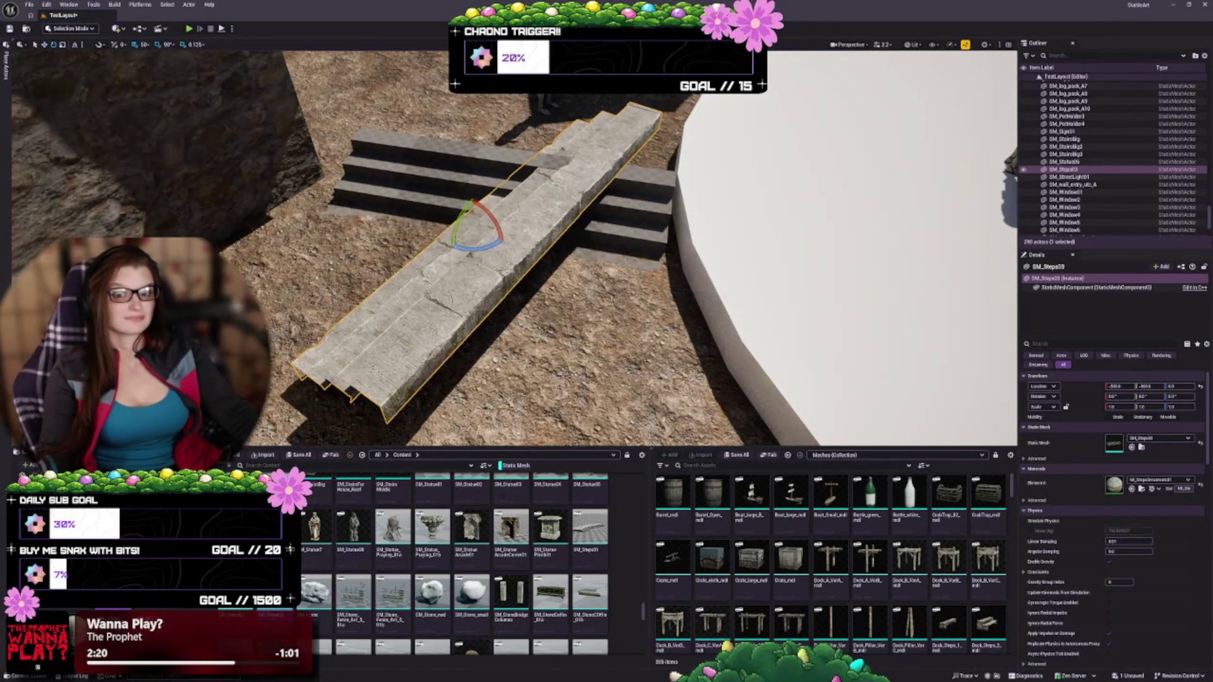
left_click_drag(496, 244, 438, 212)
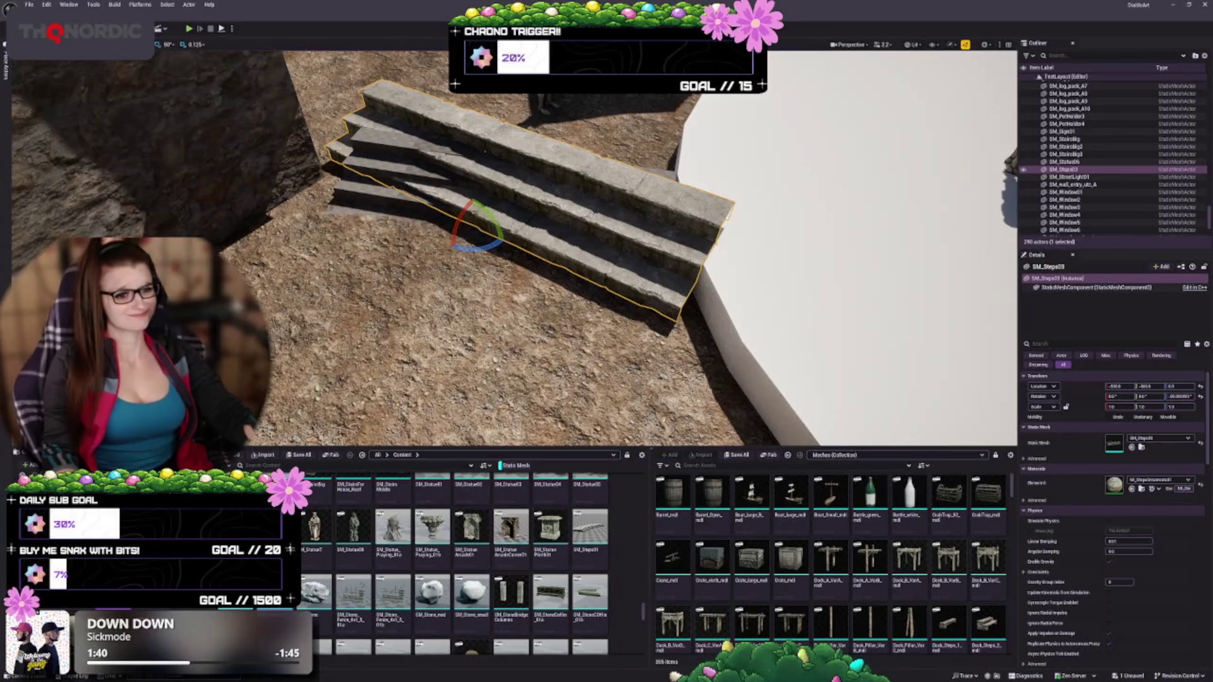
Step: Rotate the SM_Steps03 stairs to run horizontally and reselect them
key("Left")
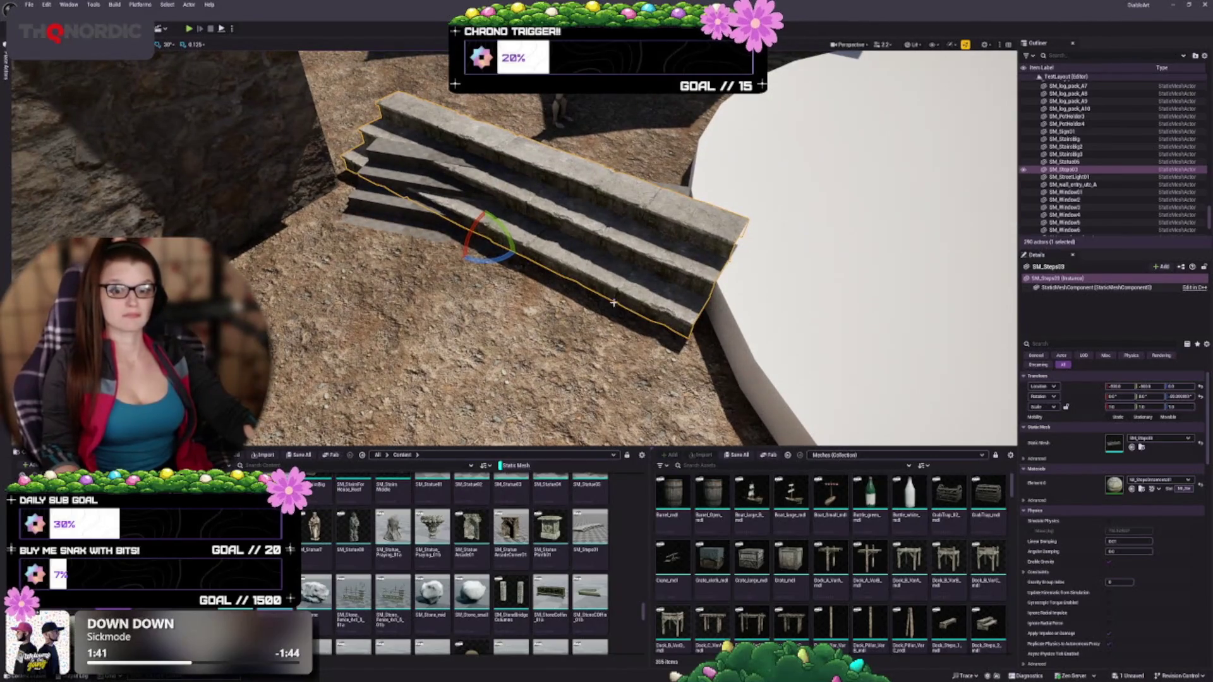
scroll(613, 303, "down", 3)
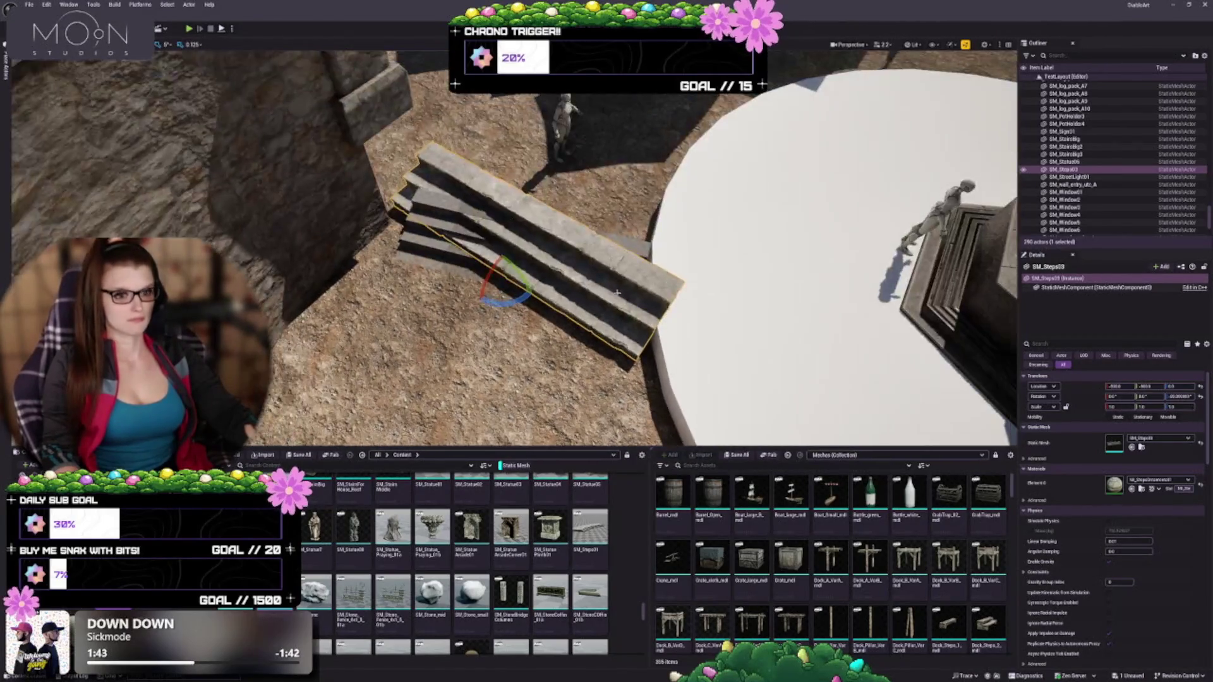
scroll(617, 293, "down", 5)
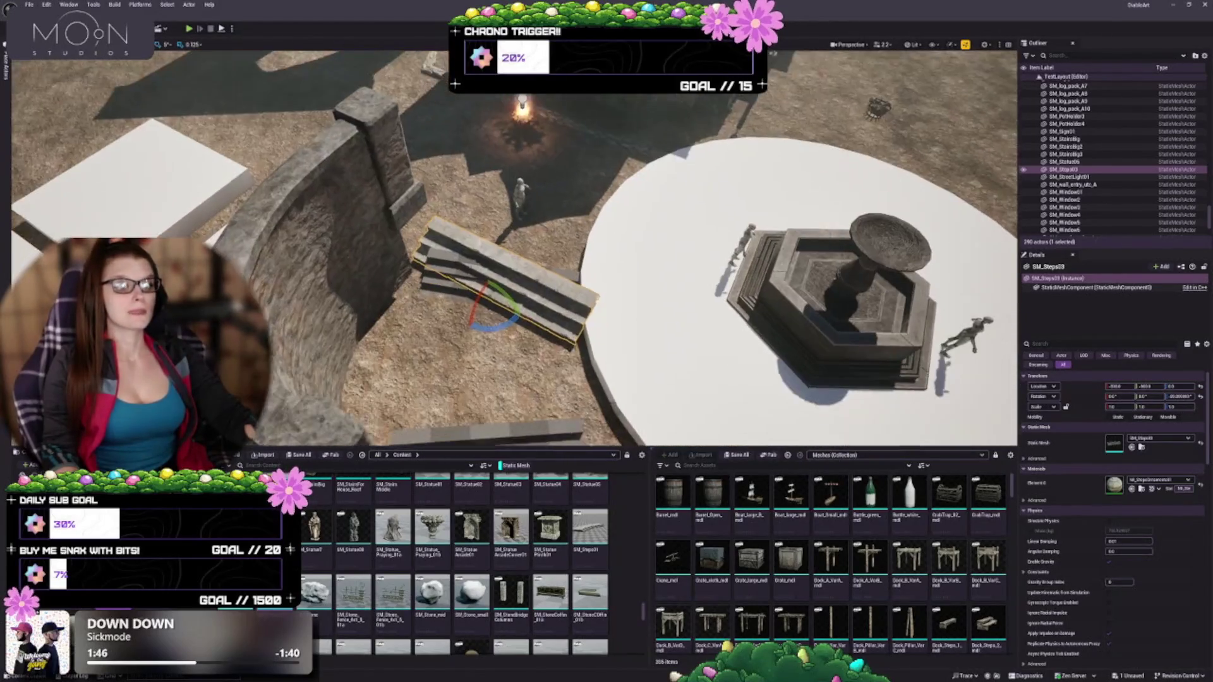
key("Down")
left_click_drag(487, 265, 463, 244)
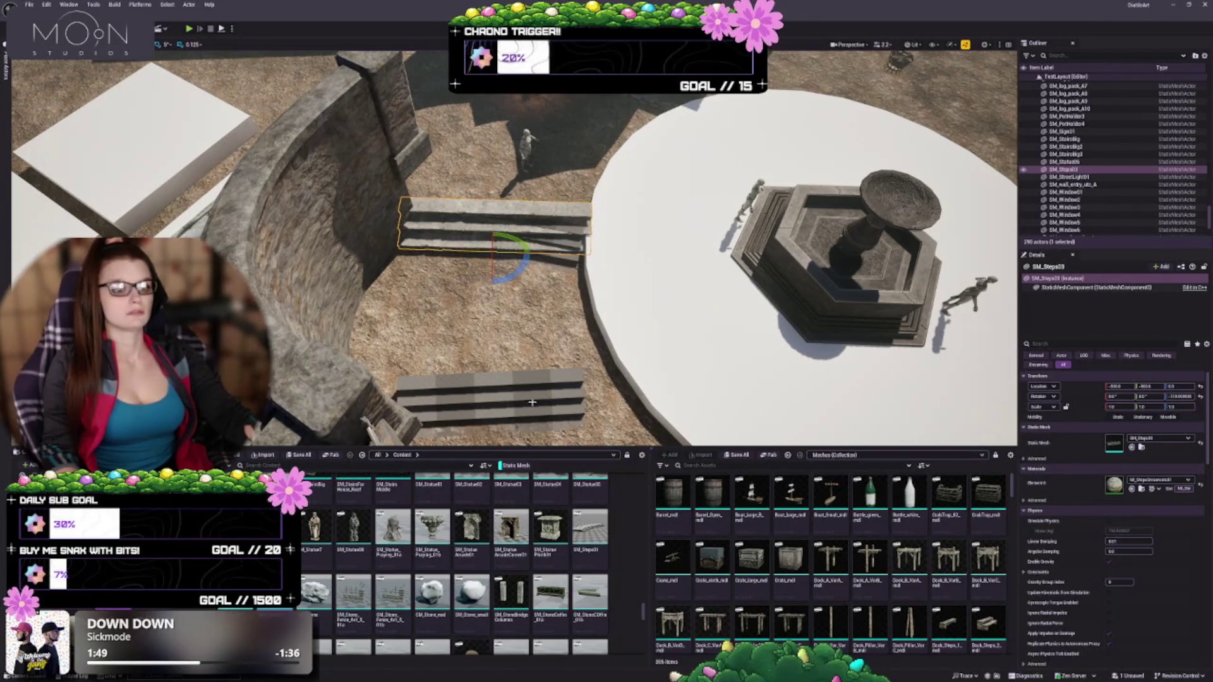
left_click(496, 250)
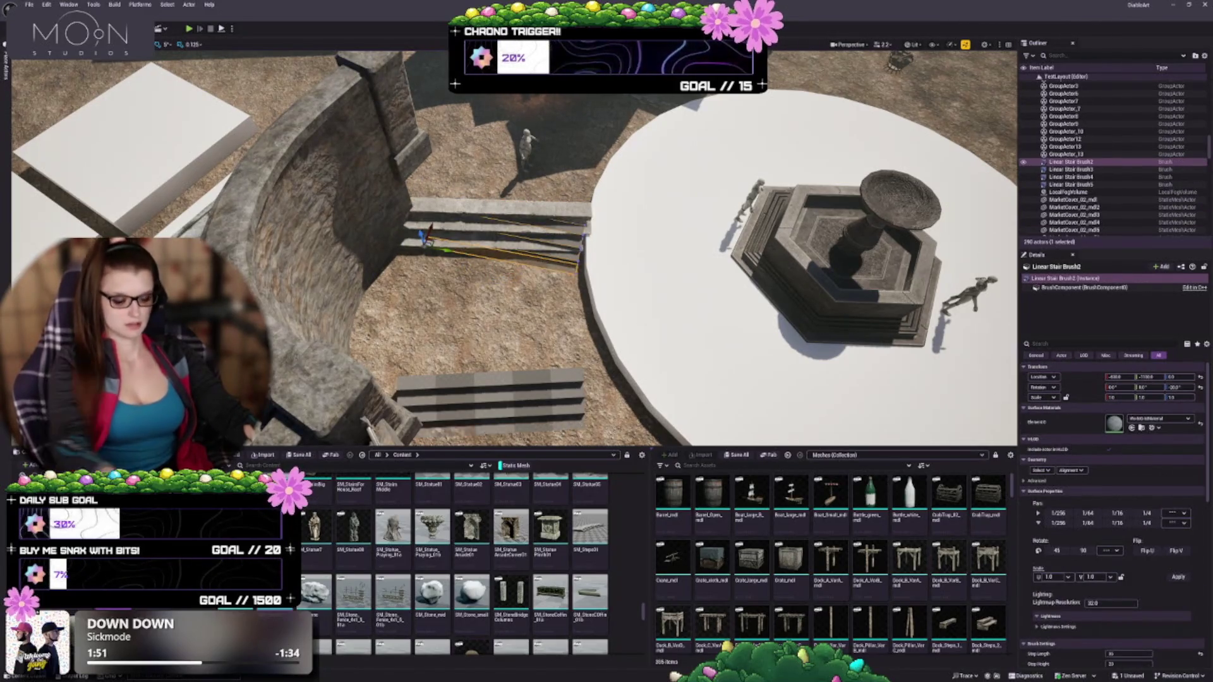
left_click(495, 245)
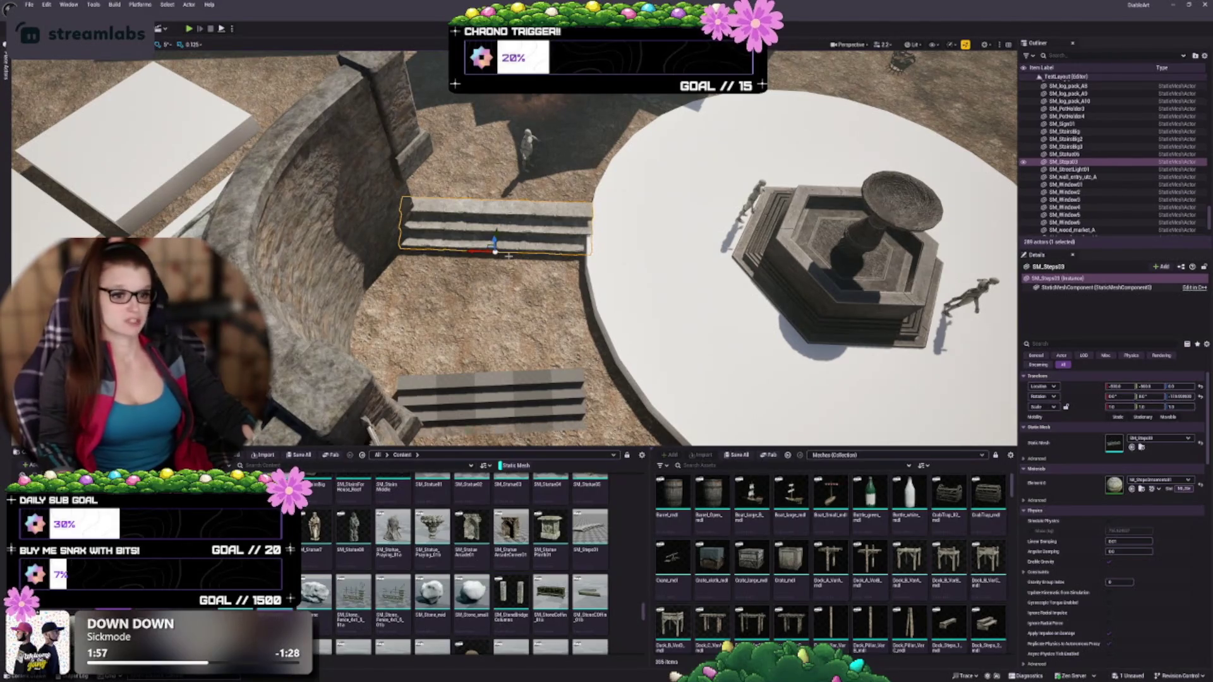
key("f")
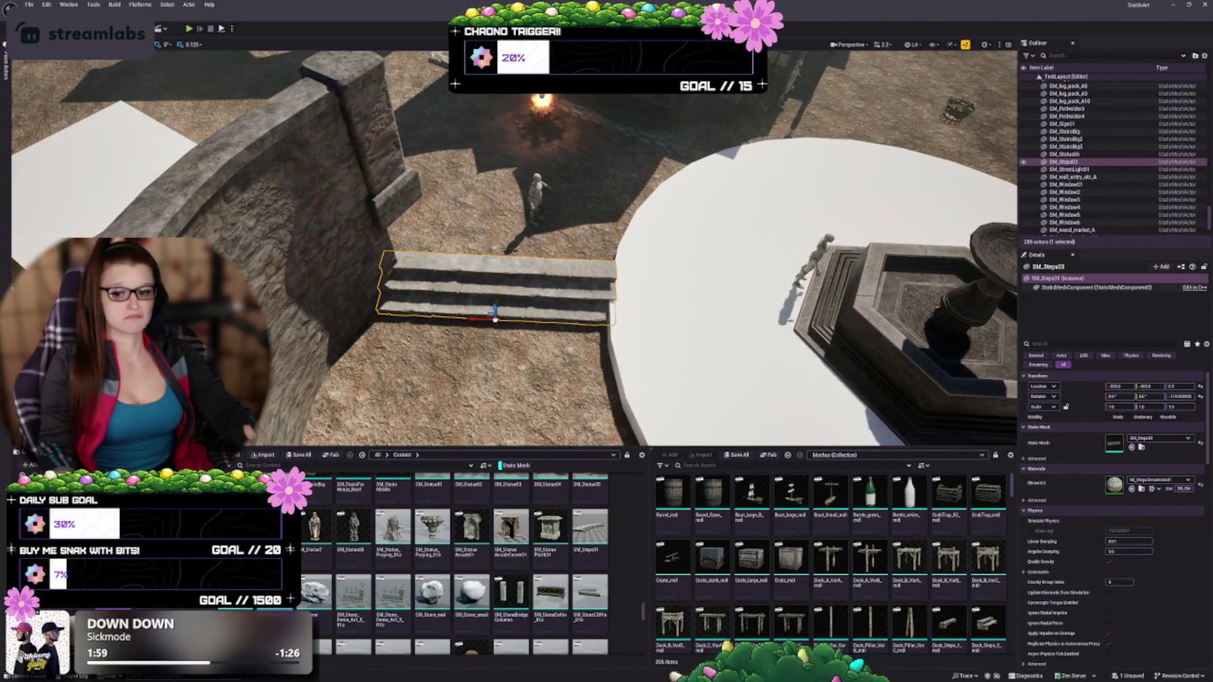
Step: Turn the stairs about 25 degrees toward the curved wall
left_click_drag(570, 267, 506, 265)
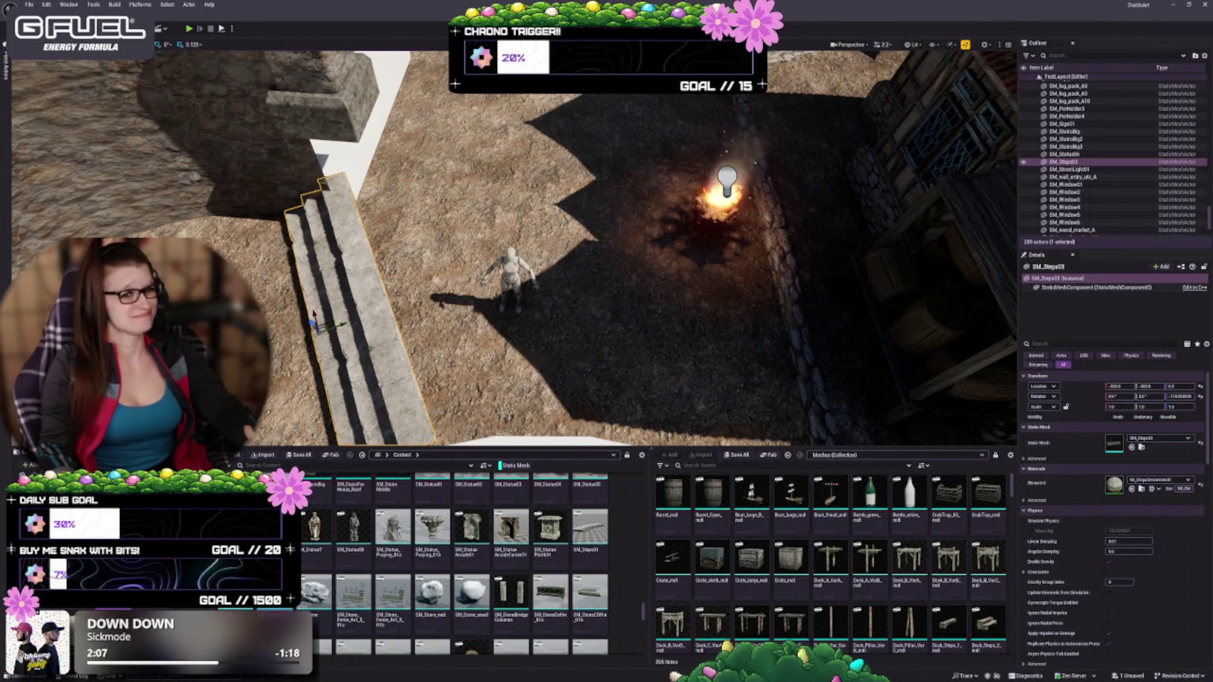
mouse_move(505, 265)
left_mouse_down()
mouse_move(480, 265)
mouse_move(492, 253)
mouse_move(461, 221)
mouse_move(289, 254)
left_mouse_up()
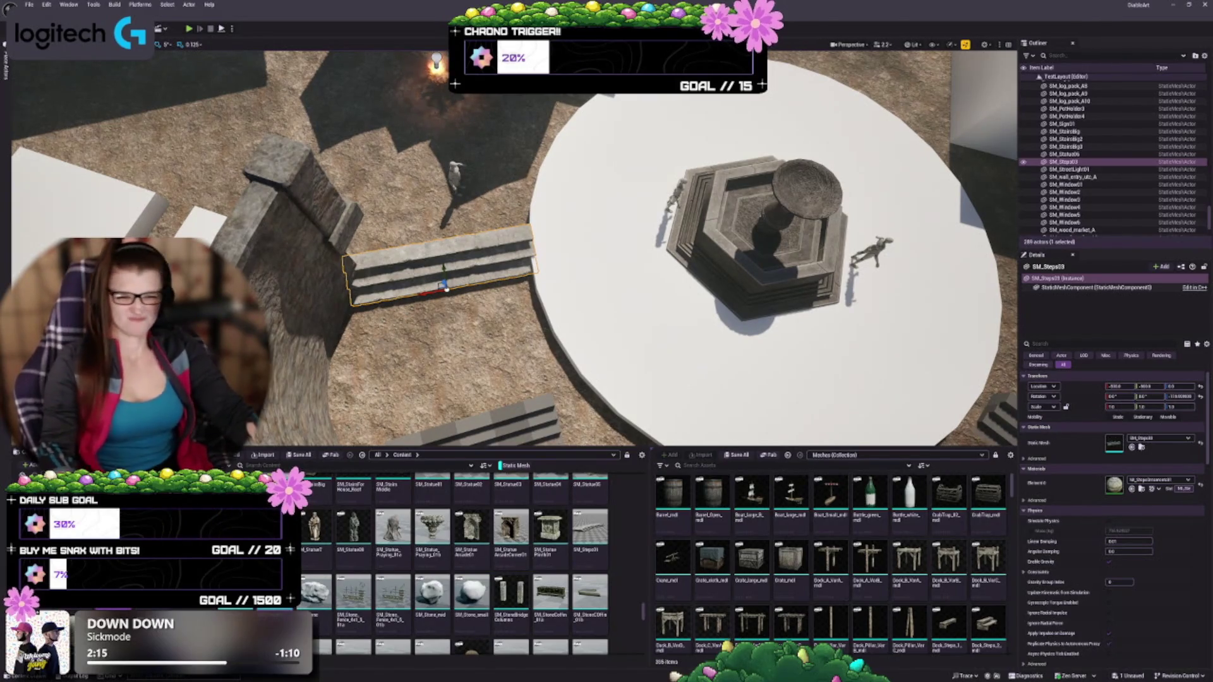
left_click_drag(522, 278, 502, 252)
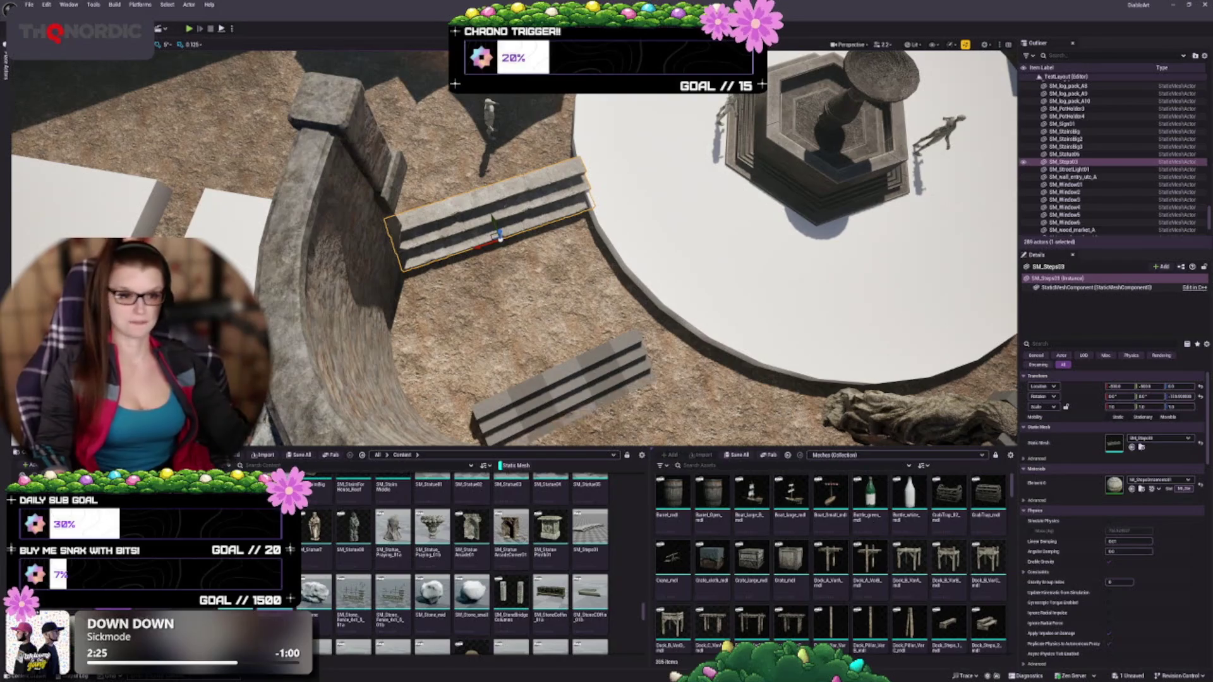
left_click_drag(505, 284, 537, 218)
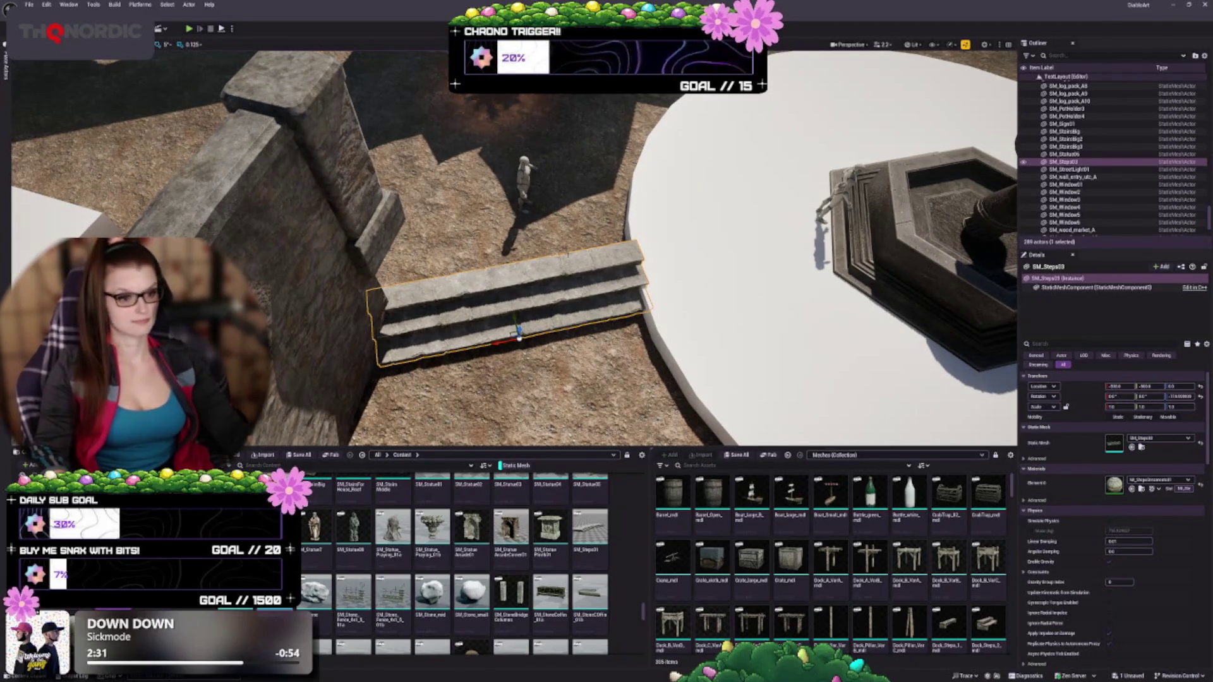
key("f")
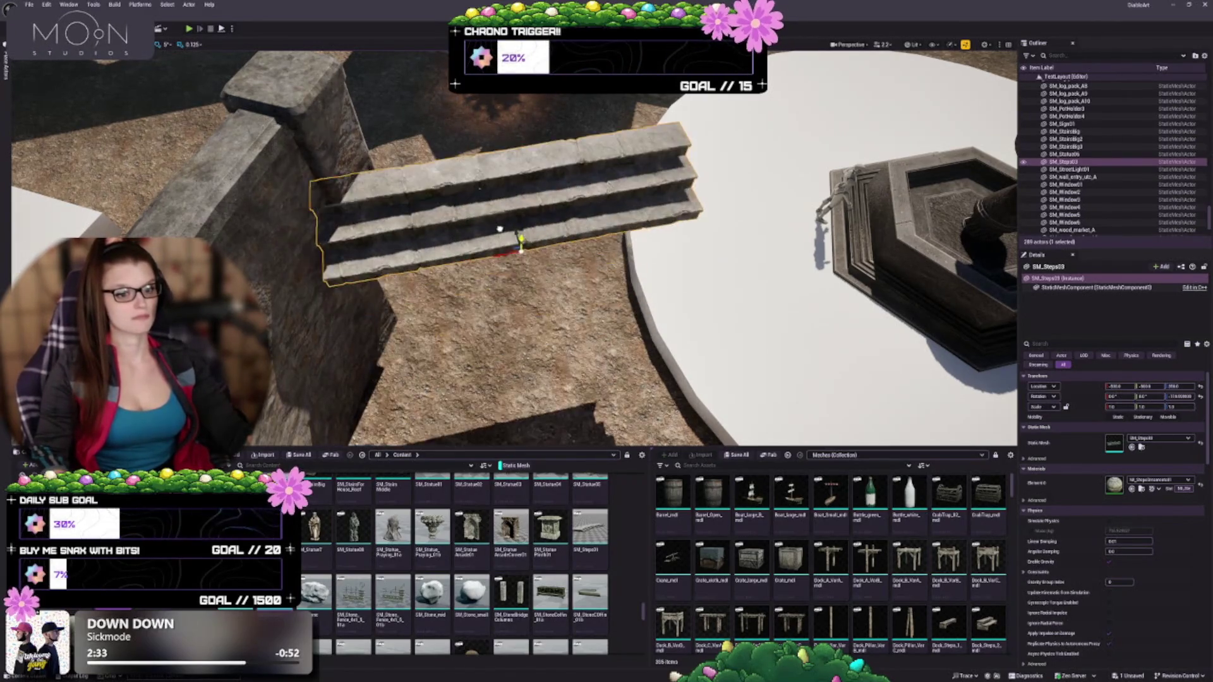
mouse_move(513, 240)
left_mouse_down()
mouse_move(487, 215)
mouse_move(474, 221)
mouse_move(477, 208)
left_mouse_up()
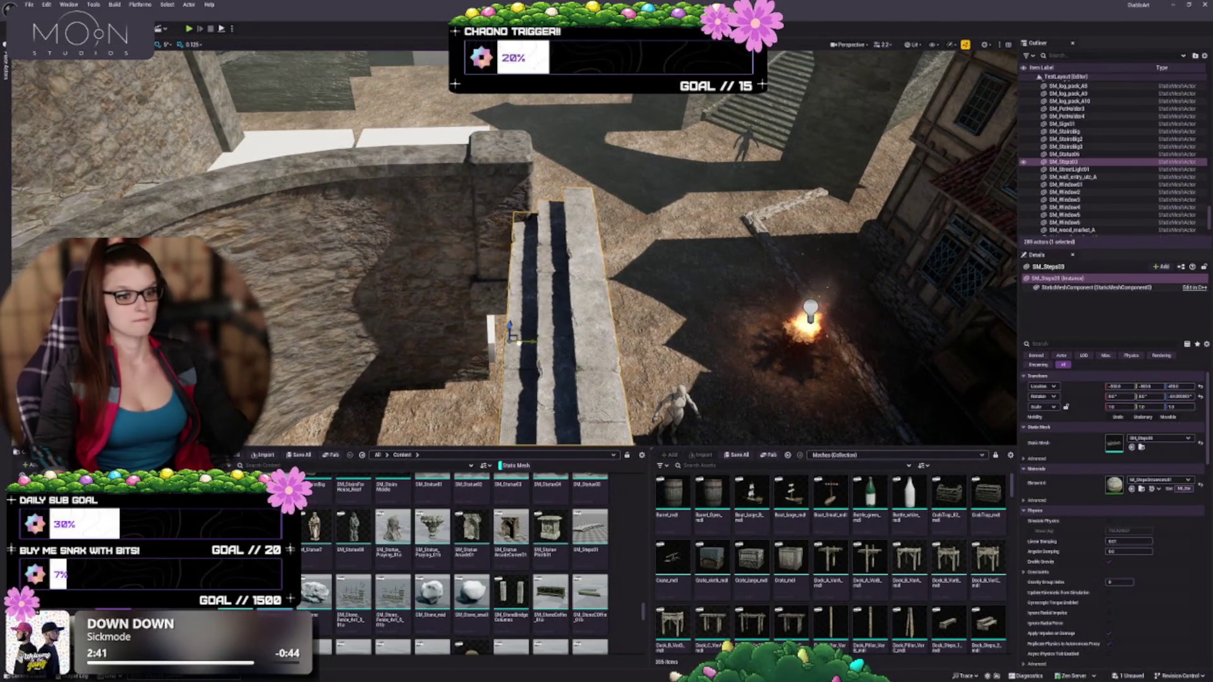
Step: Slide the stairs left against the wall and turn them about 15 degrees counter-clockwise
key("w")
left_click_drag(513, 341, 452, 341)
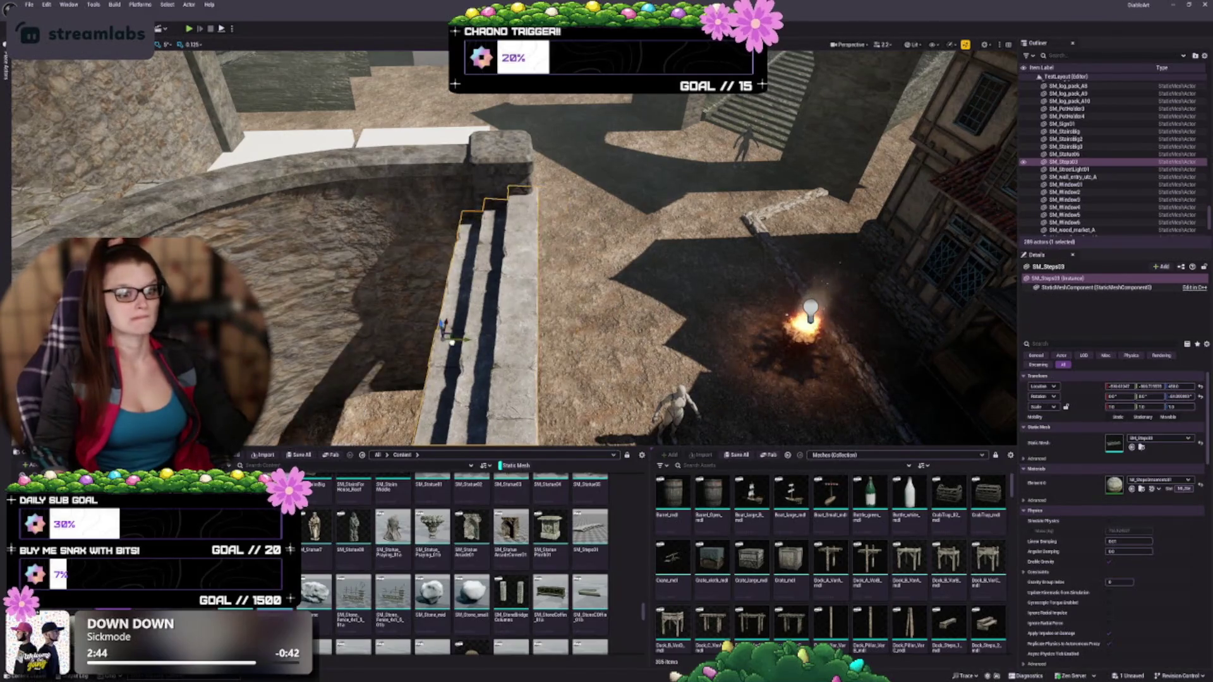
mouse_move(423, 258)
left_mouse_down()
mouse_move(425, 247)
mouse_move(423, 258)
left_mouse_up()
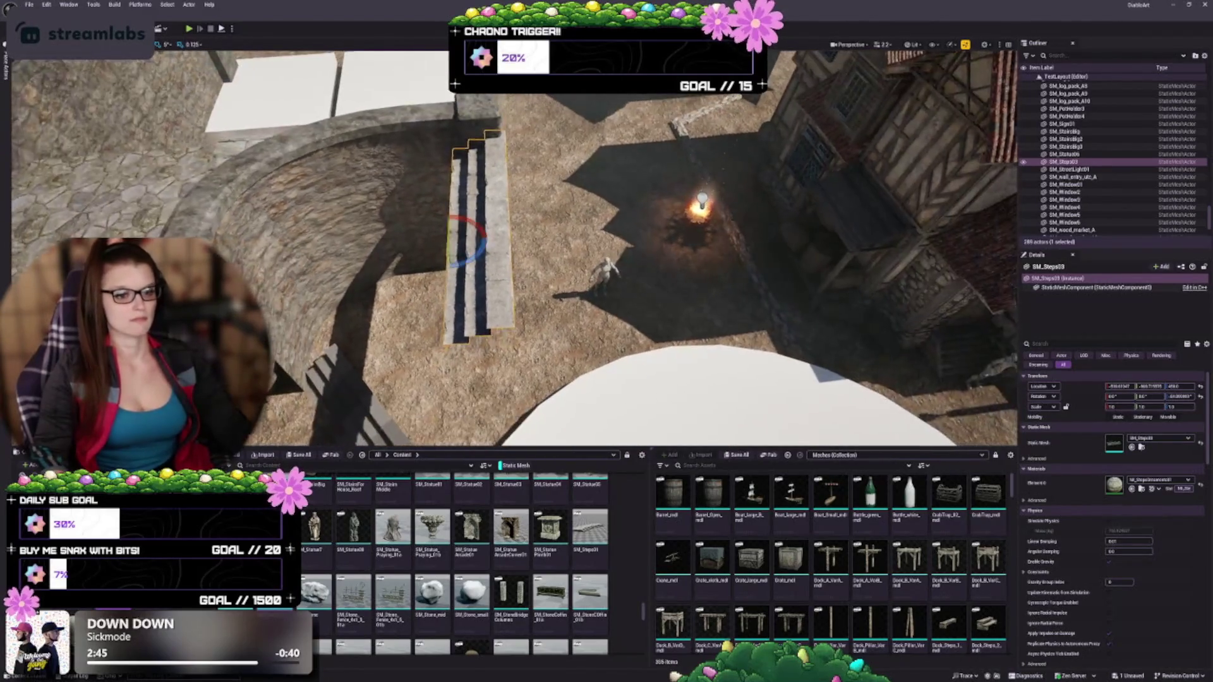
key("e")
left_click_drag(467, 221, 448, 223)
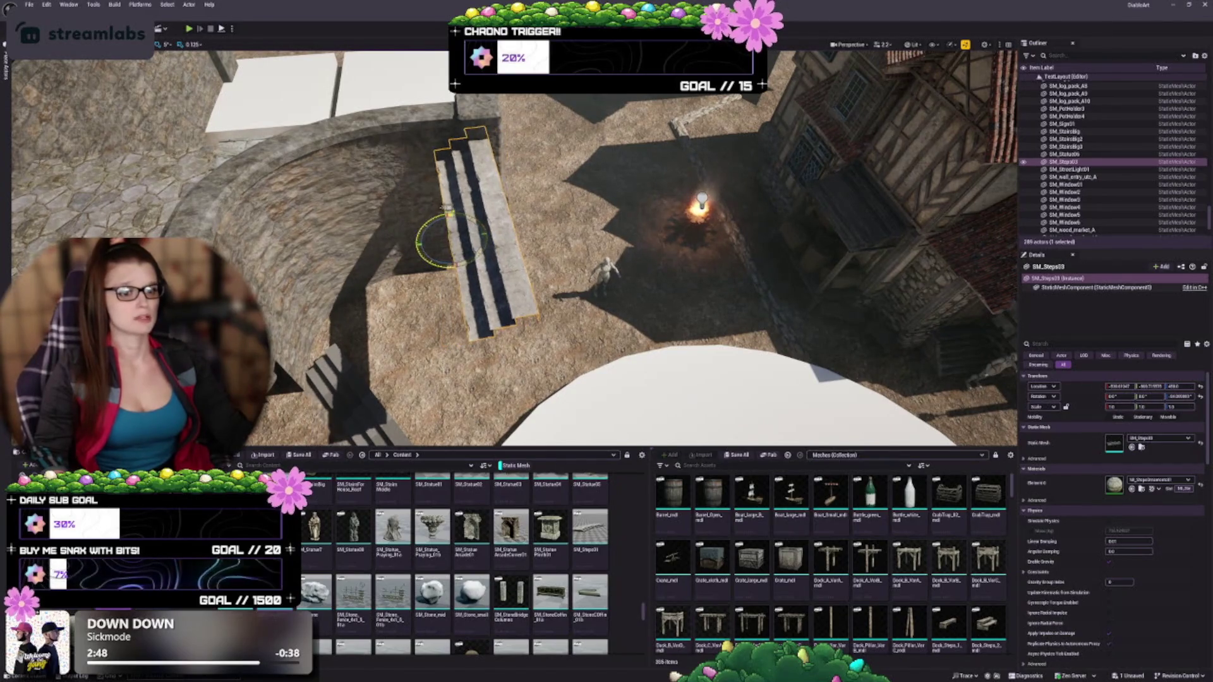
key("w")
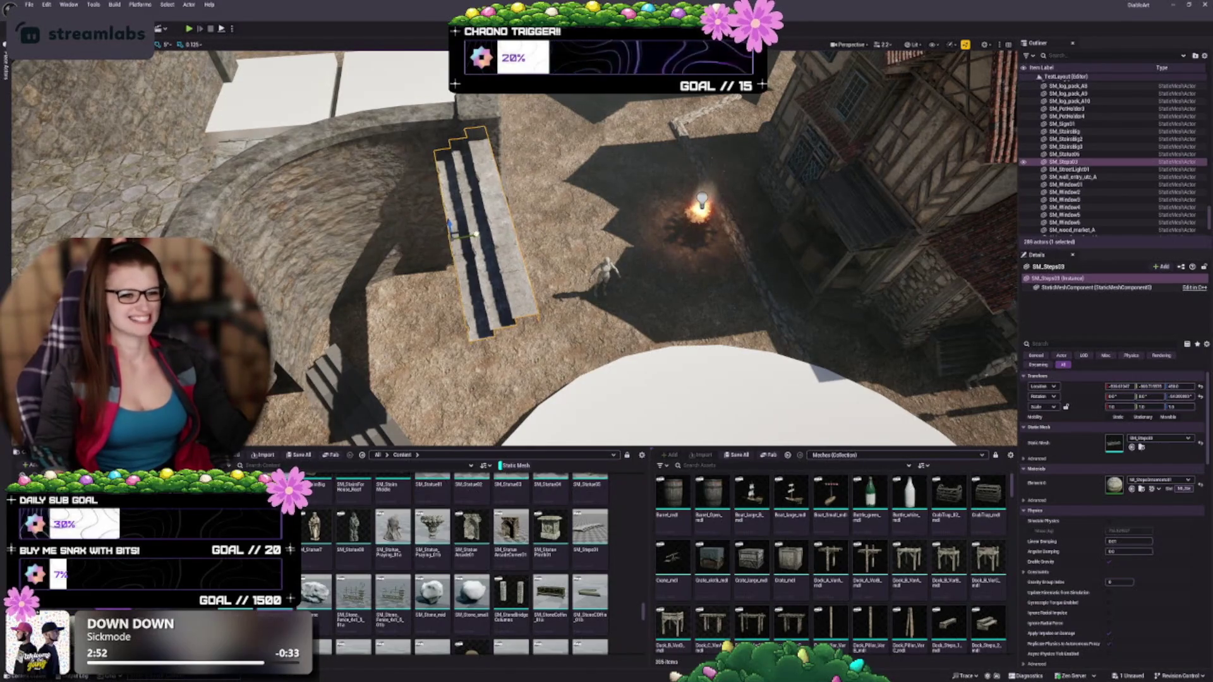
left_click_drag(568, 265, 505, 278)
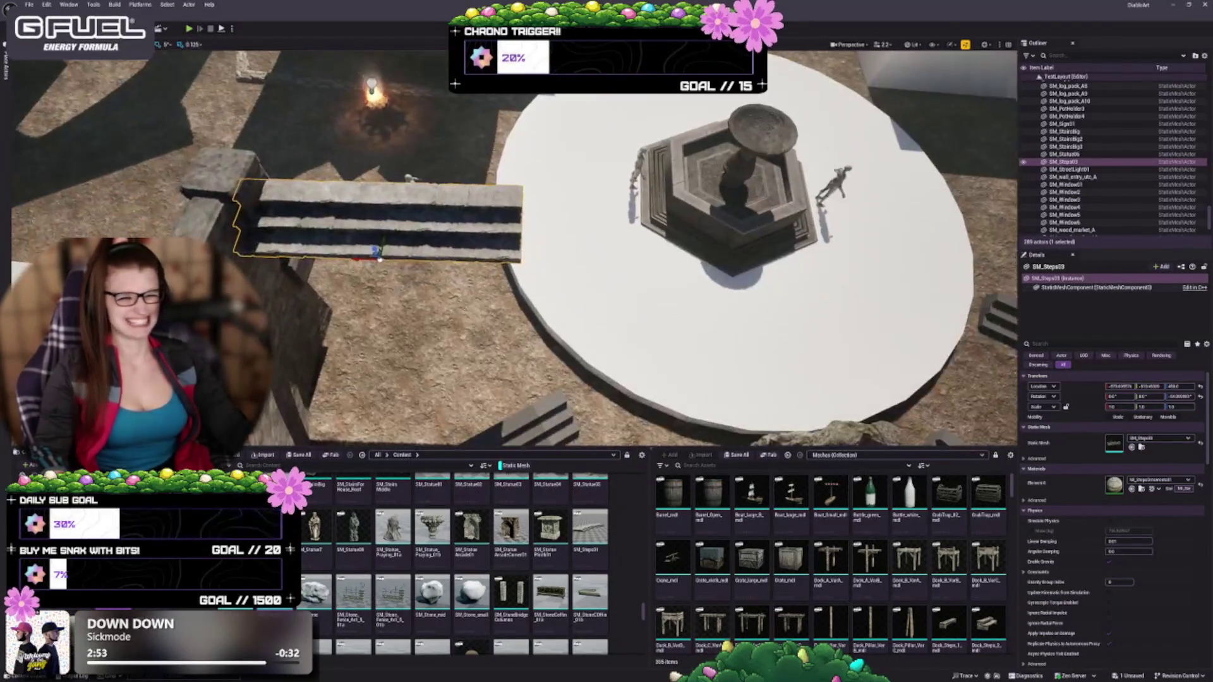
Step: Shift the SM_Steps03 stairs slightly to the right along the curved wall
left_click_drag(379, 258, 392, 259)
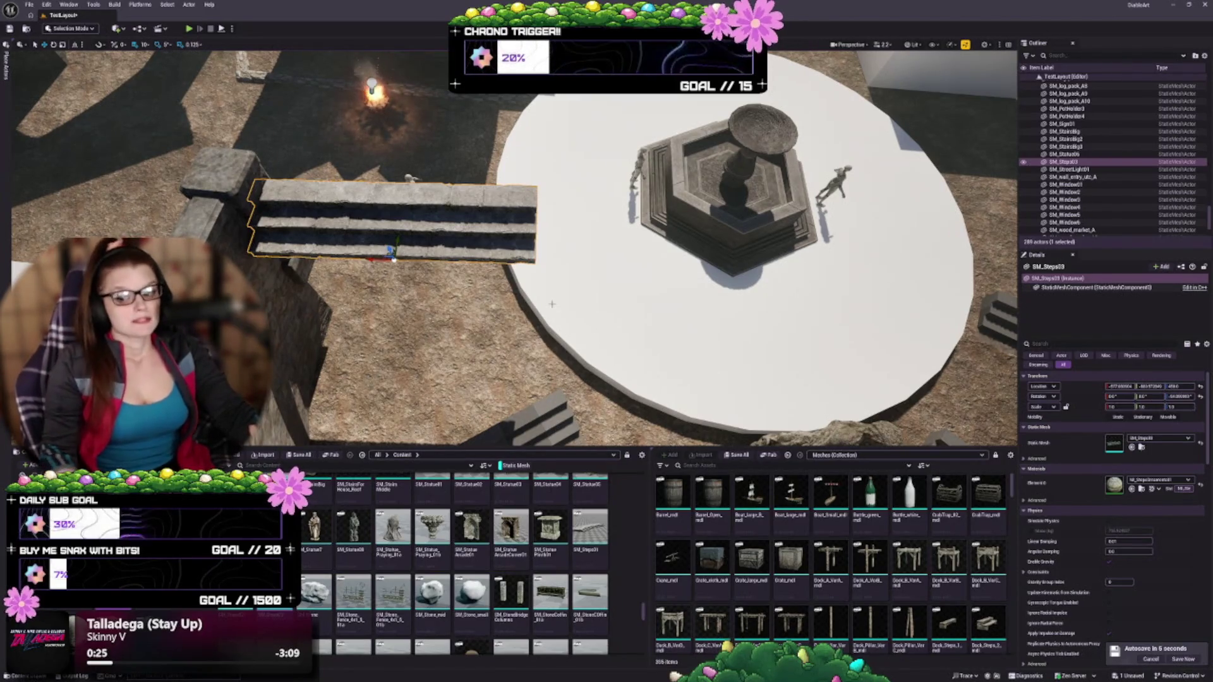
Step: Delete the right-hand stair brush from the plaza
scroll(551, 304, "down", 5)
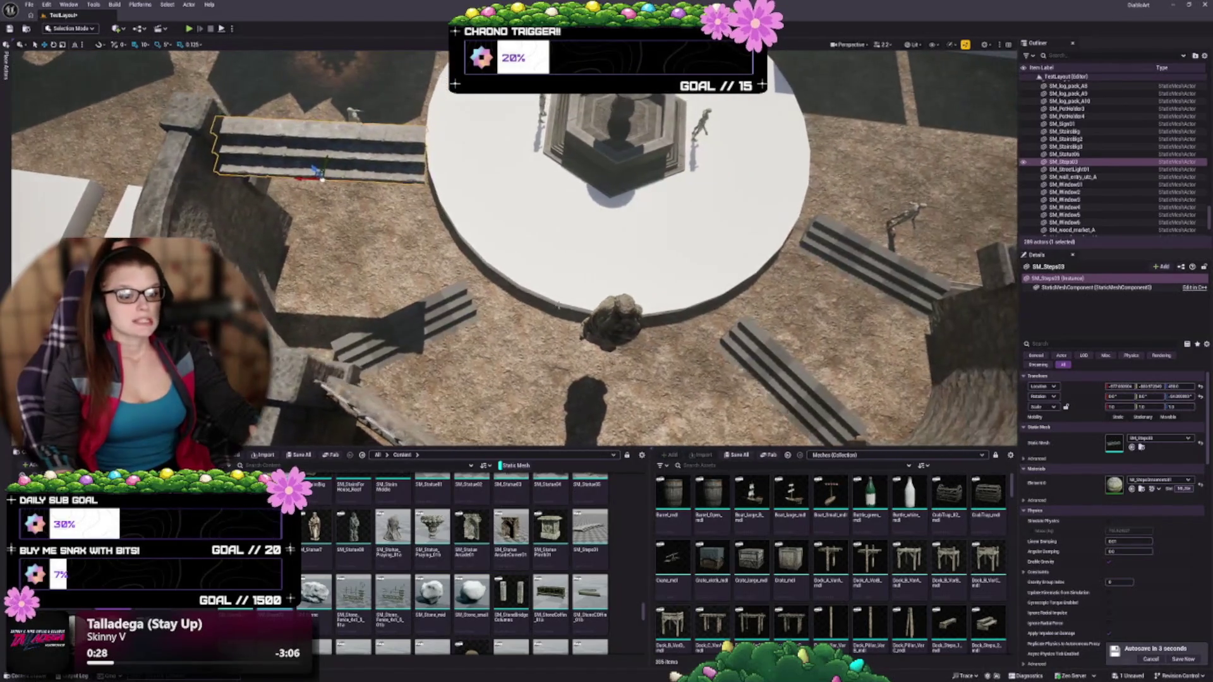
left_click_drag(549, 303, 651, 354)
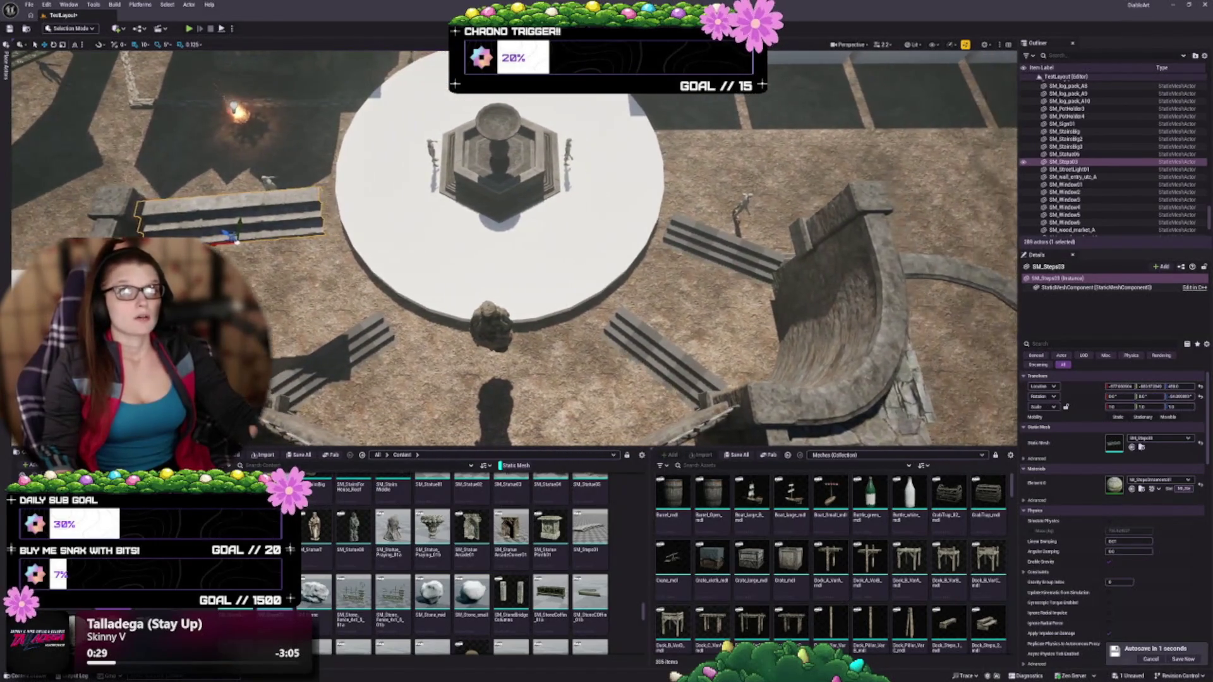
left_click(744, 250)
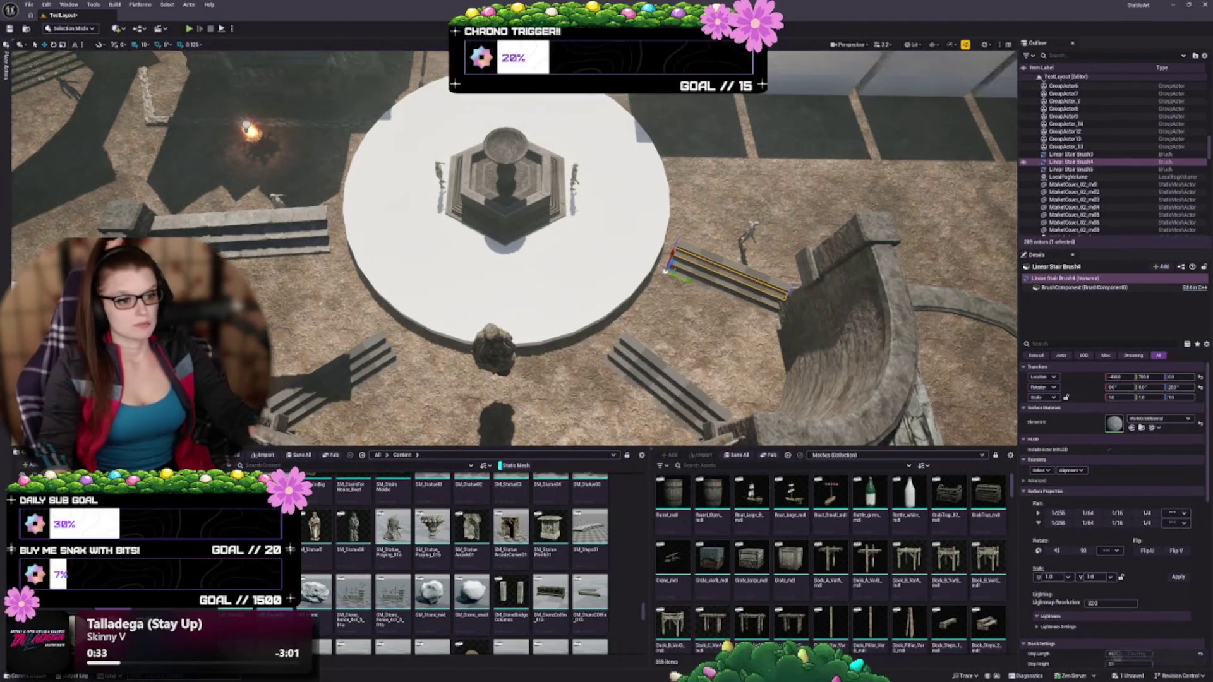
key("Delete")
left_click_drag(233, 226, 232, 297)
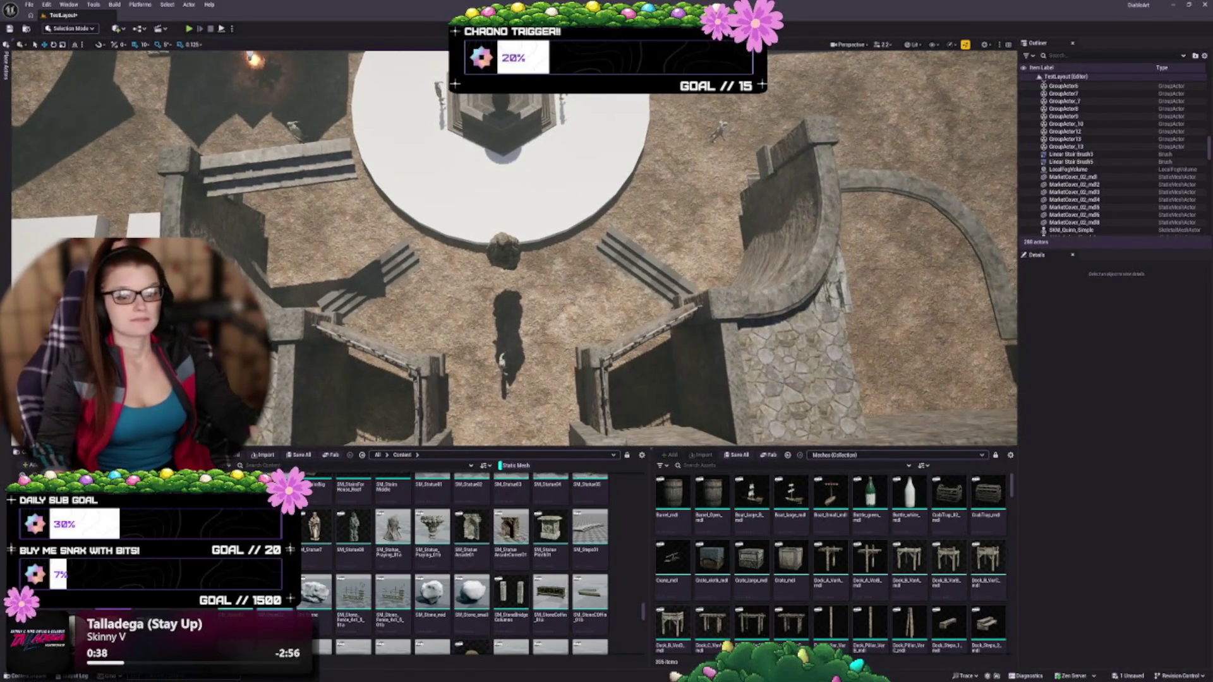
Step: Alt-drag a copy of the left stairs to the right curved wall and rotate it to fit
left_click(270, 180)
left_click_drag(270, 180, 273, 200)
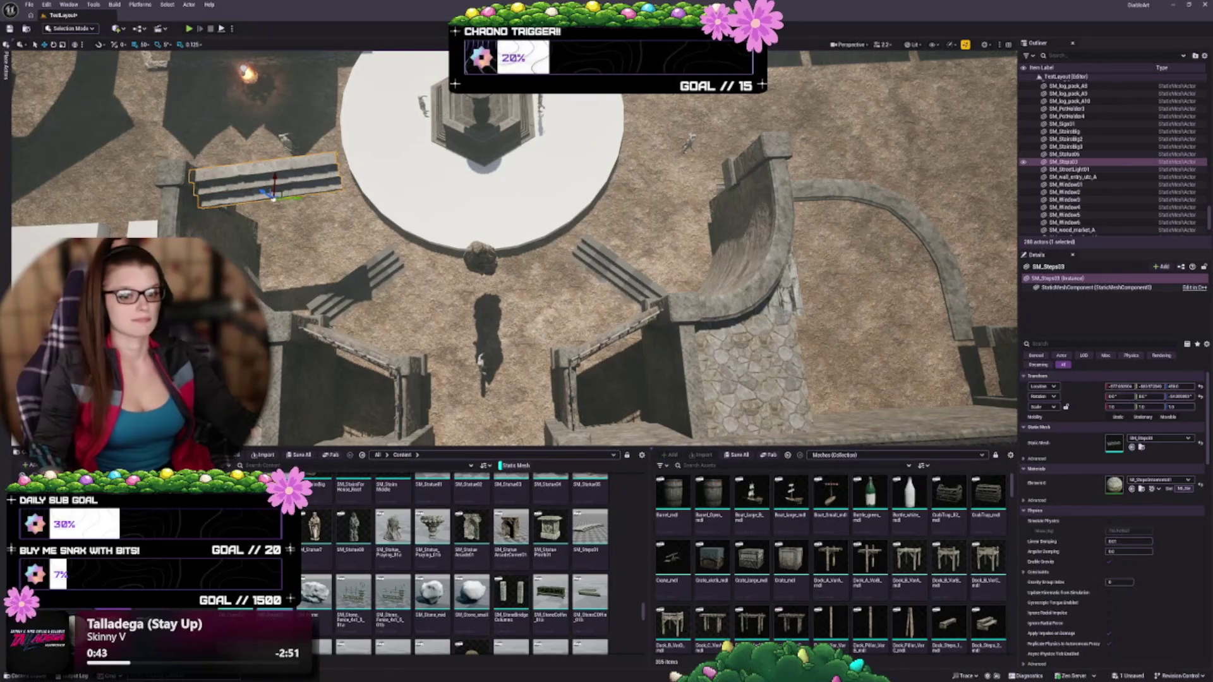
left_click_drag(273, 199, 685, 186)
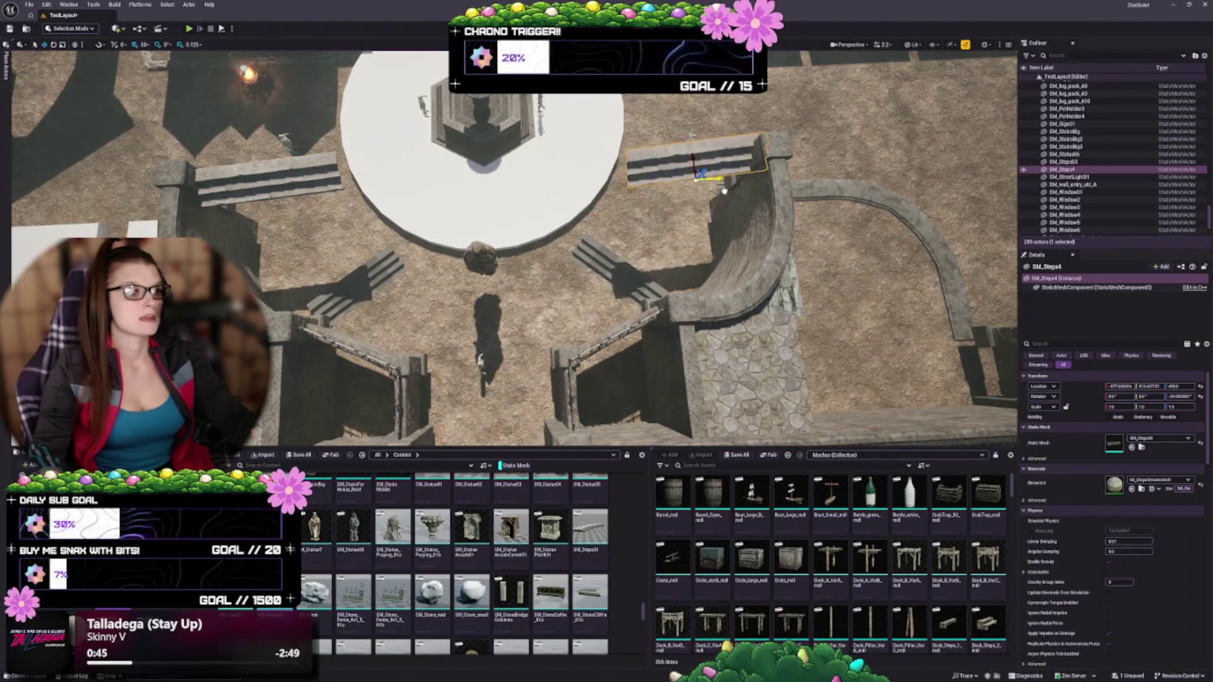
scroll(689, 187, "up", 5)
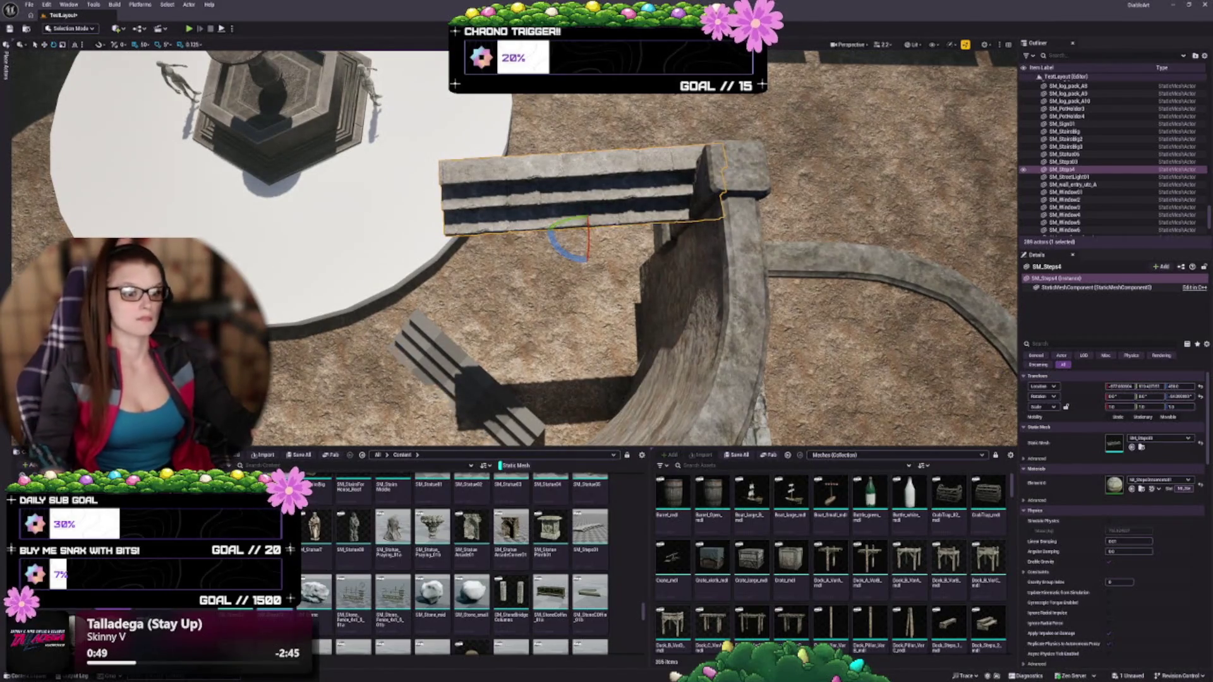
mouse_move(572, 255)
left_mouse_down()
mouse_move(542, 222)
mouse_move(545, 232)
left_mouse_up()
key("w")
scroll(578, 238, "down", 2)
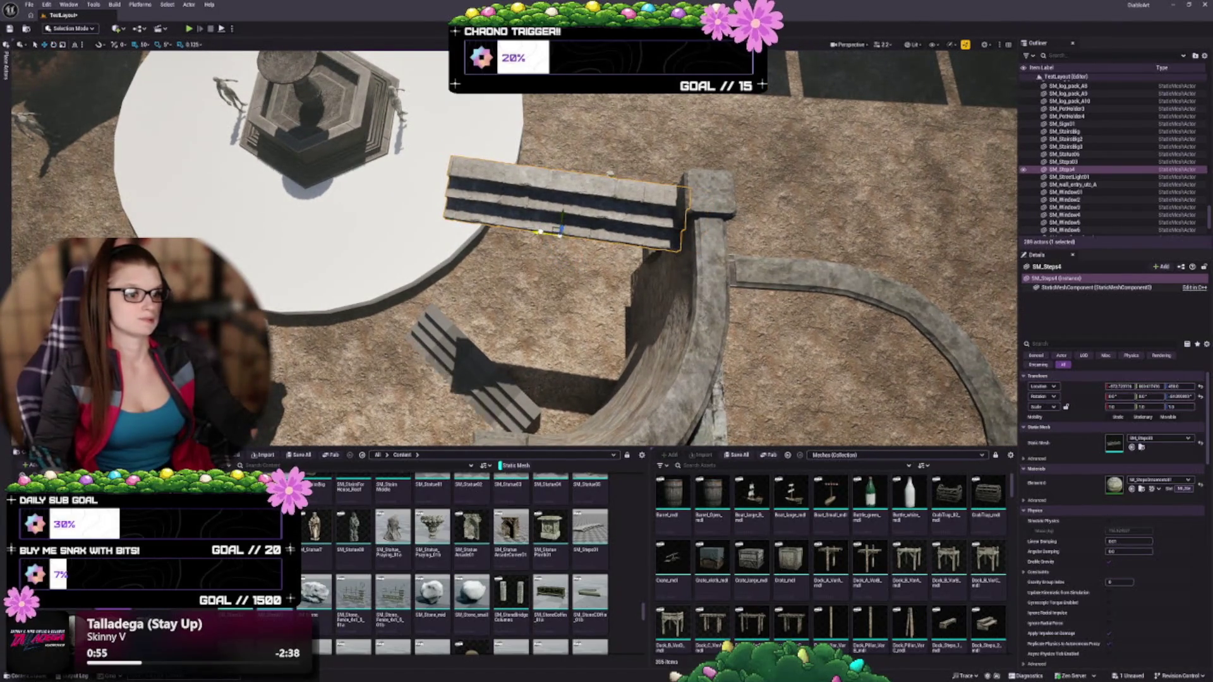
scroll(559, 231, "down", 3)
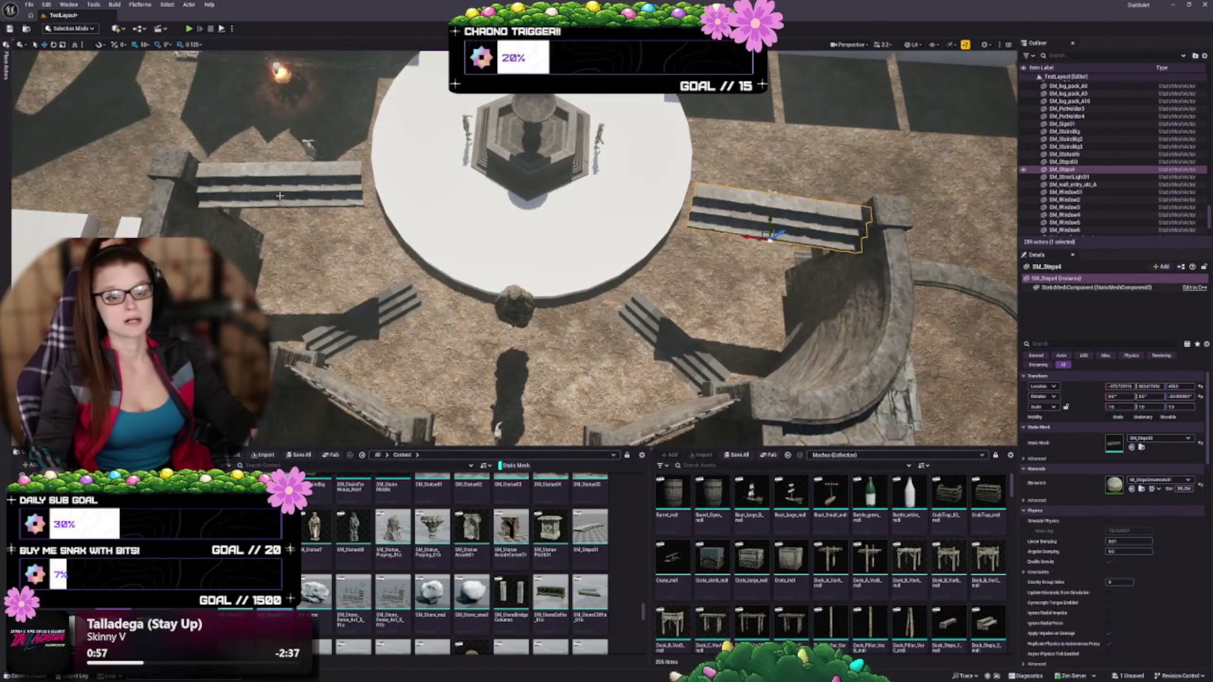
left_click(279, 197)
key("Escape")
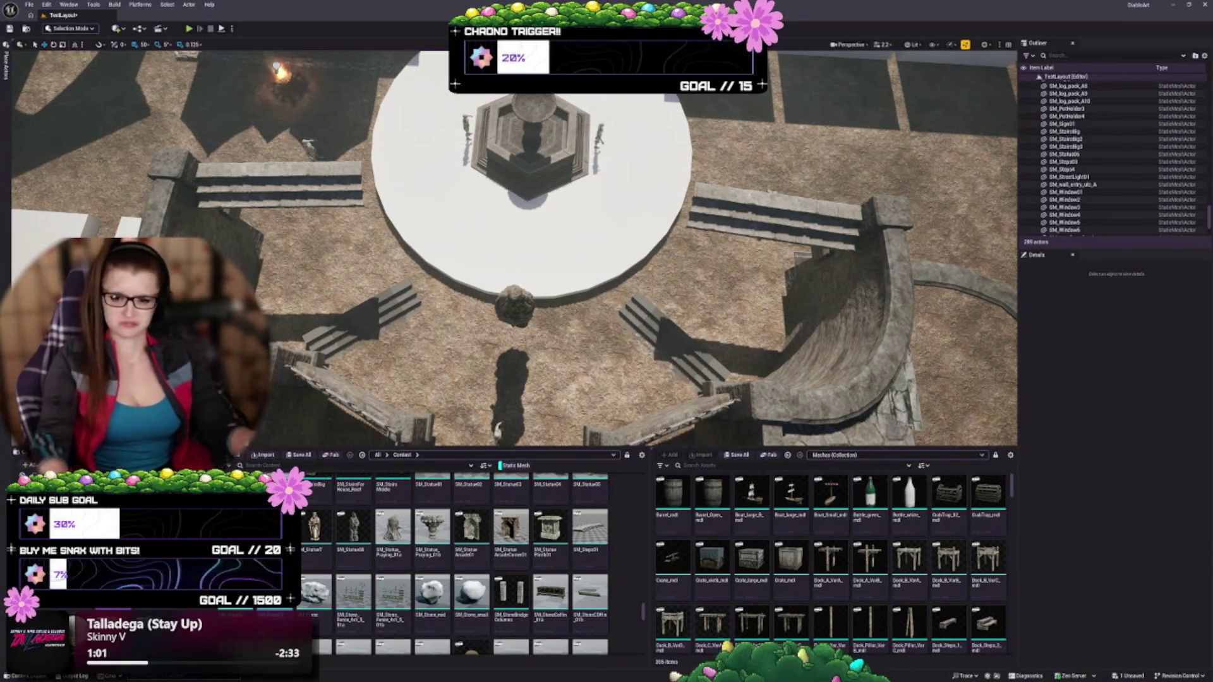
Step: Locate the leftover Linear Stair Brush near the fountain and delete it
mouse_move(607, 253)
left_mouse_down()
mouse_move(606, 152)
mouse_move(587, 252)
mouse_move(590, 297)
mouse_move(606, 240)
mouse_move(606, 316)
left_mouse_up()
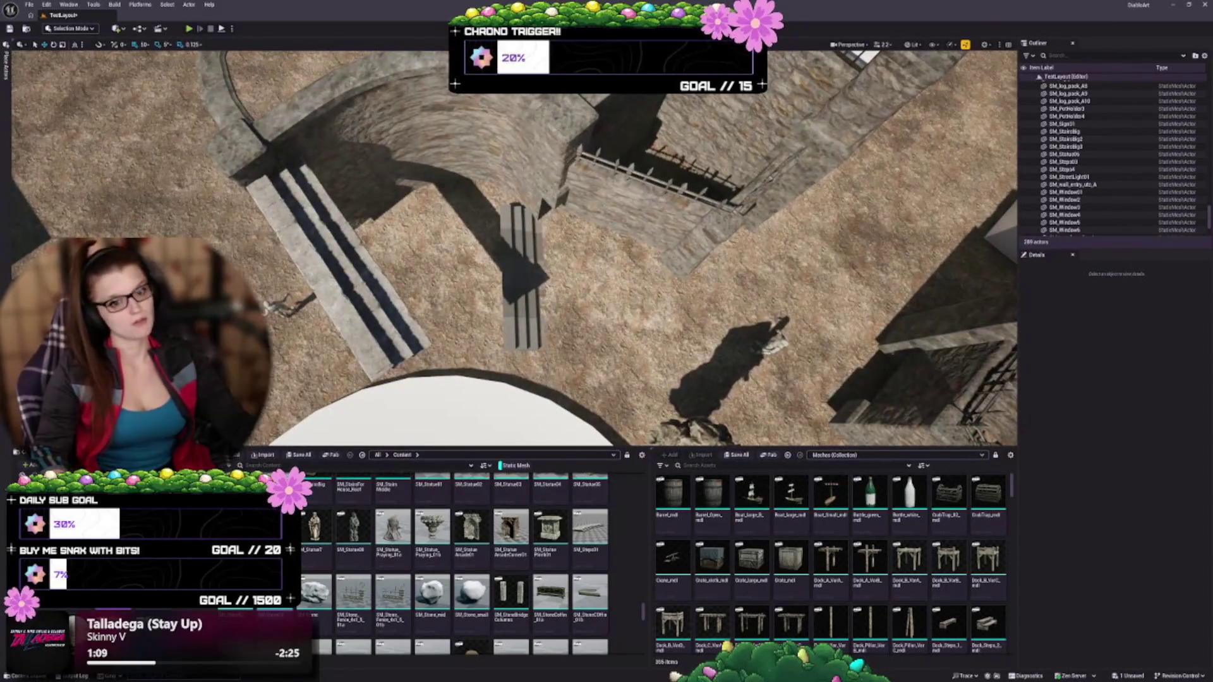
mouse_move(607, 252)
left_mouse_down()
mouse_move(568, 253)
mouse_move(537, 271)
left_mouse_up()
mouse_move(476, 224)
left_mouse_down()
mouse_move(461, 233)
mouse_move(477, 202)
left_mouse_up()
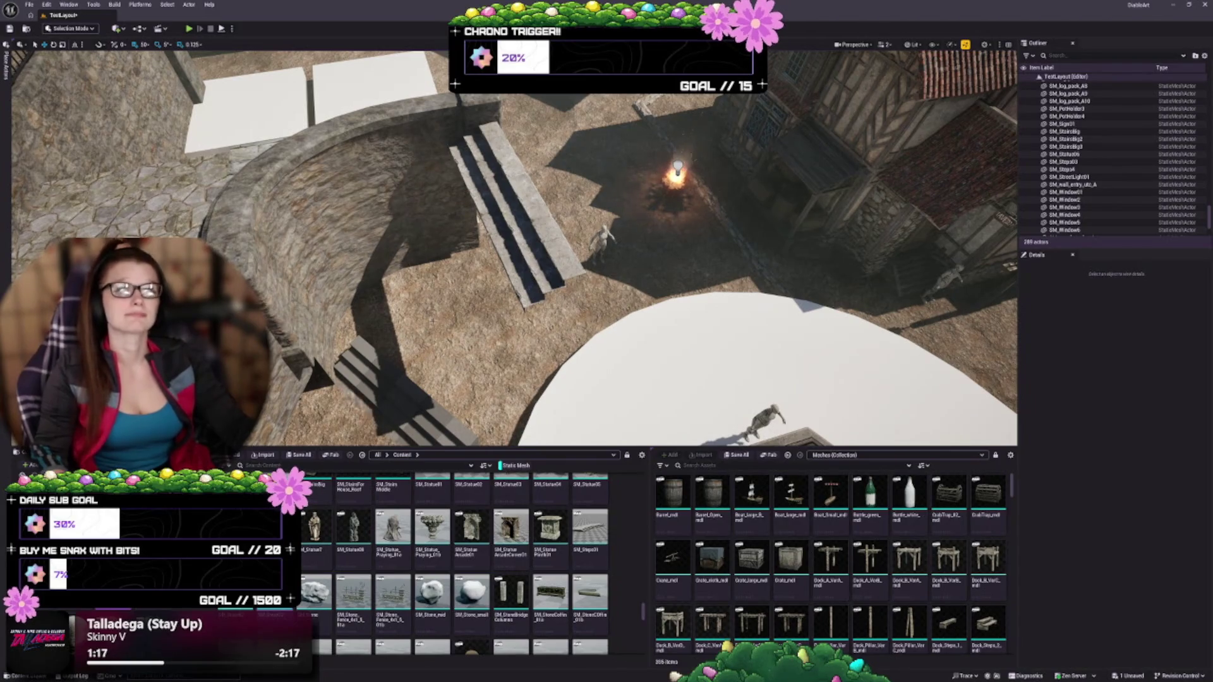
left_click_drag(477, 202, 464, 221)
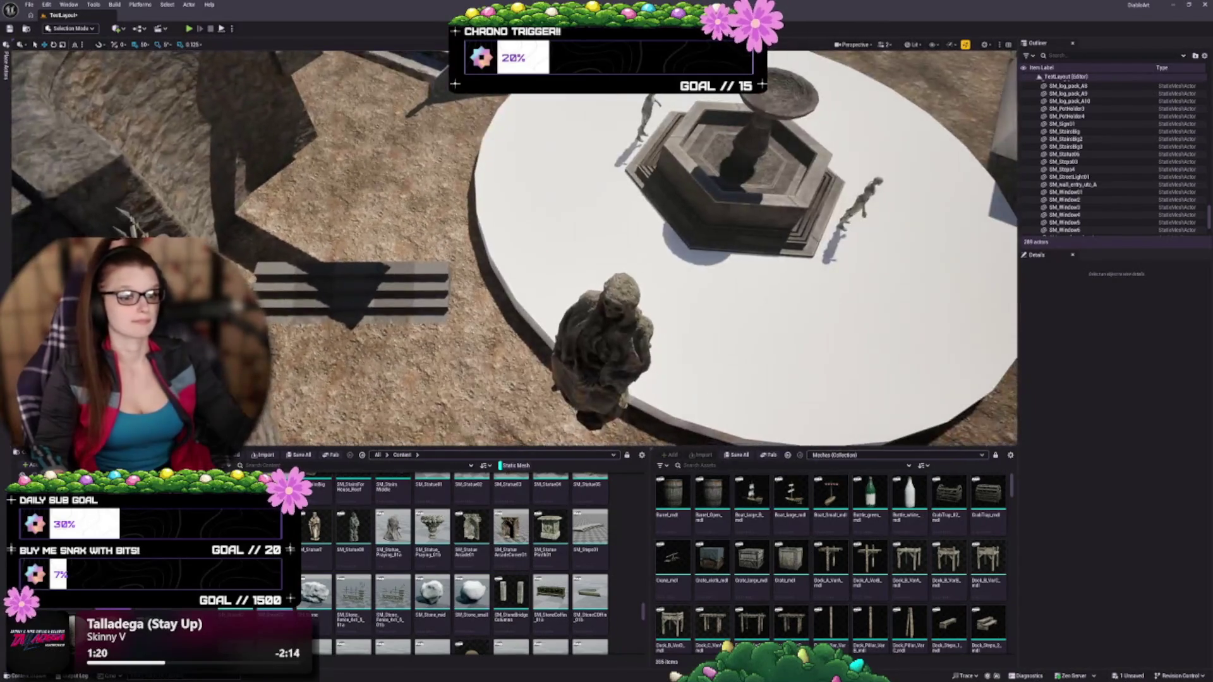
left_click_drag(400, 278, 716, 344)
left_click(716, 344)
key("Delete")
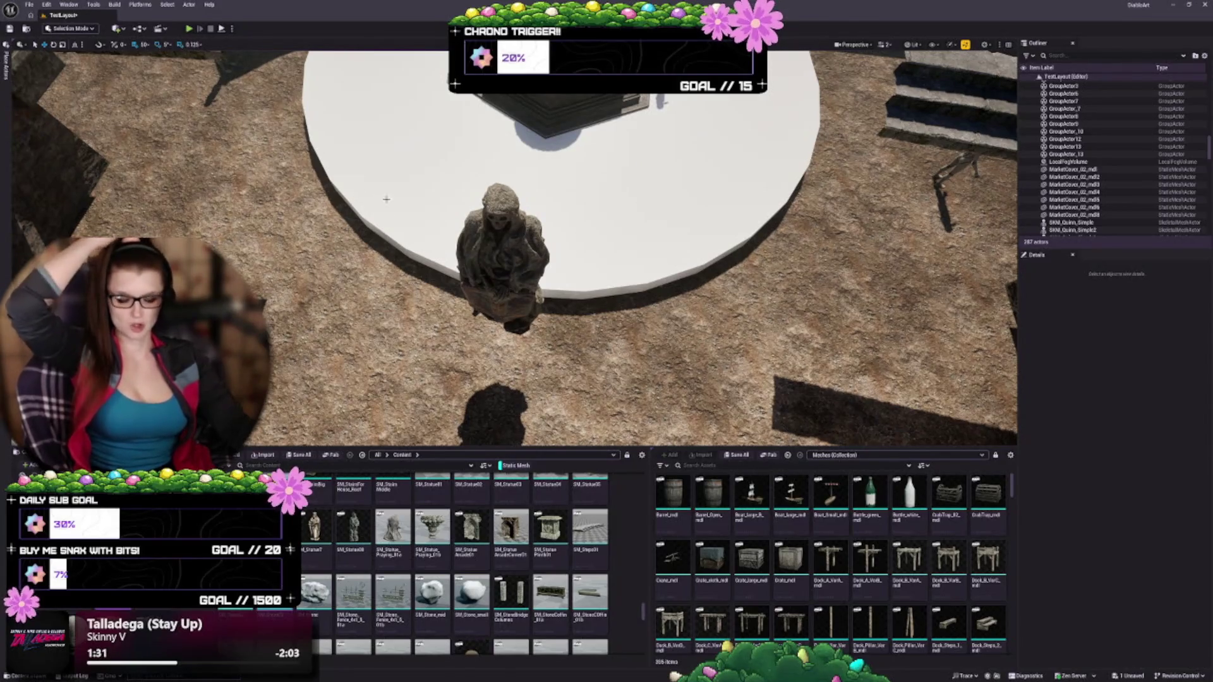
left_click_drag(386, 199, 386, 199)
Step: Alt-drag a stair copy to the lower-left curved wall and rotate it straight against it
left_click(609, 149)
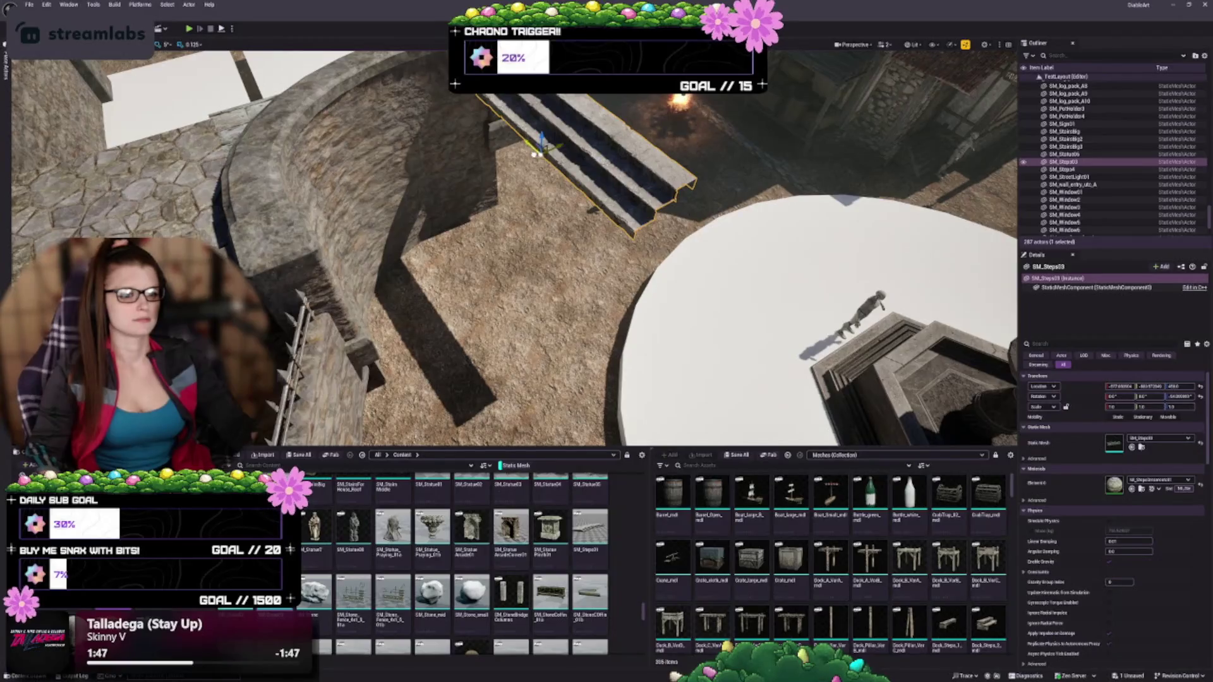
mouse_move(541, 145)
left_mouse_down()
mouse_move(386, 237)
mouse_move(389, 271)
mouse_move(341, 333)
left_mouse_up()
left_click_drag(386, 199, 386, 199)
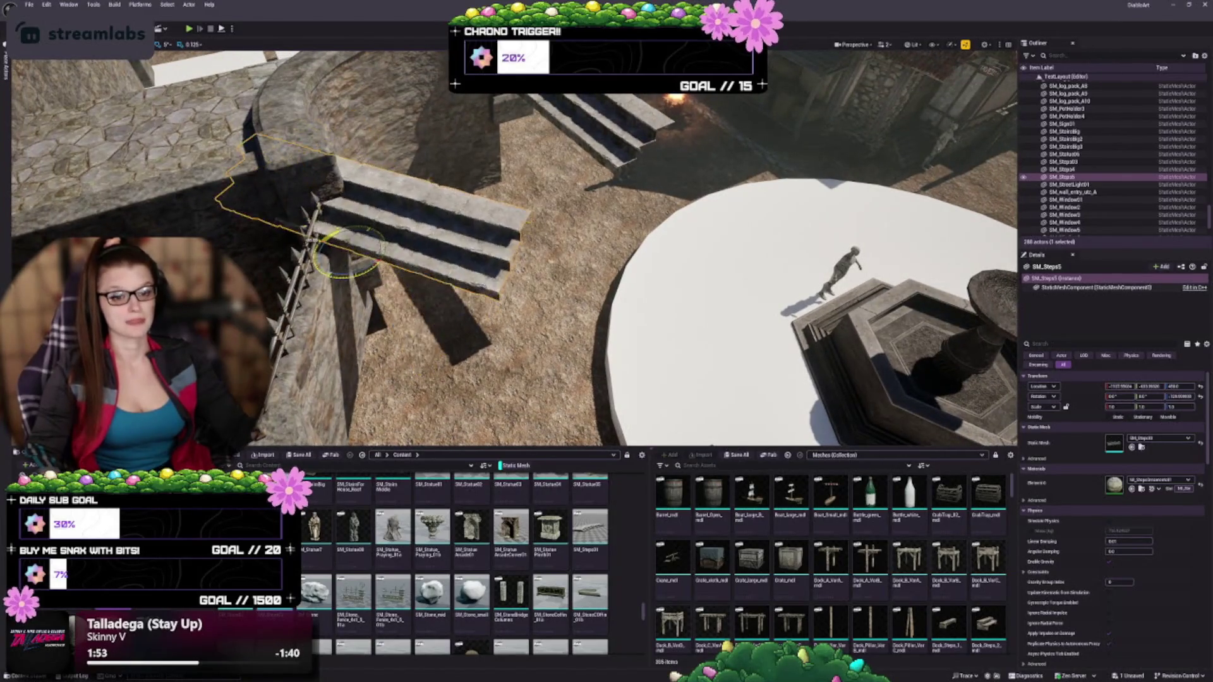
left_click_drag(344, 253, 346, 256)
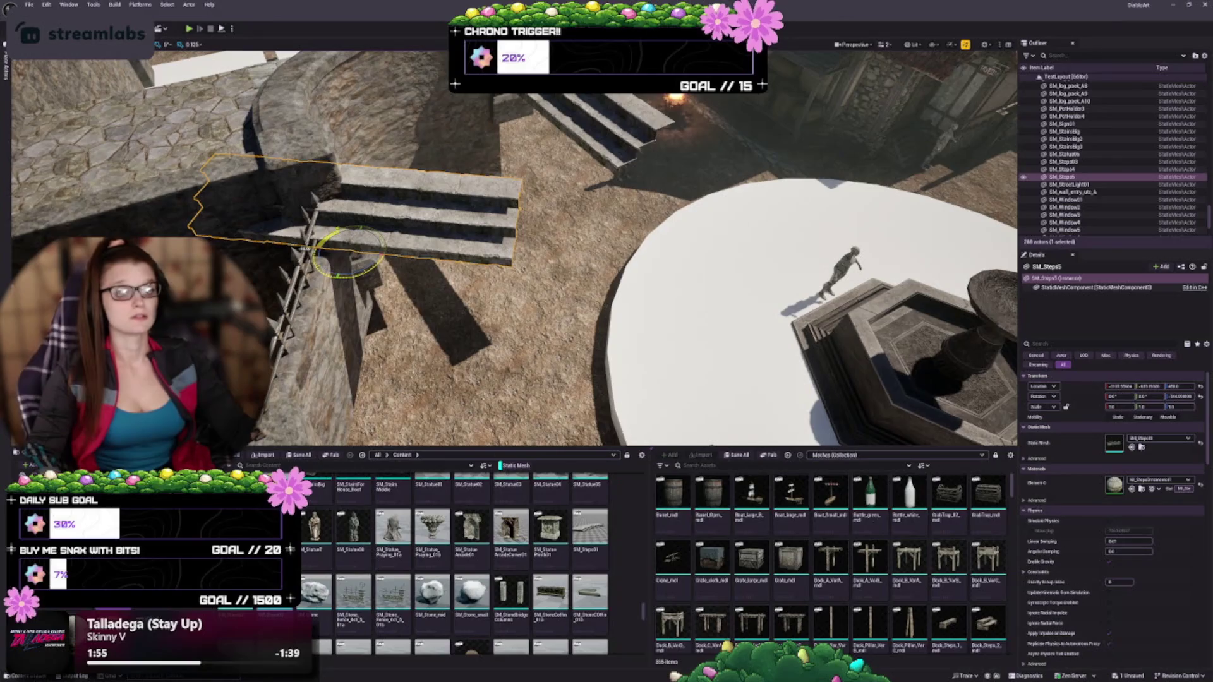
mouse_move(344, 266)
left_mouse_down()
mouse_move(336, 256)
mouse_move(464, 264)
left_mouse_up()
key("w")
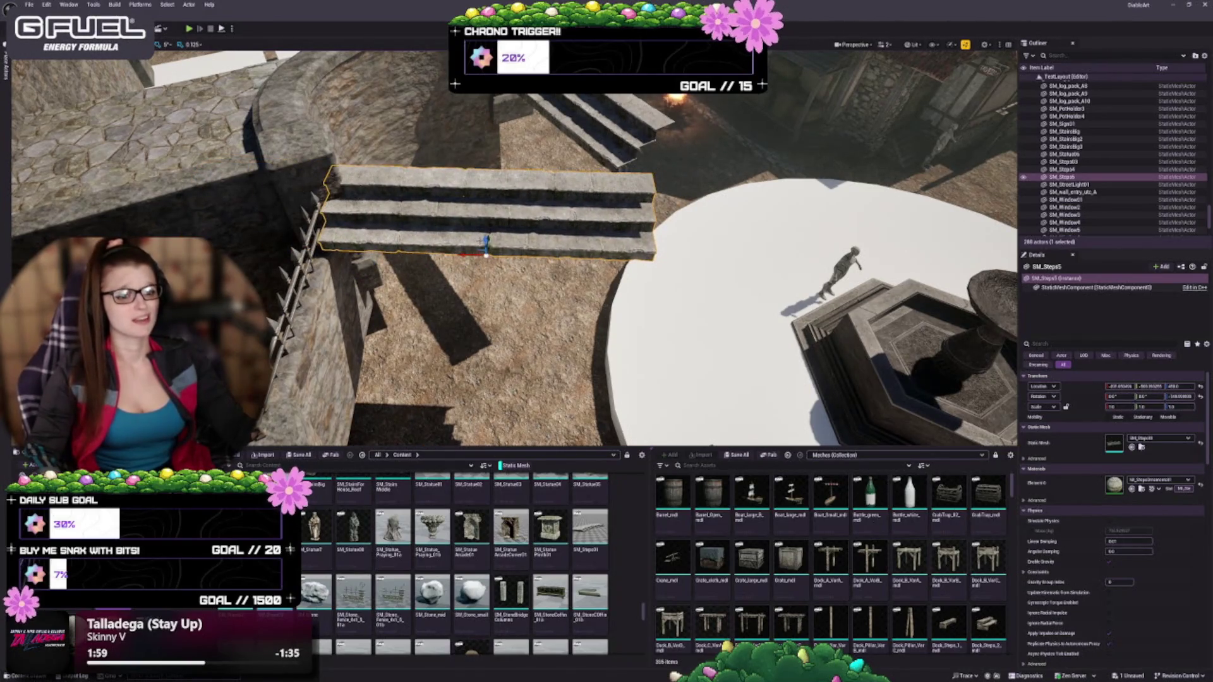
Step: Reframe the view over the curved wall and select the upper-left stone stairs
scroll(515, 248, "down", 3)
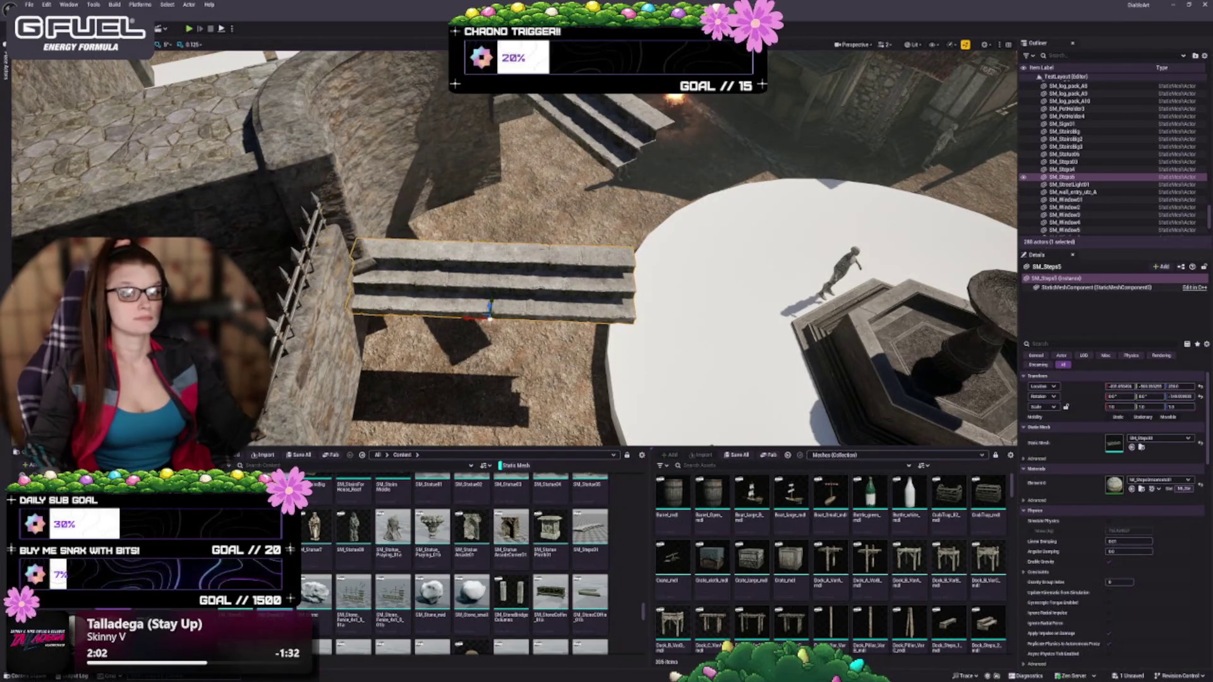
scroll(515, 249, "down", 3)
left_click_drag(611, 250, 611, 310)
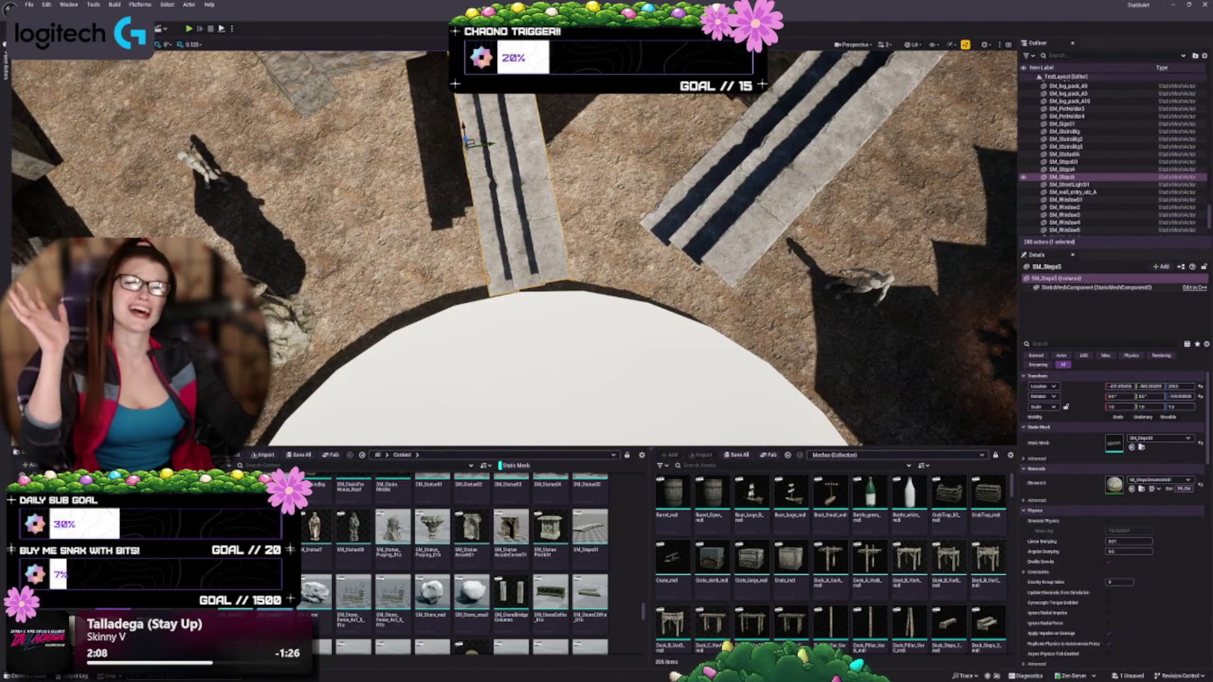
mouse_move(575, 414)
left_mouse_down()
mouse_move(575, 372)
mouse_move(708, 353)
left_mouse_up()
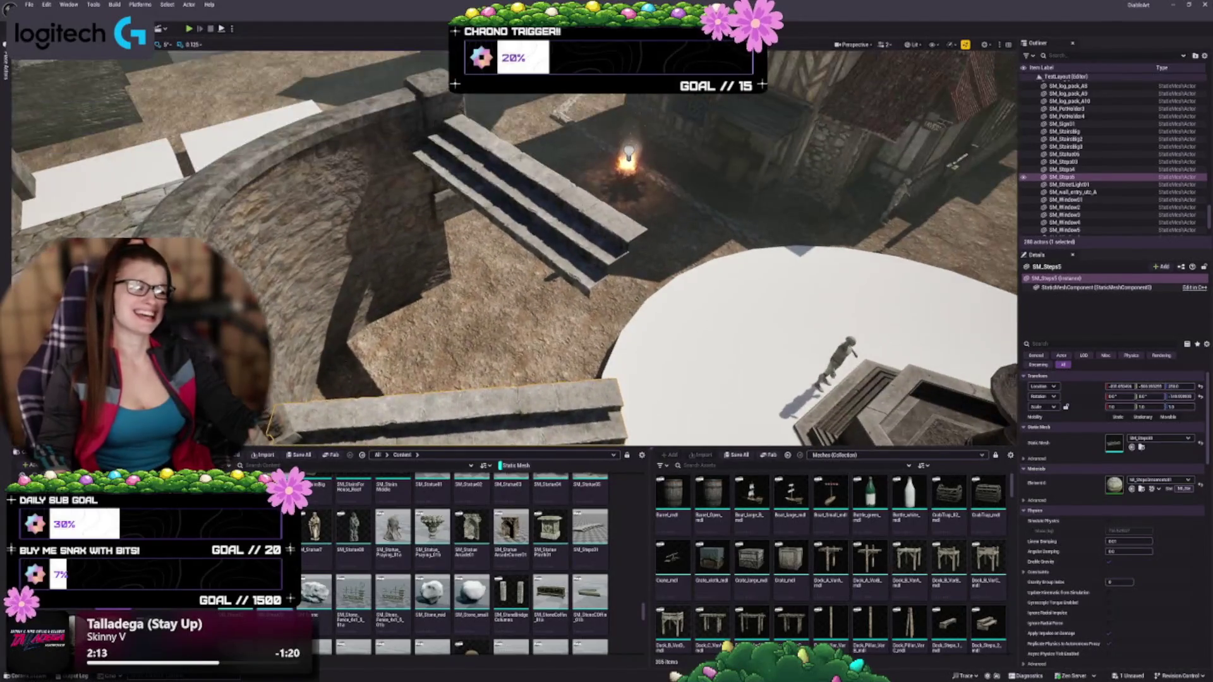
left_click(502, 197)
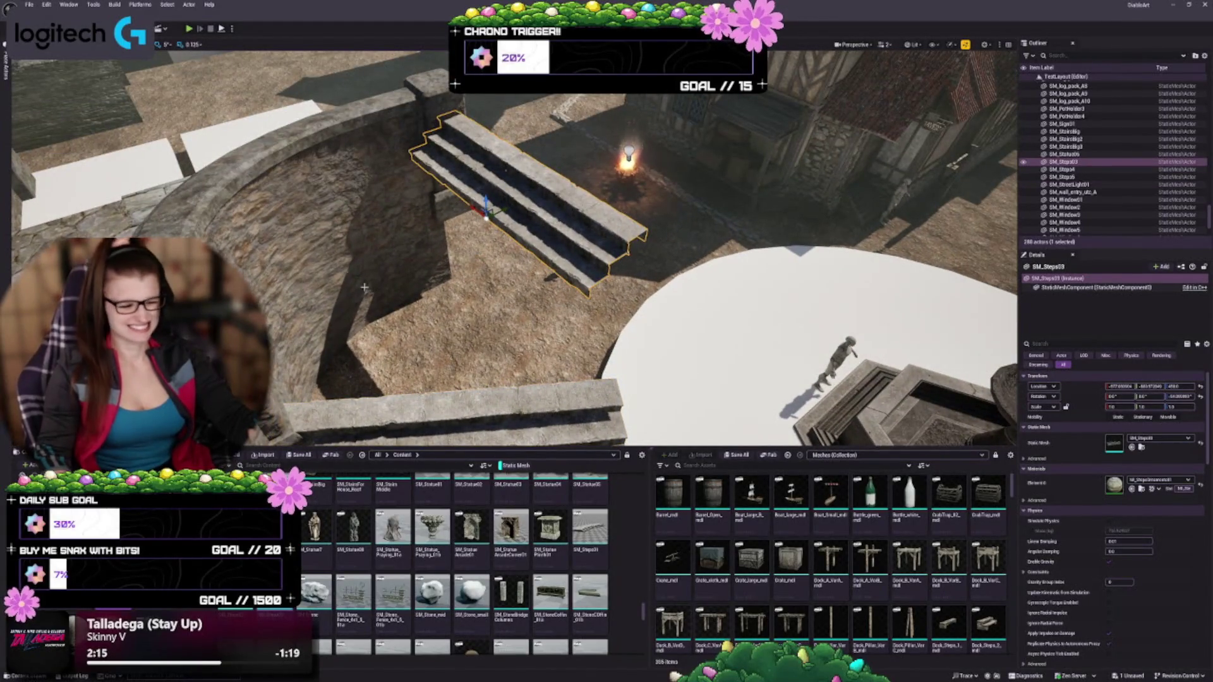
mouse_move(364, 287)
left_mouse_down()
mouse_move(364, 259)
mouse_move(370, 296)
left_mouse_up()
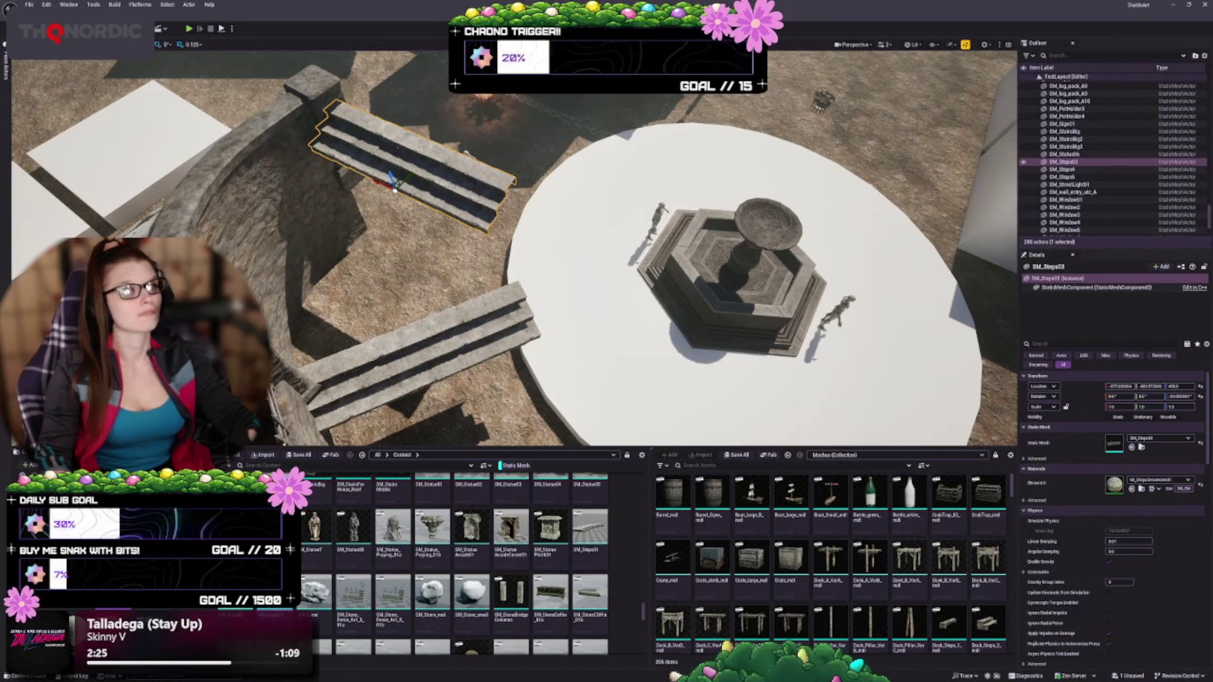
Step: Set the upper-left stairs' Scale X to 0.75 and slide them back against the wall
mouse_move(506, 253)
left_mouse_down()
mouse_move(505, 329)
mouse_move(467, 333)
left_mouse_up()
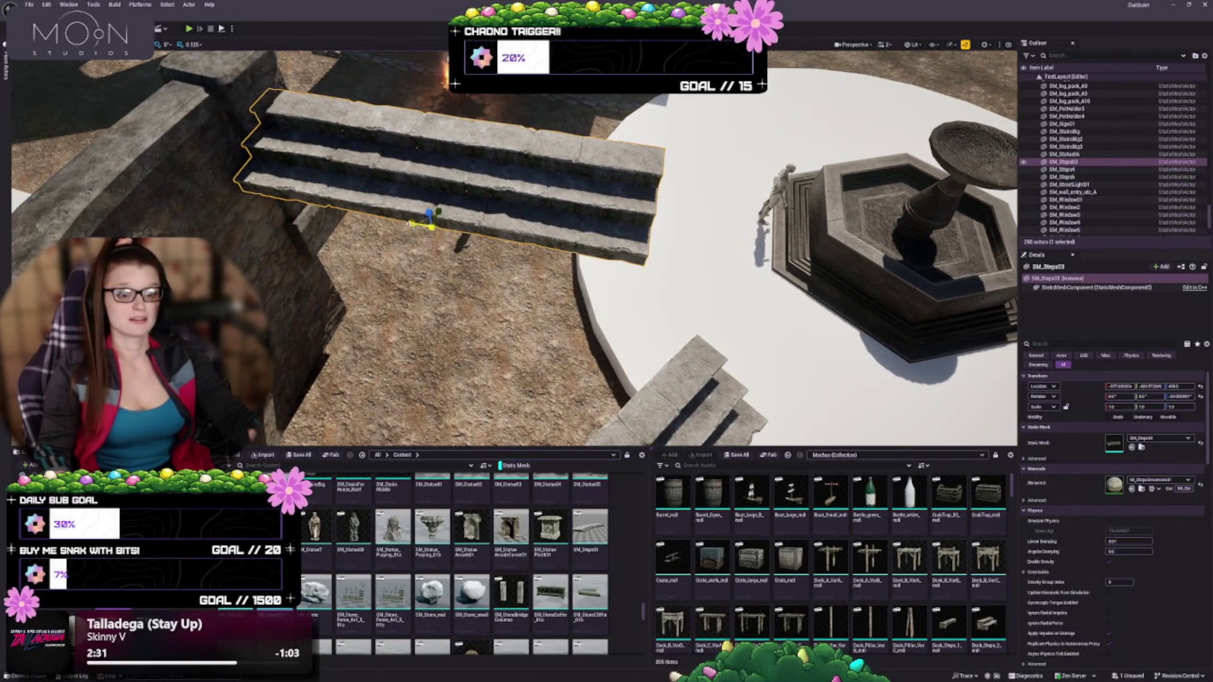
type("0.75")
key("Return")
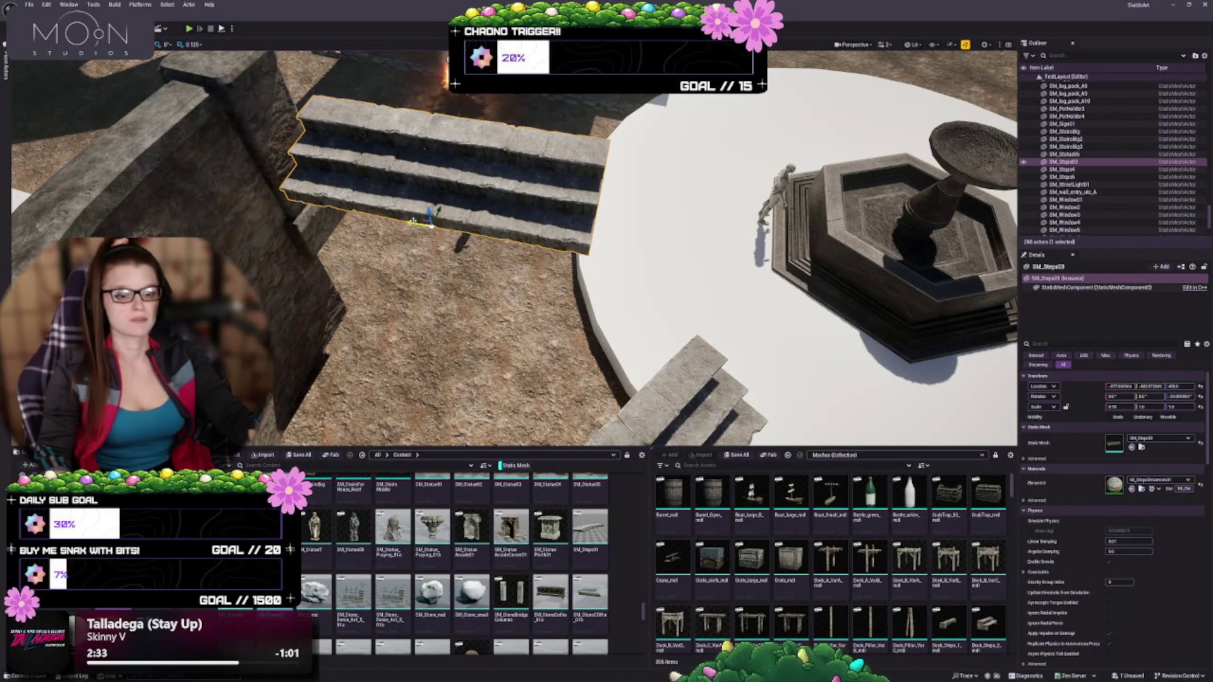
left_click_drag(400, 219, 358, 207)
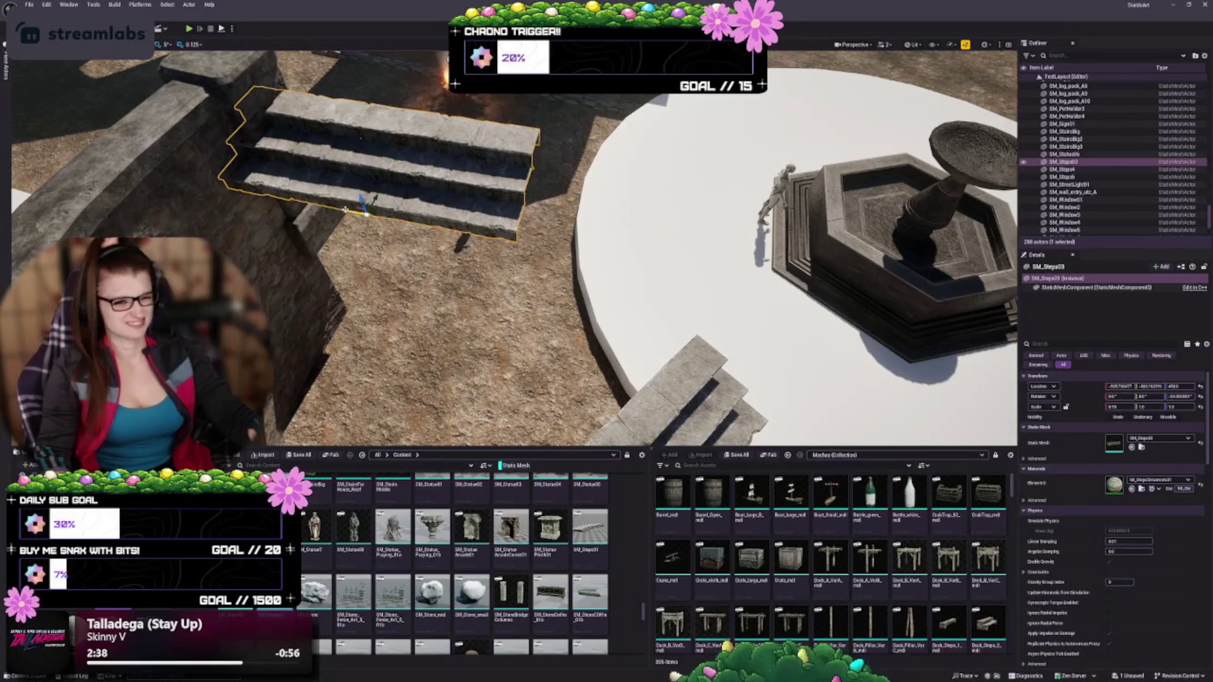
left_click_drag(345, 208, 370, 167)
key("Escape")
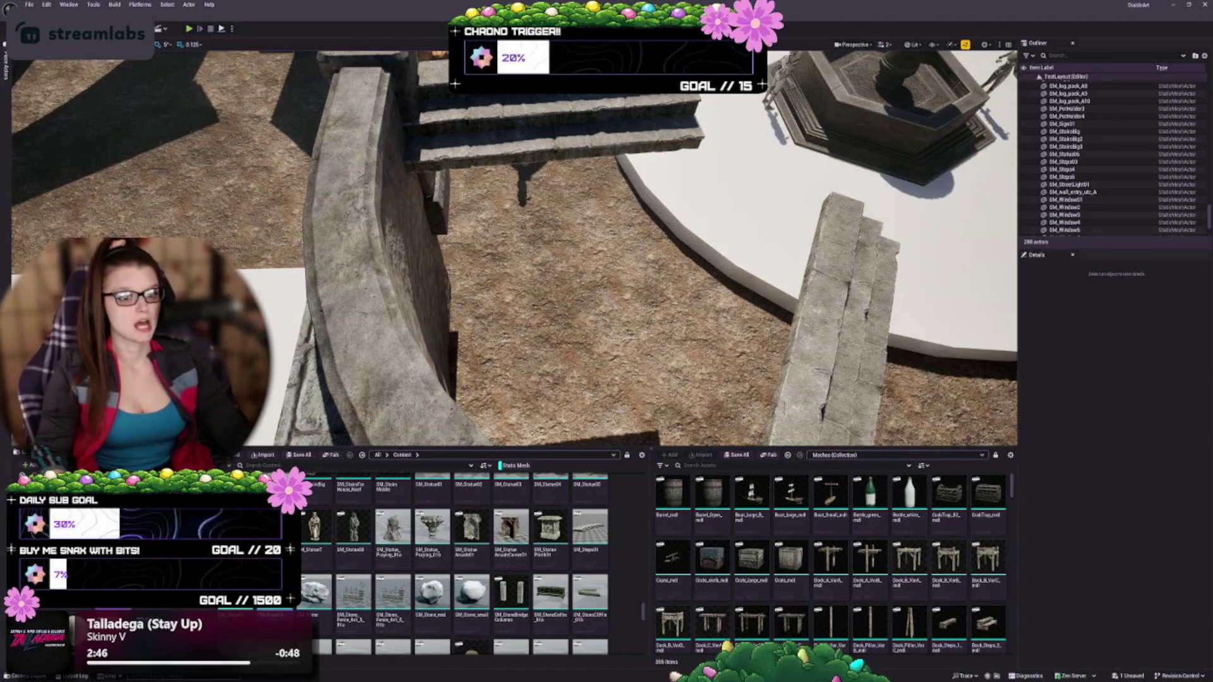
Step: Scale the right-wall stairs' X to about 0.75, then select the upper stone stairs
left_click_drag(505, 253, 455, 253)
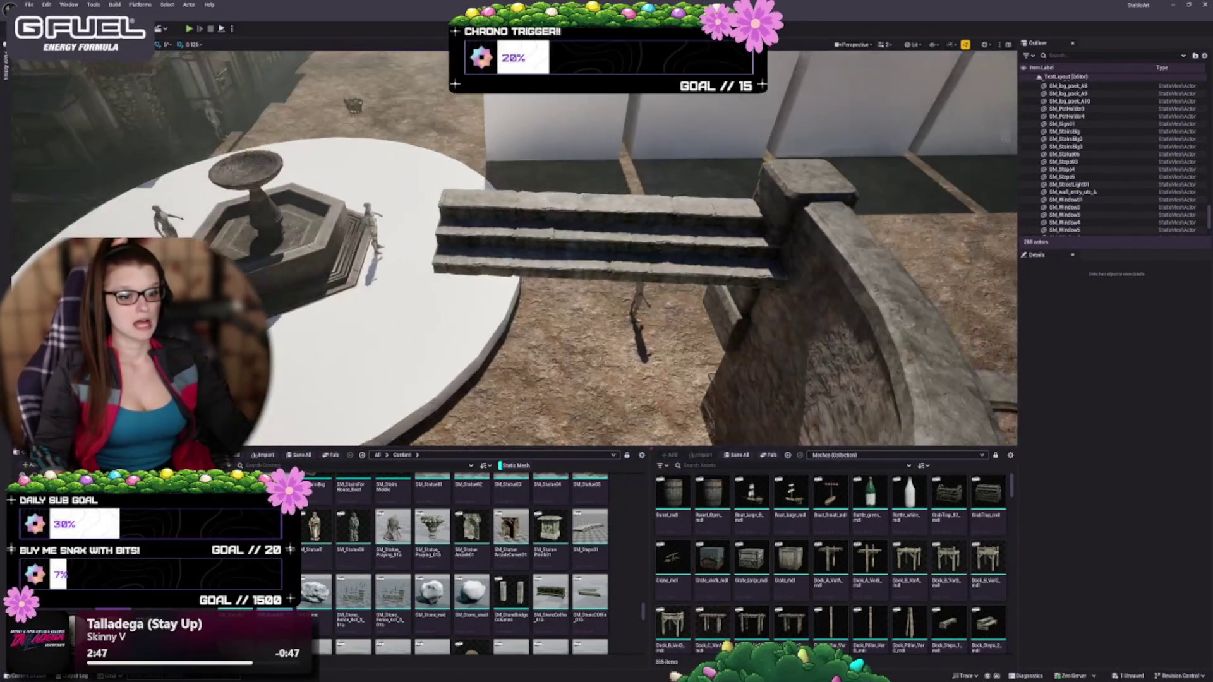
left_click(600, 240)
mouse_move(1120, 407)
left_mouse_down()
mouse_move(1100, 407)
mouse_move(1137, 386)
left_mouse_up()
mouse_move(606, 315)
left_mouse_down()
mouse_move(593, 262)
mouse_move(531, 284)
mouse_move(562, 328)
mouse_move(527, 284)
mouse_move(539, 154)
left_mouse_up()
key("Escape")
left_click(569, 341)
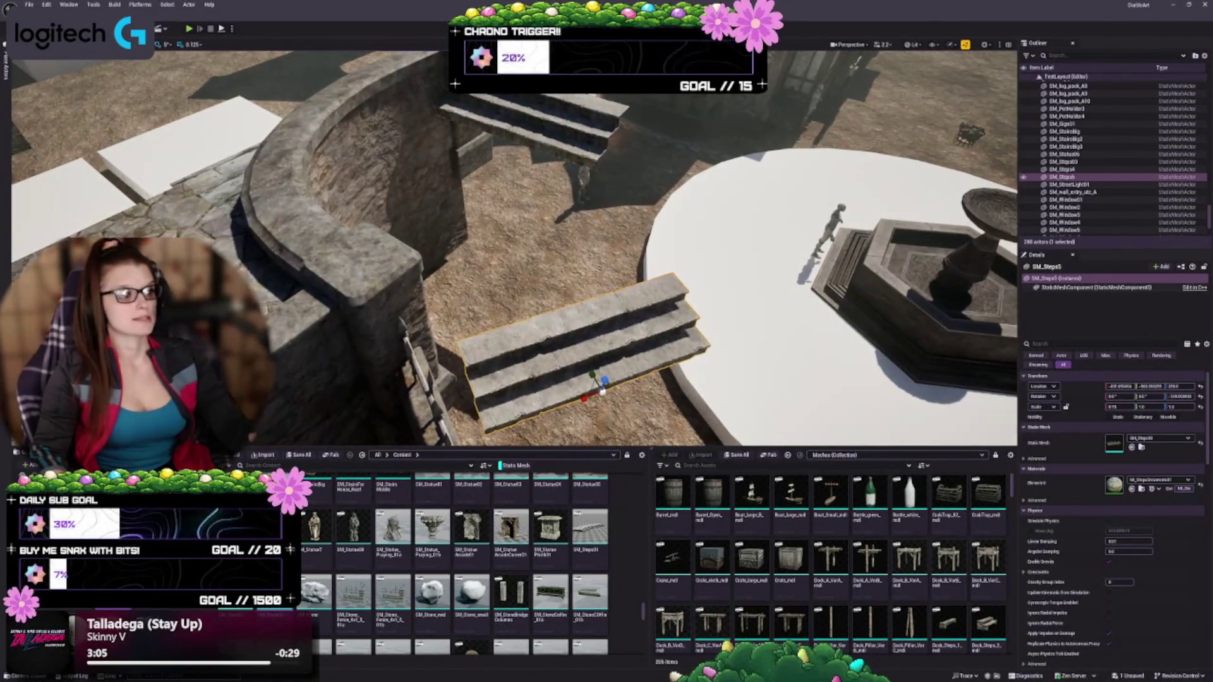
left_click(562, 114)
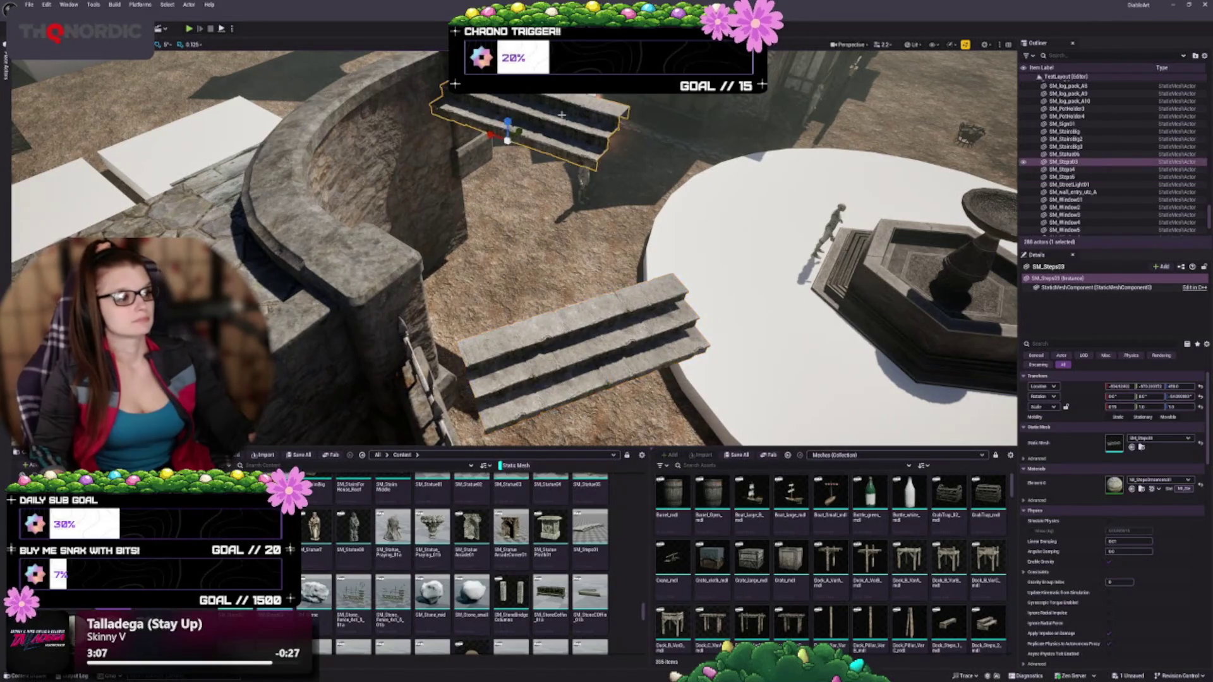
left_click(581, 329)
key("f")
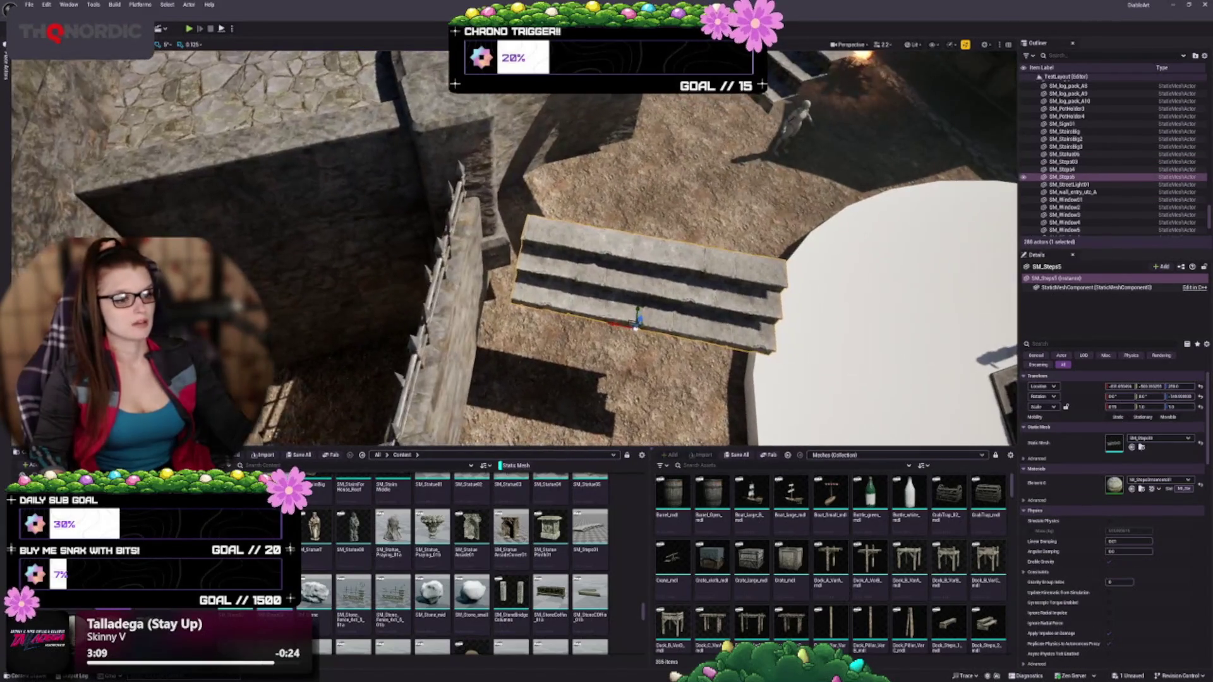
mouse_move(622, 363)
left_mouse_down()
mouse_move(527, 389)
mouse_move(487, 346)
left_mouse_up()
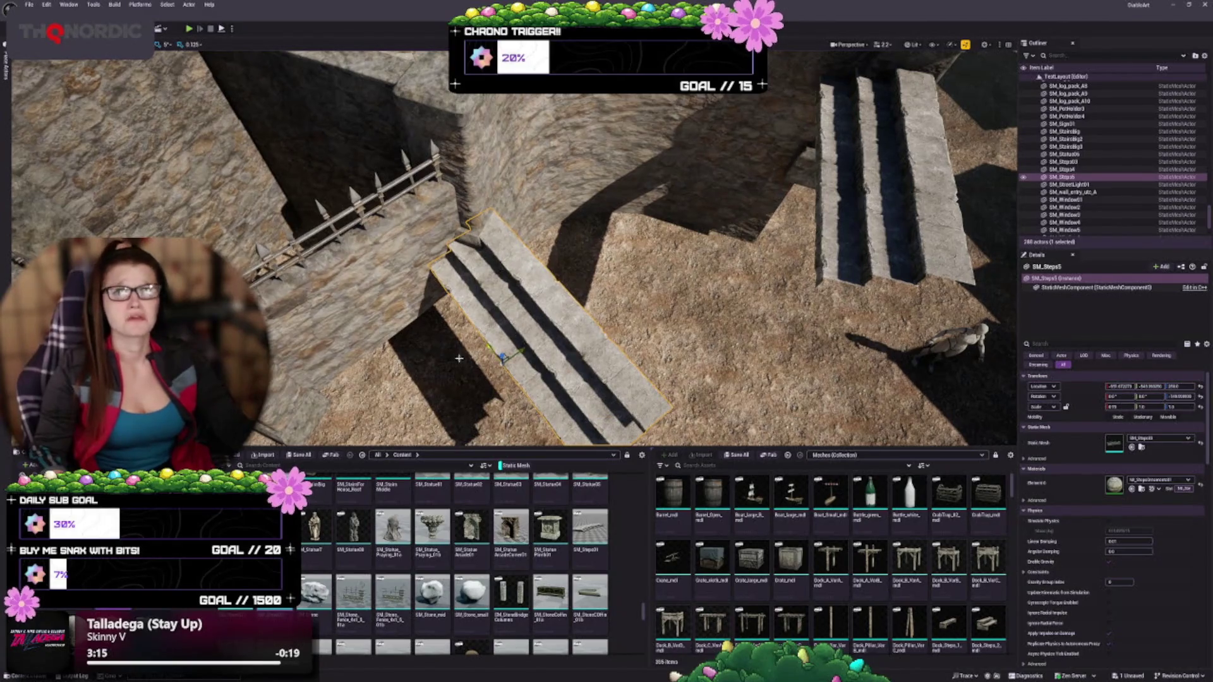
mouse_move(506, 253)
left_mouse_down()
mouse_move(429, 262)
mouse_move(495, 287)
mouse_move(485, 258)
mouse_move(497, 287)
left_mouse_up()
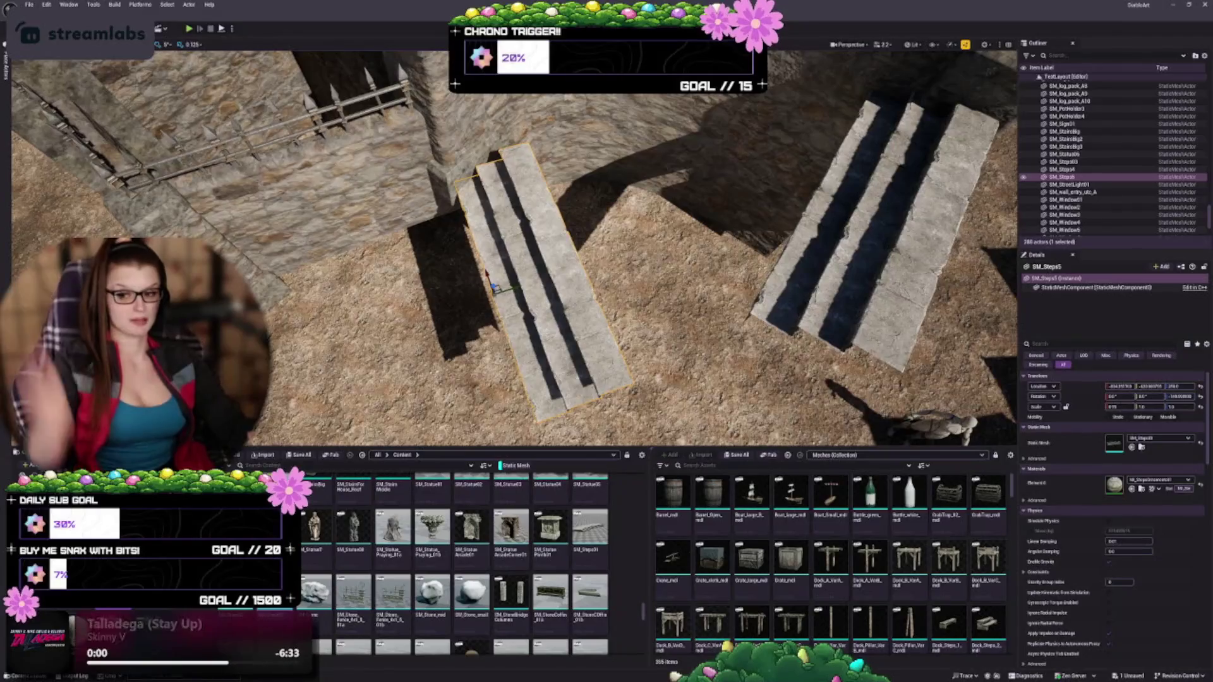
mouse_move(452, 320)
left_mouse_down()
mouse_move(499, 338)
mouse_move(509, 357)
mouse_move(493, 341)
mouse_move(469, 372)
mouse_move(446, 361)
mouse_move(456, 333)
mouse_move(422, 320)
mouse_move(425, 307)
mouse_move(383, 302)
mouse_move(463, 334)
mouse_move(453, 352)
mouse_move(458, 267)
mouse_move(499, 273)
mouse_move(467, 364)
mouse_move(386, 335)
mouse_move(535, 258)
left_mouse_up()
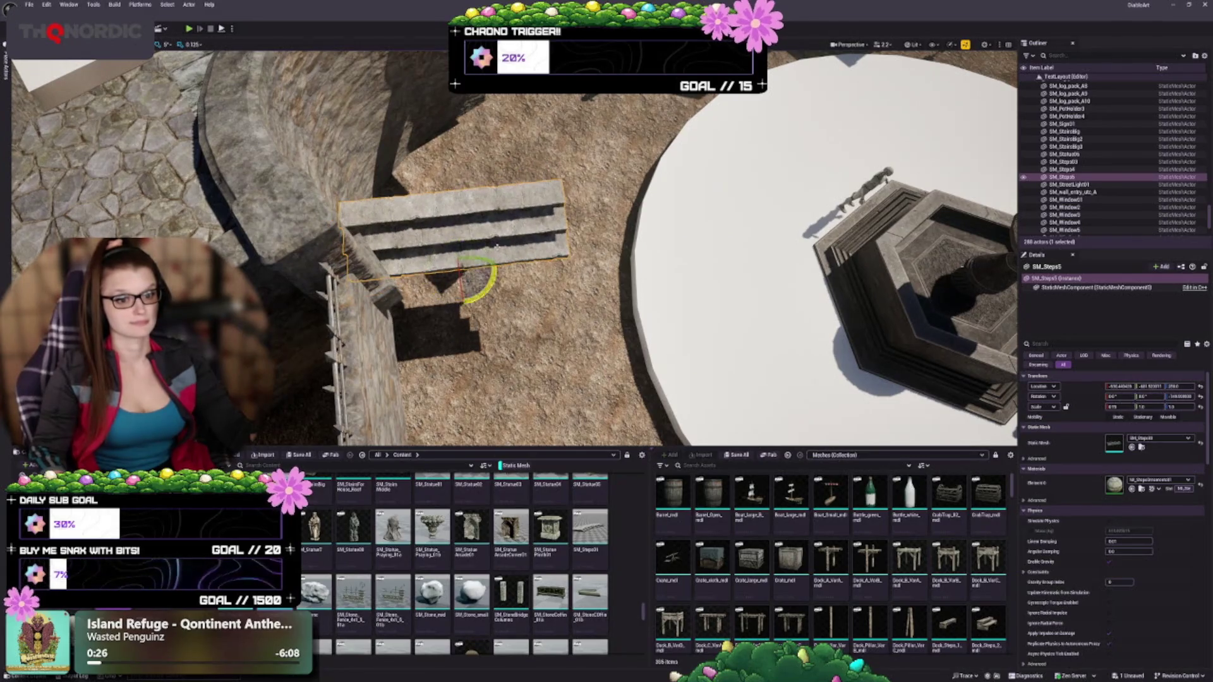
Step: Finish aligning SM_Steps5 with the left curved wall and return to the move gizmo
key("w")
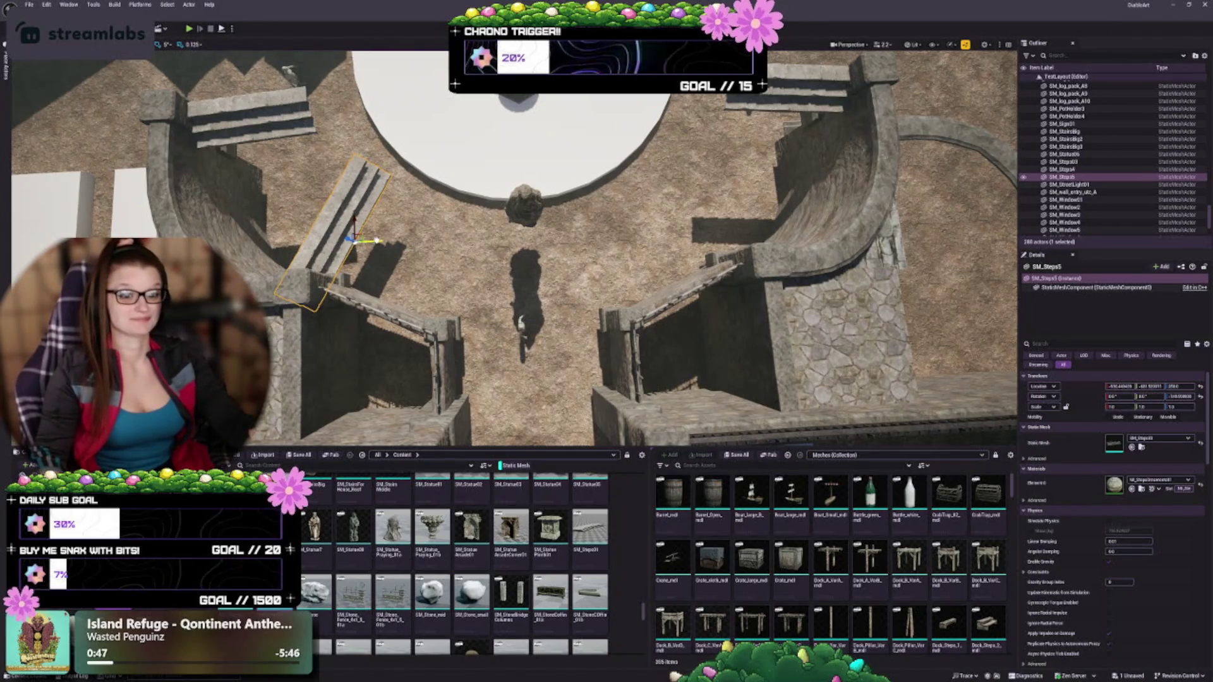
Step: Duplicate SM_Steps5 beside the rock and mirror the copy to face the other way
left_click_drag(371, 261, 684, 237)
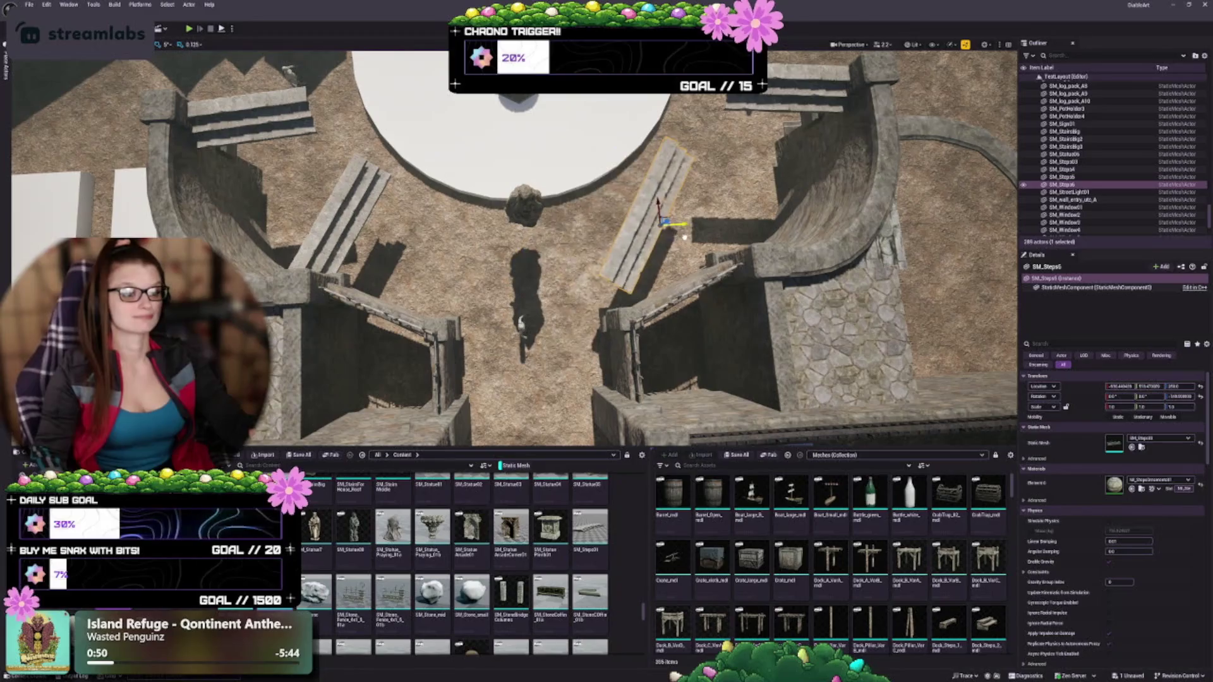
right_click(650, 243)
mouse_move(694, 399)
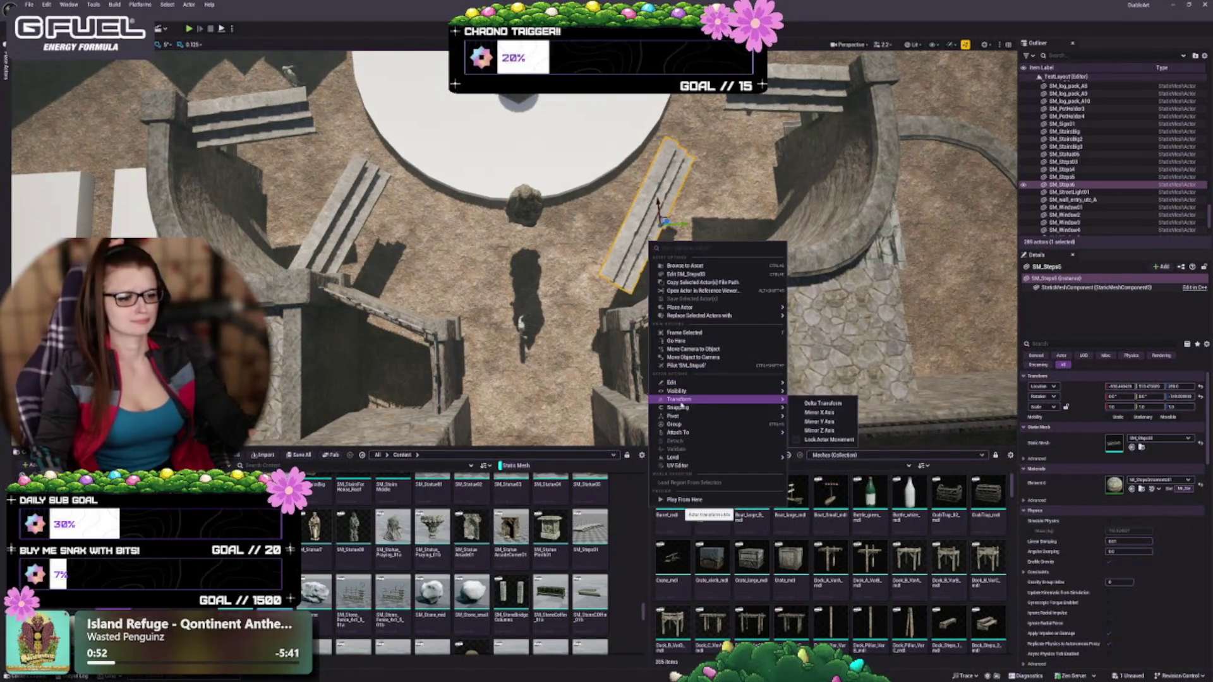
left_click(806, 429)
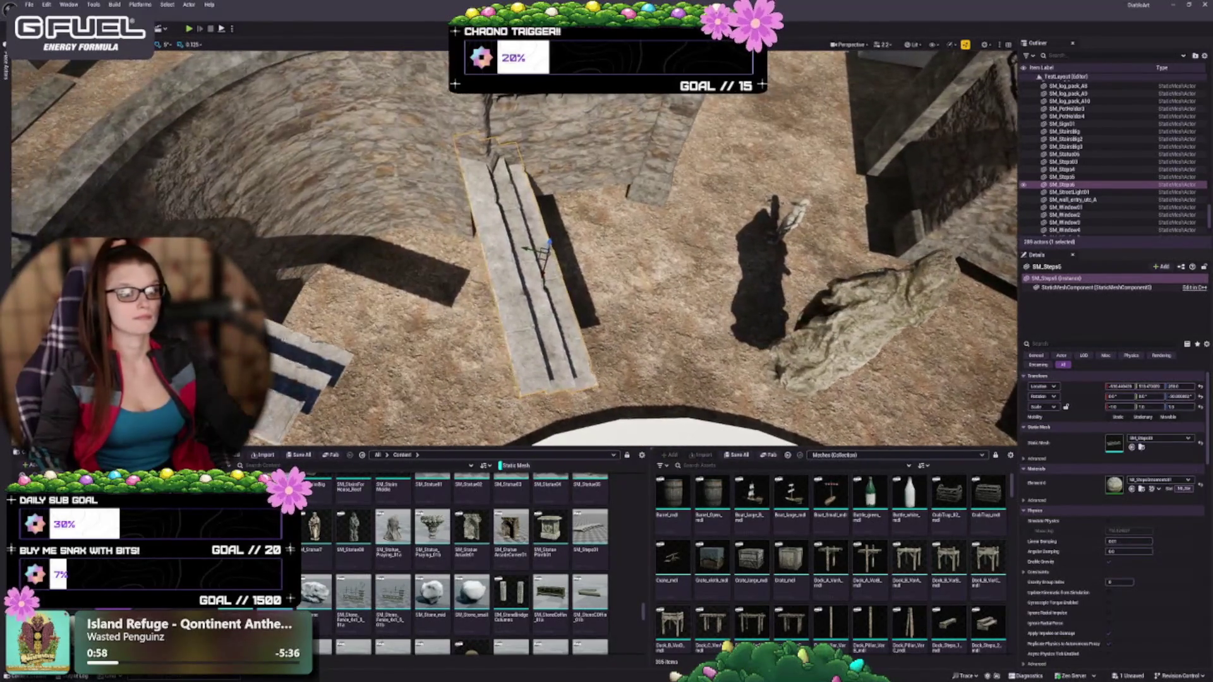
Step: Position the mirrored SM_Steps6 snugly against the opposite curved wall platform
left_click_drag(543, 251, 497, 242)
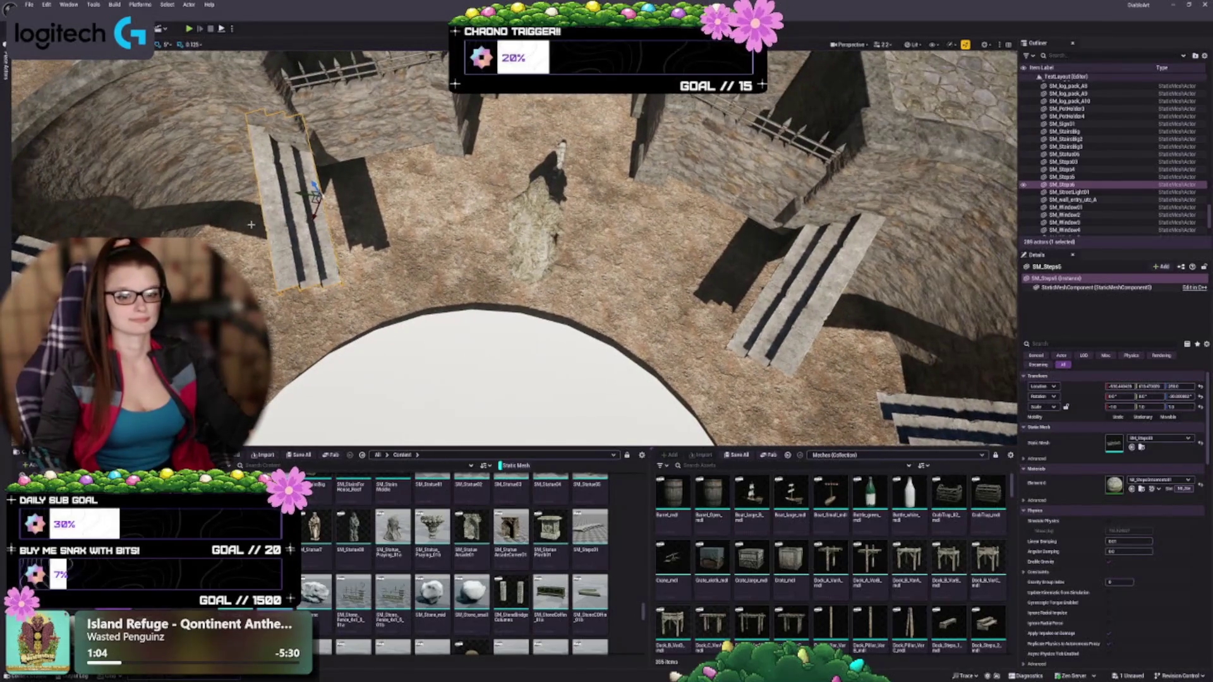
left_click_drag(303, 194, 297, 193)
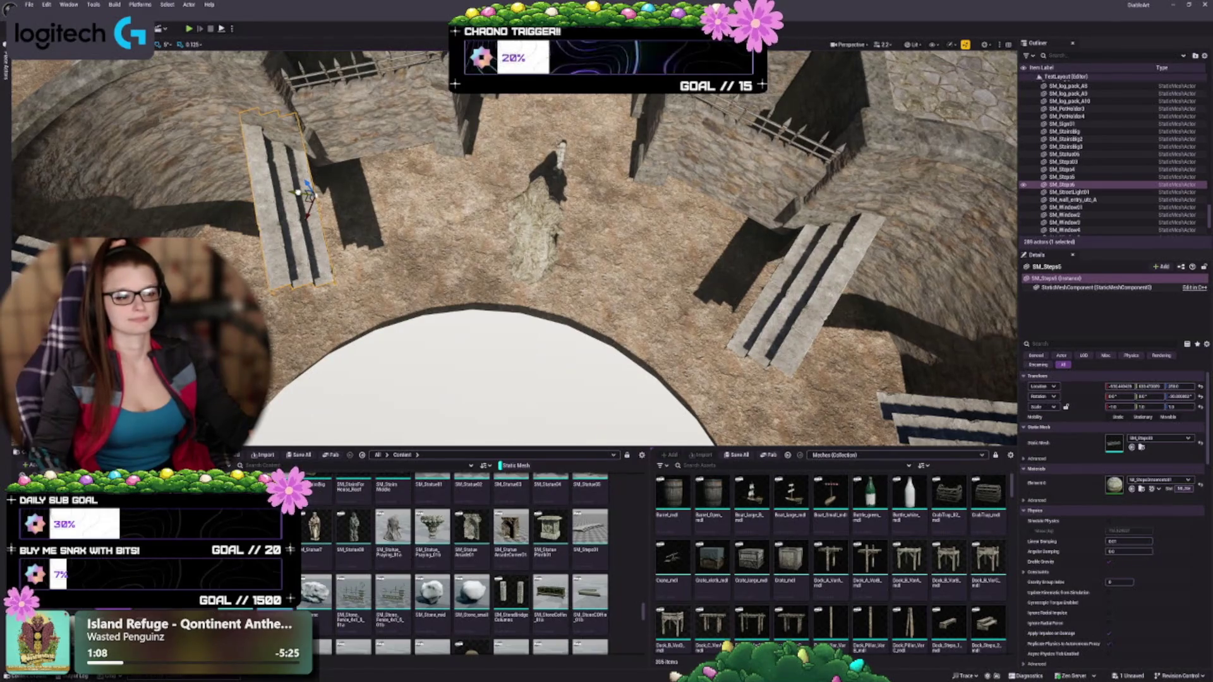
left_click_drag(297, 193, 295, 191)
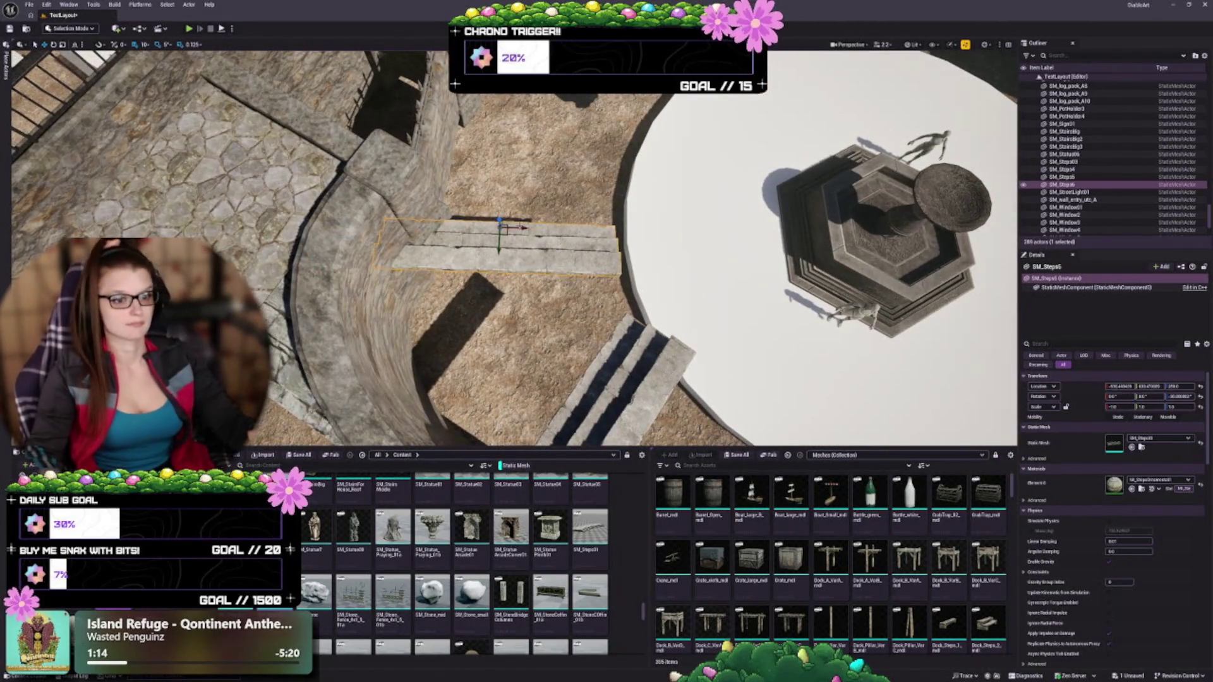
left_click_drag(518, 229, 530, 229)
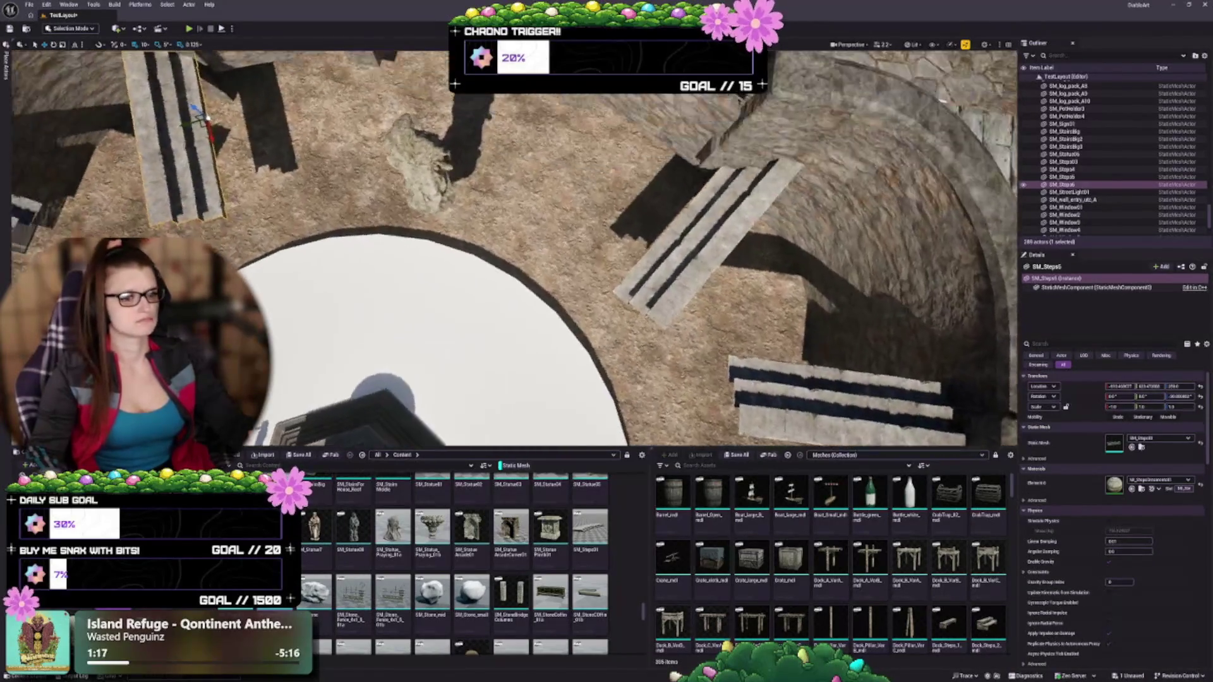
Step: Slide SM_Steps5 slightly left against its curved wall, then look over the platform
double_click(1062, 177)
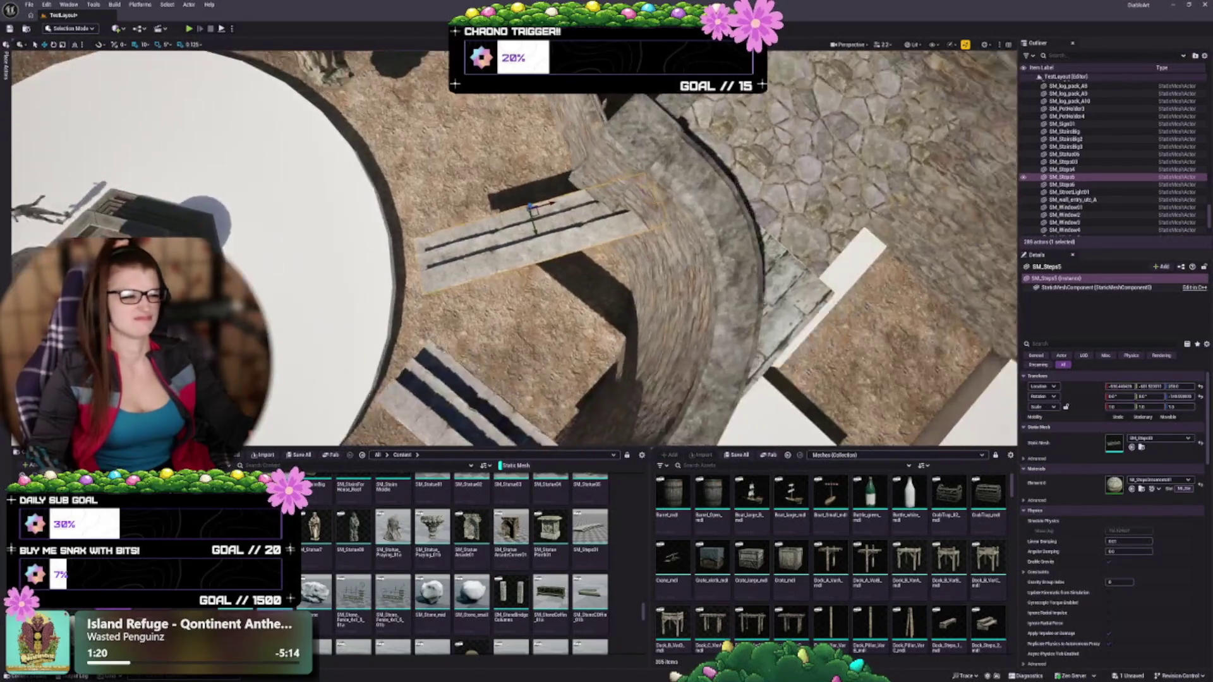
left_click_drag(509, 203, 493, 203)
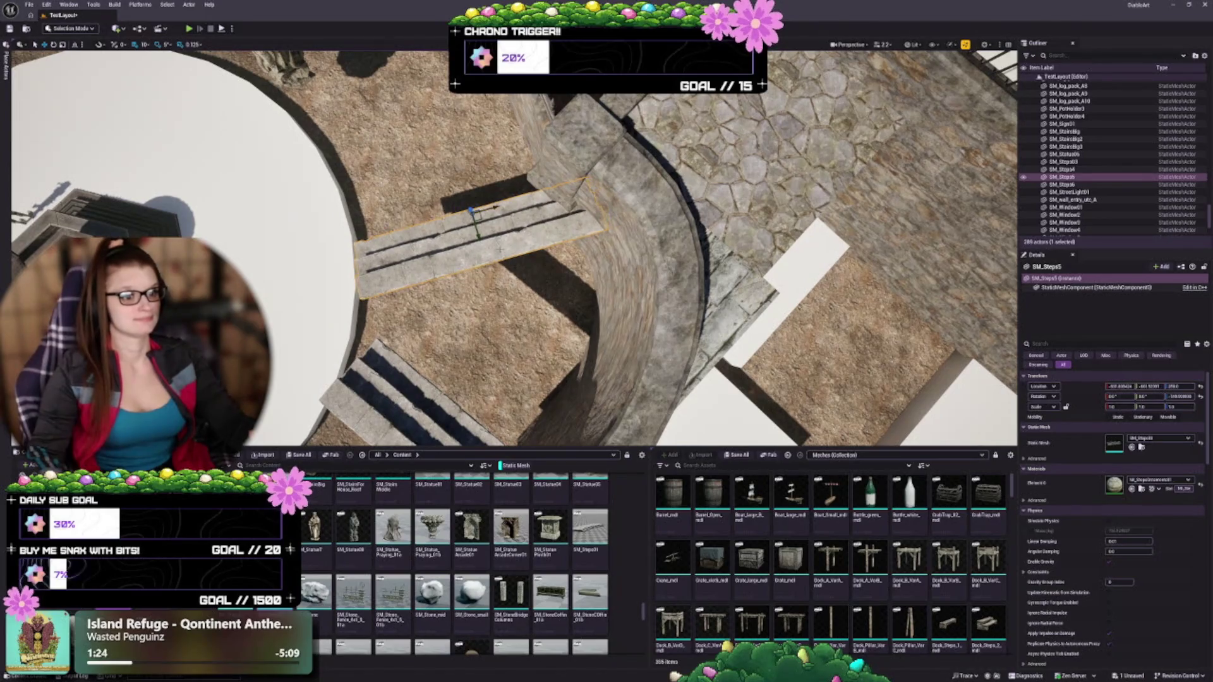
key("Escape")
left_click_drag(513, 252, 613, 253)
mouse_move(485, 338)
left_mouse_down()
mouse_move(499, 338)
mouse_move(485, 338)
left_mouse_up()
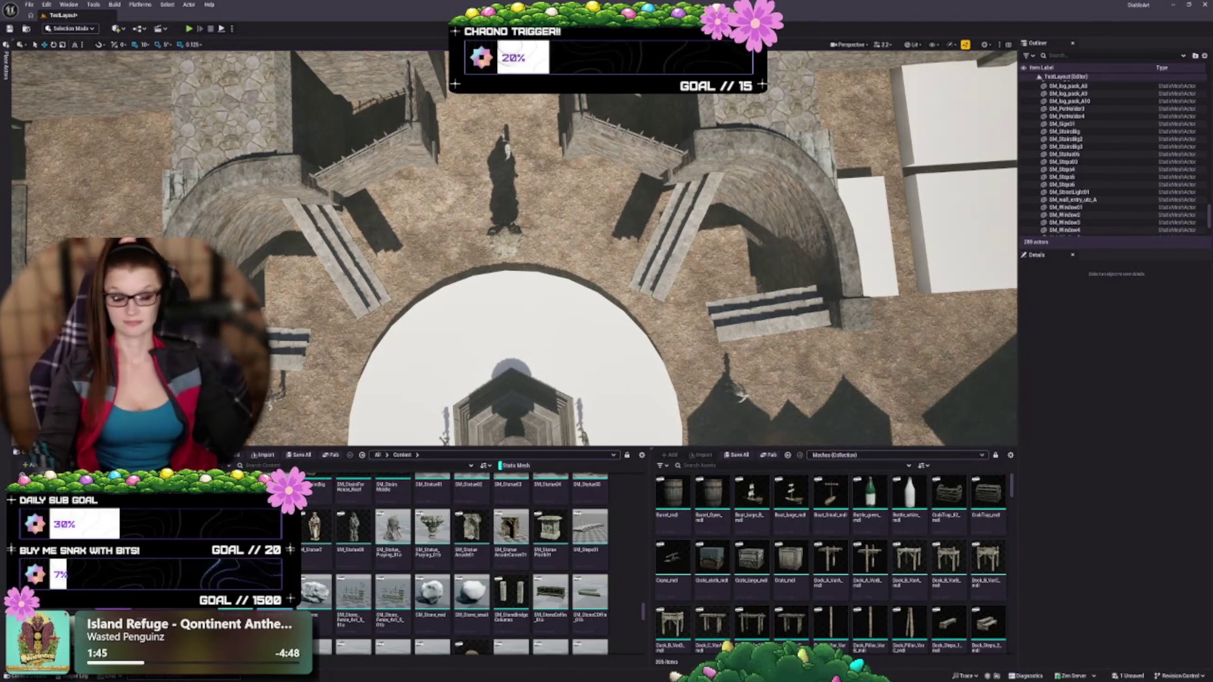
scroll(514, 247, "down", 3)
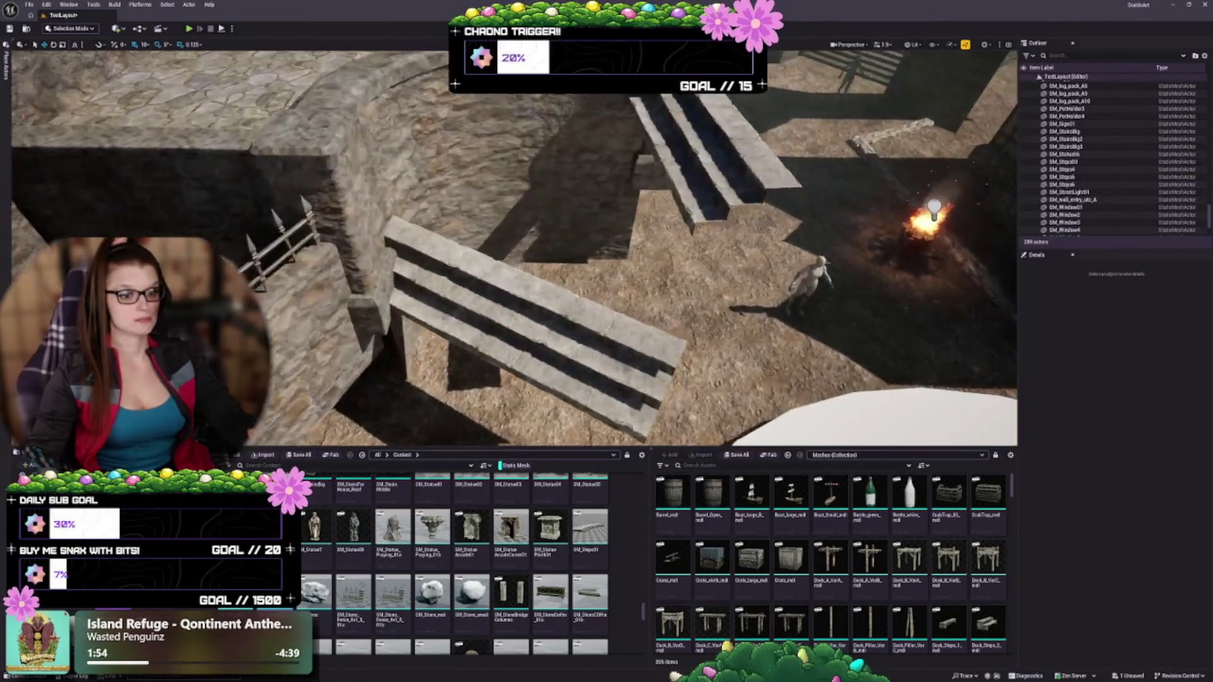
left_click(525, 315)
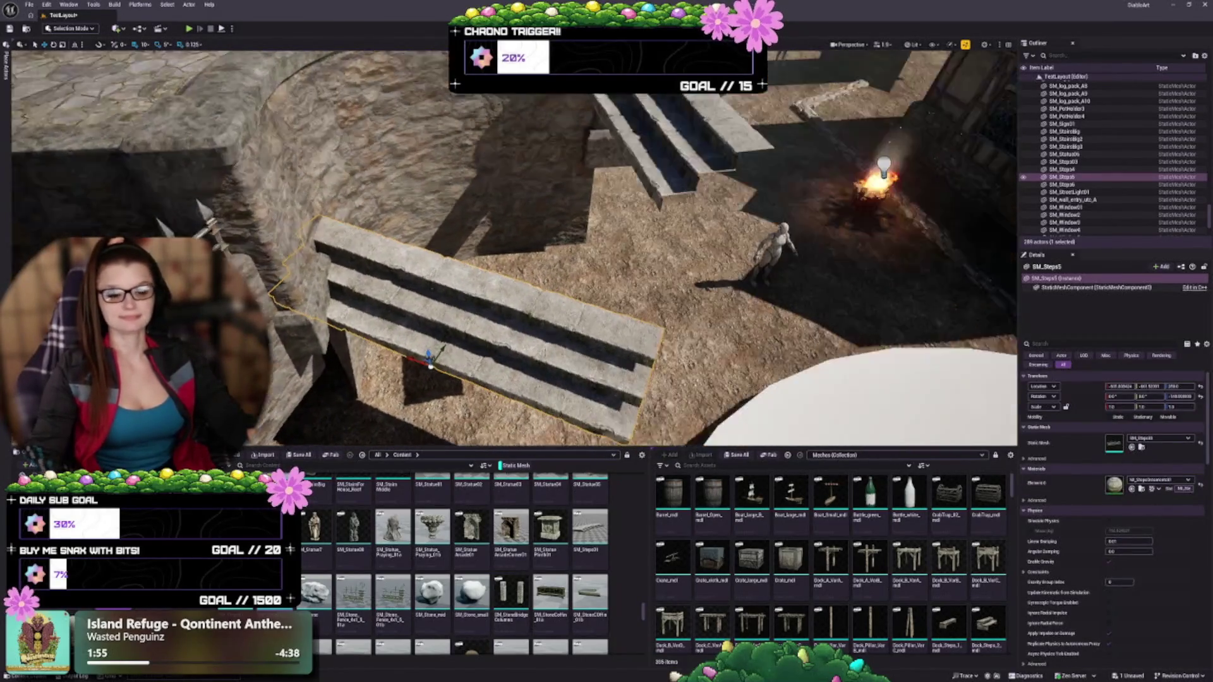
key("Escape")
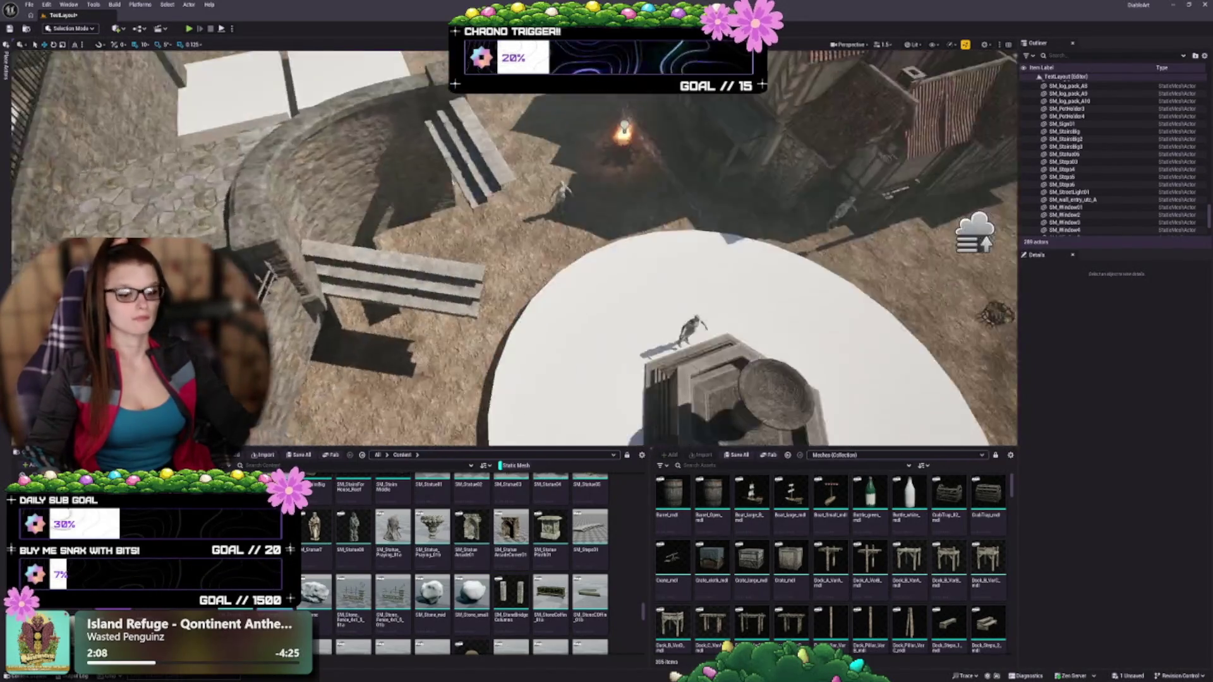
Step: Scroll the Content Browser up to the Foundation wall and stair static meshes
scroll(455, 562, "up", 5)
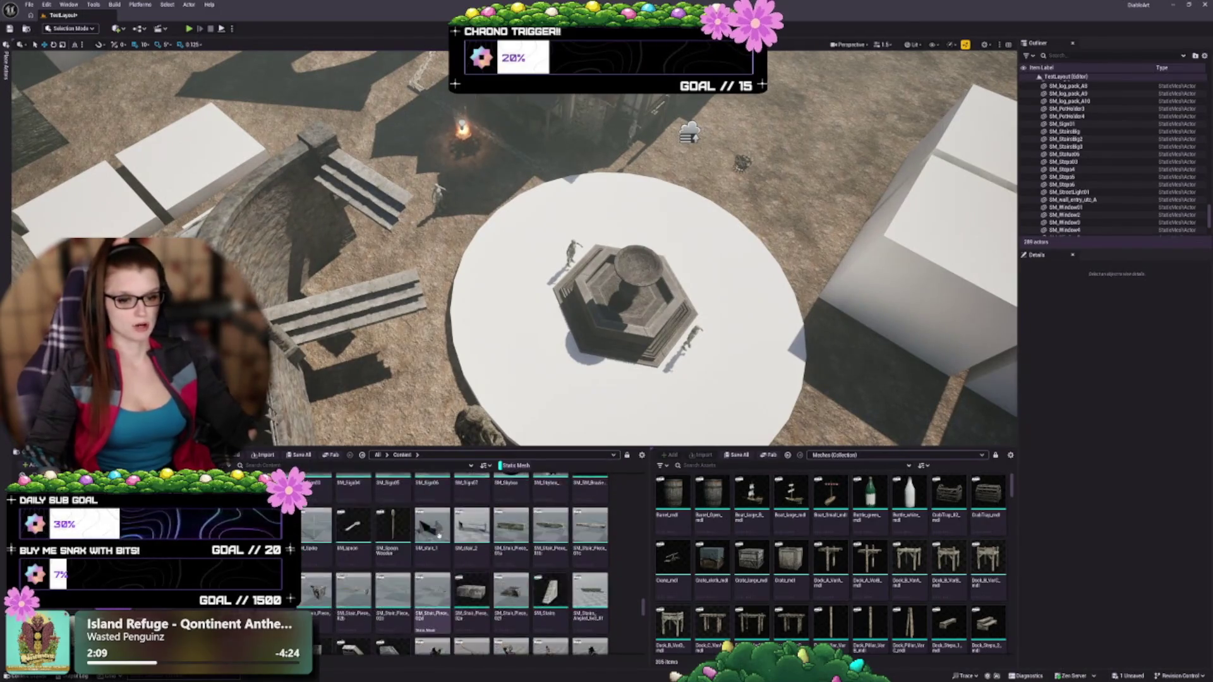
scroll(440, 540, "up", 3)
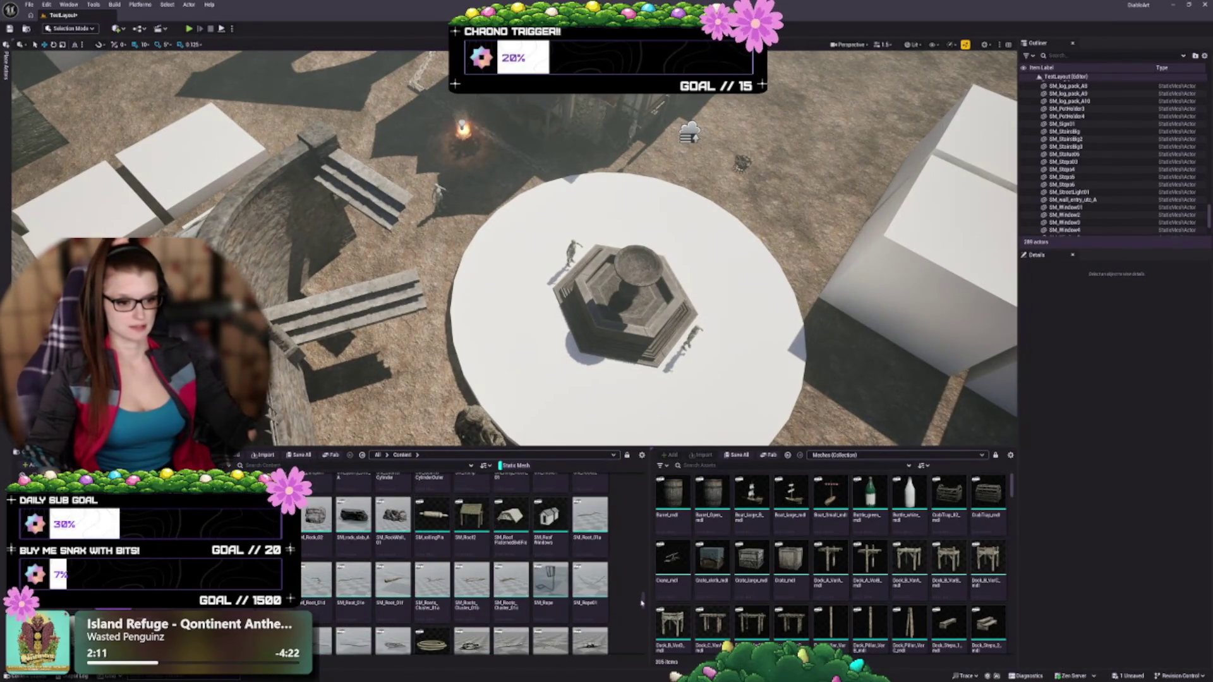
scroll(644, 590, "up", 5)
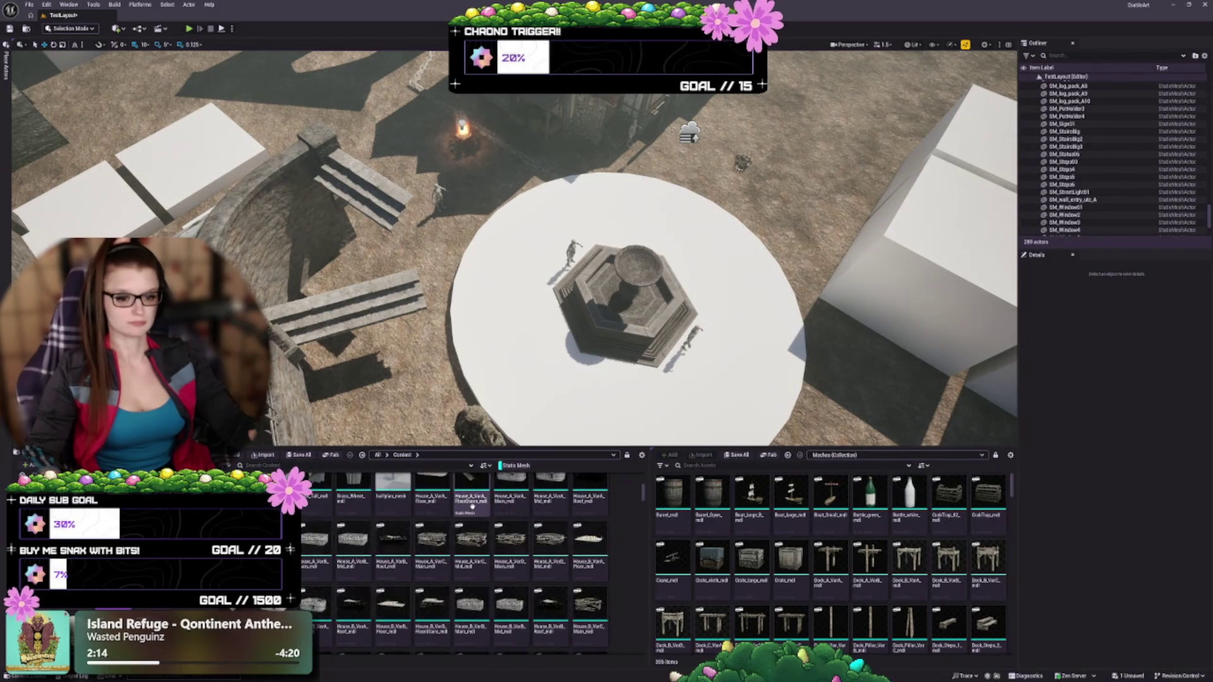
scroll(555, 552, "up", 4)
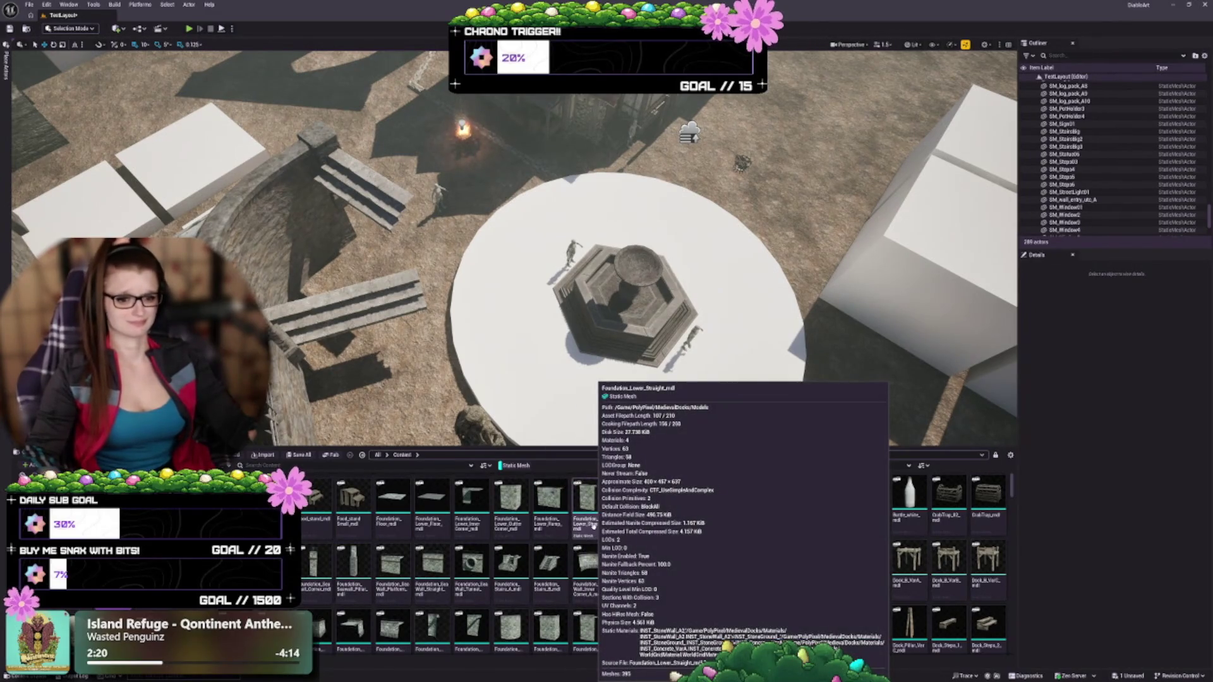
scroll(581, 533, "up", 1)
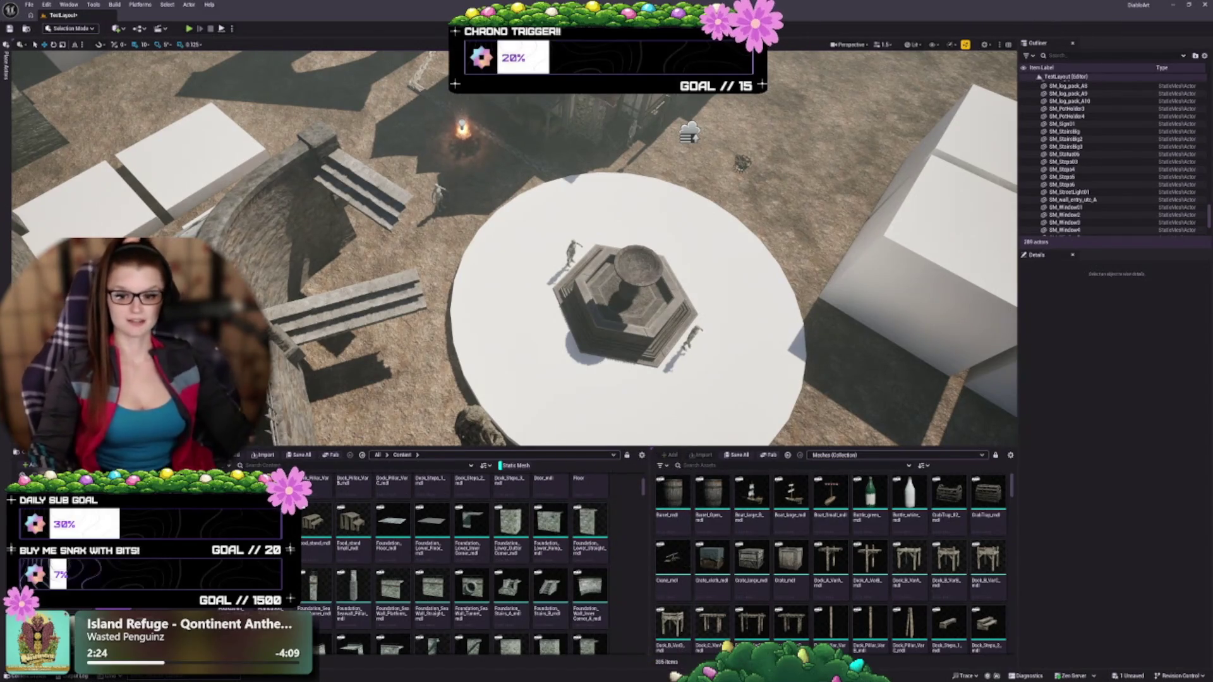
scroll(436, 587, "down", 1)
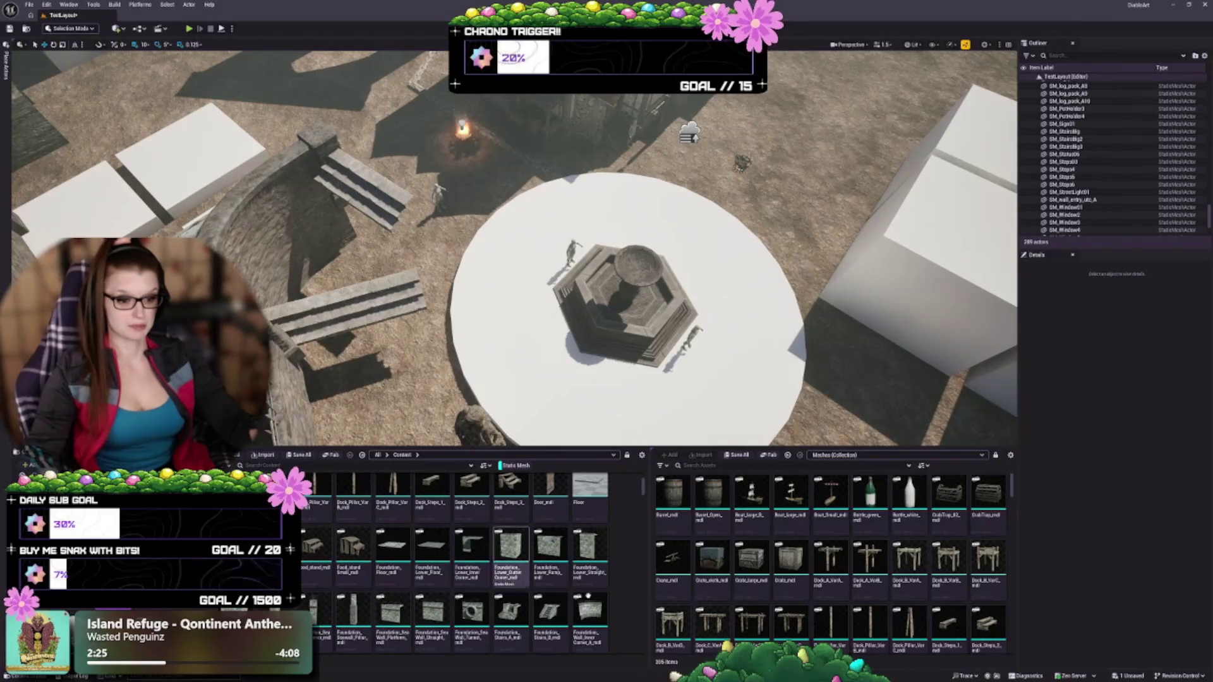
right_click(470, 575)
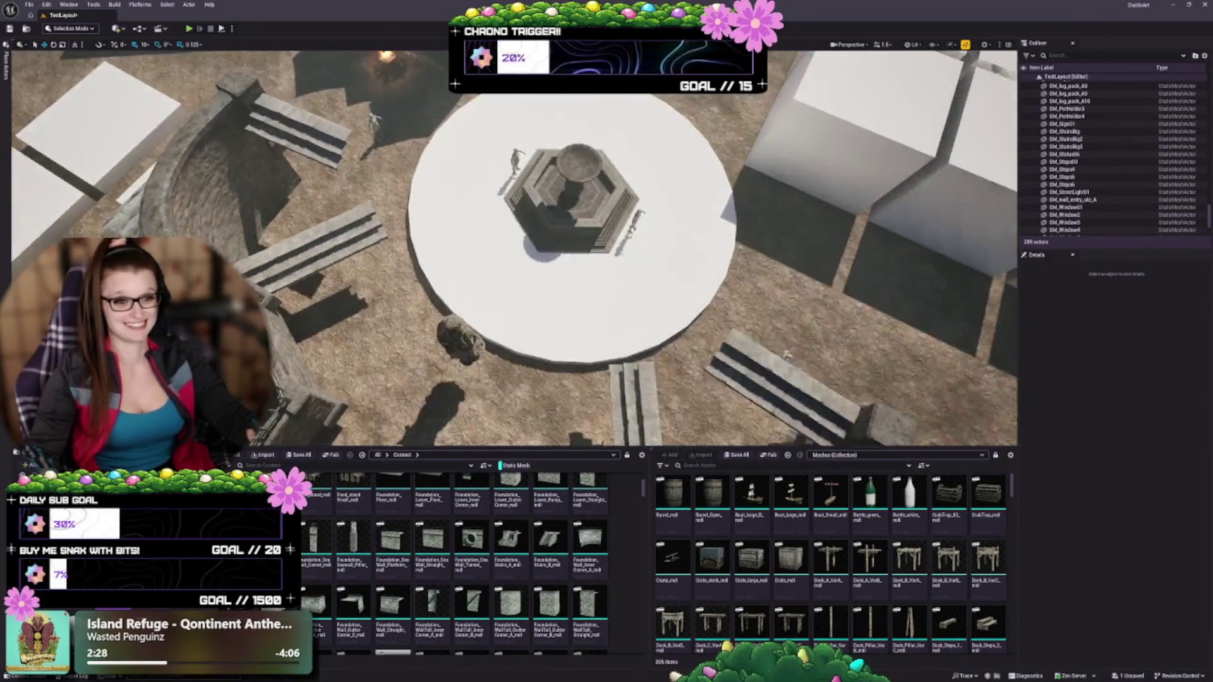
Step: Drop a Foundation_Wall_OuterCorner_A mesh into the plaza between the fountain and central rock
scroll(515, 246, "up", 3)
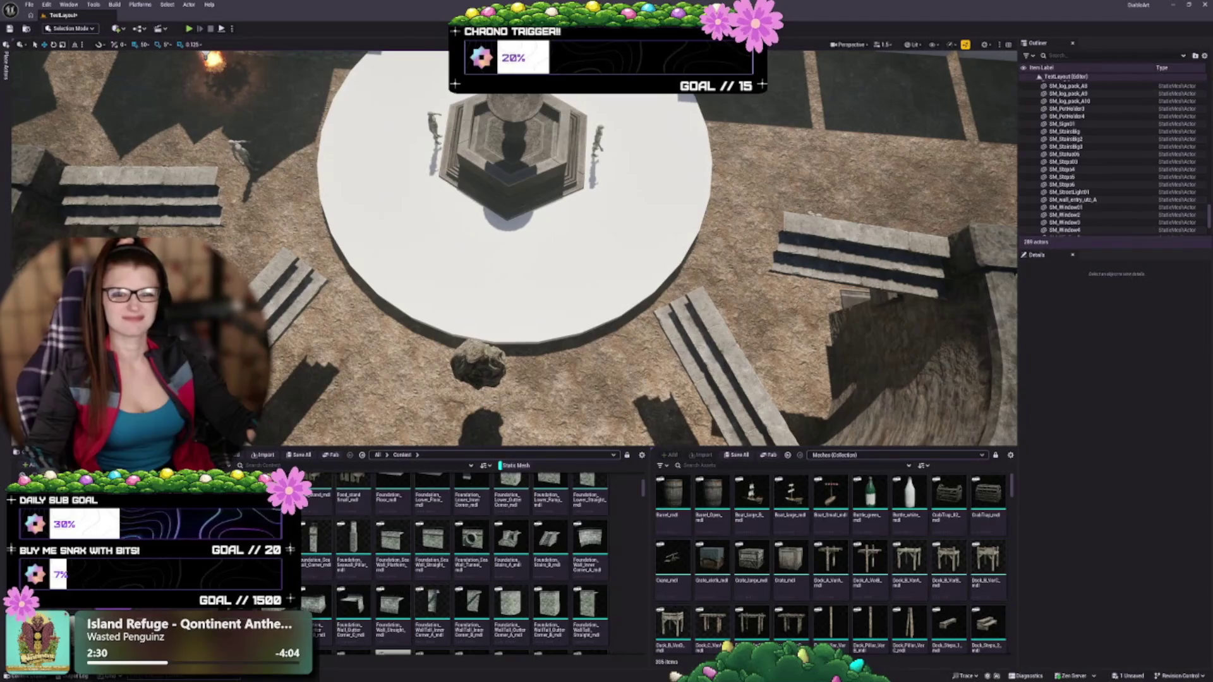
left_click_drag(515, 246, 442, 189)
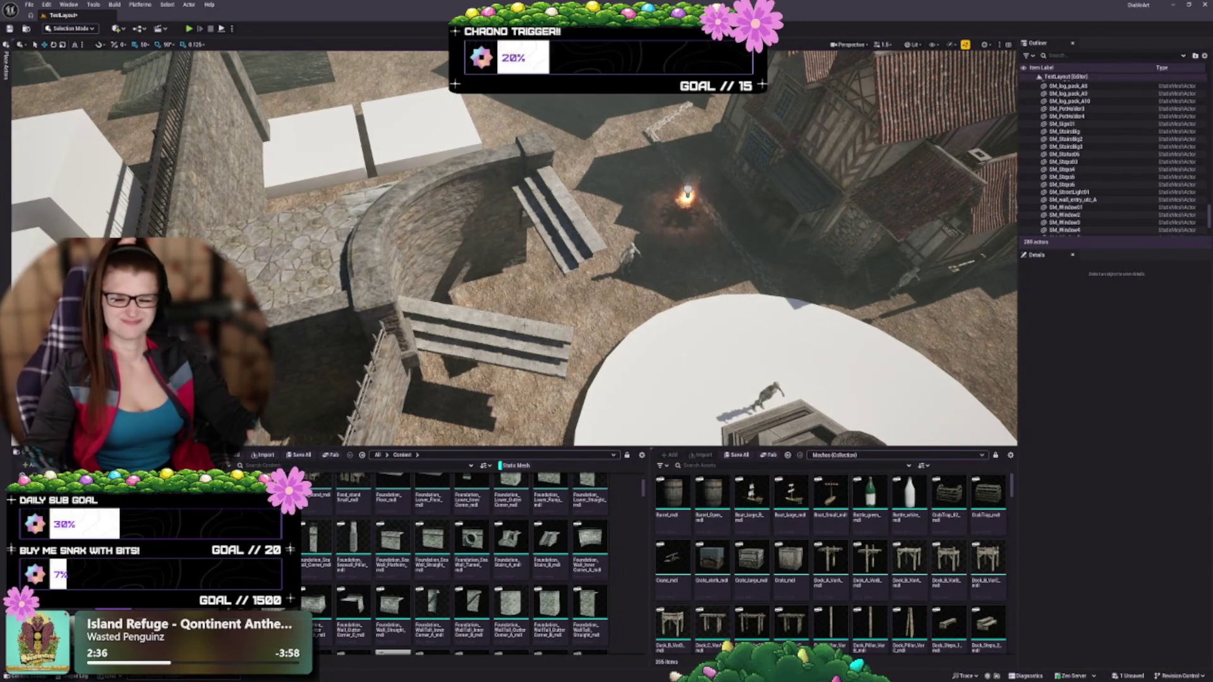
left_click_drag(523, 326, 442, 325)
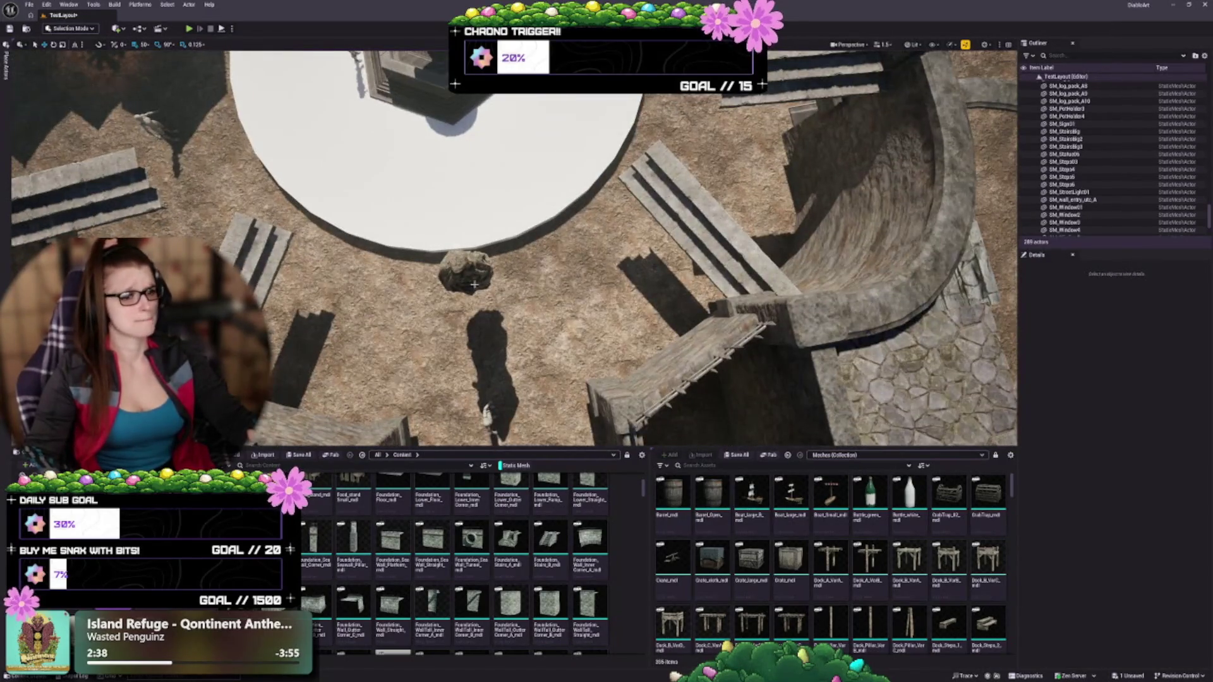
left_click_drag(474, 285, 464, 268)
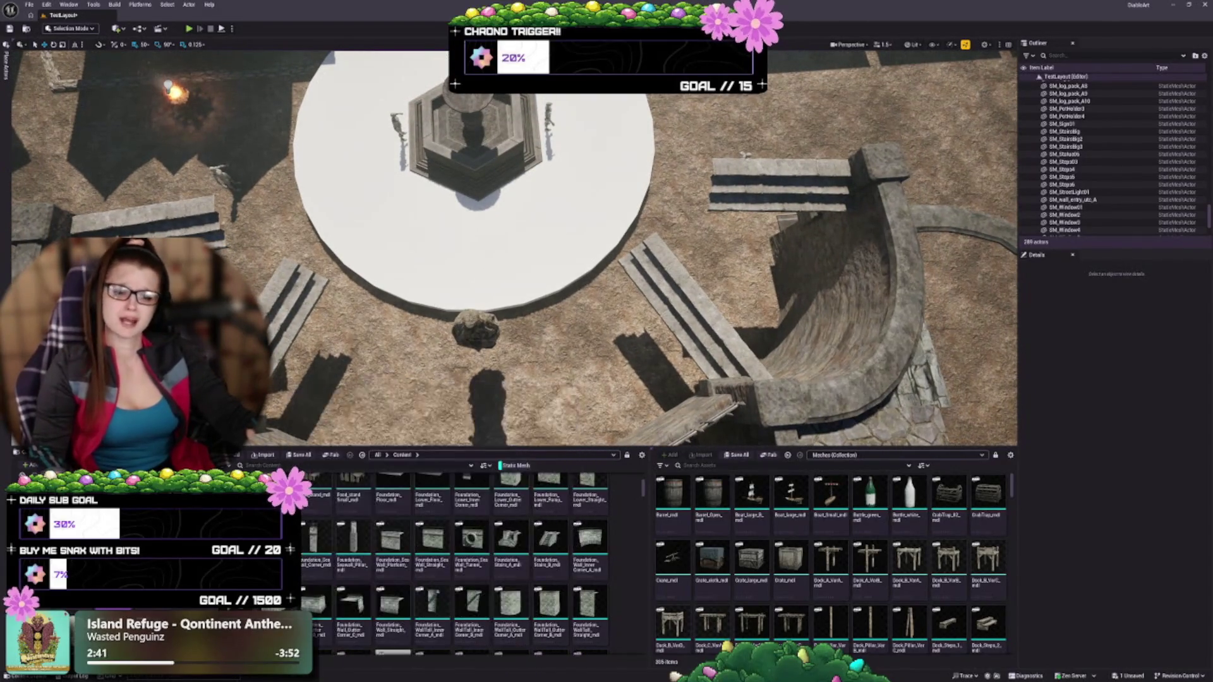
left_click_drag(480, 325, 379, 325)
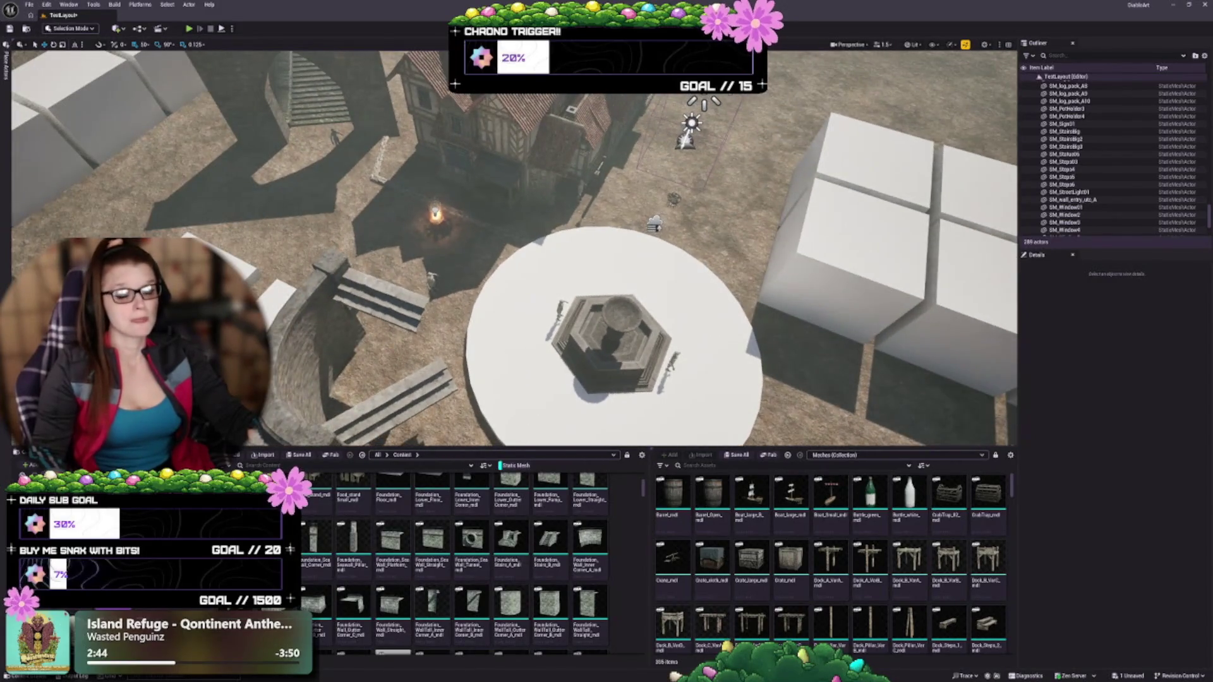
left_click_drag(505, 265, 455, 265)
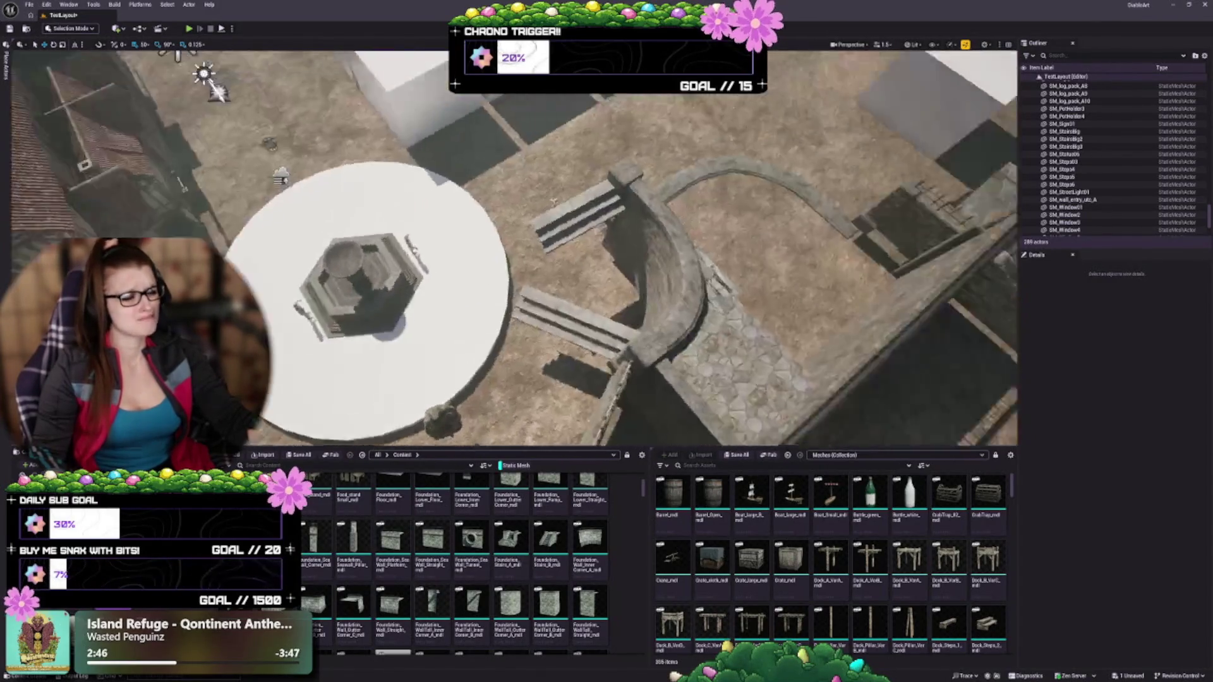
left_click_drag(553, 201, 516, 329)
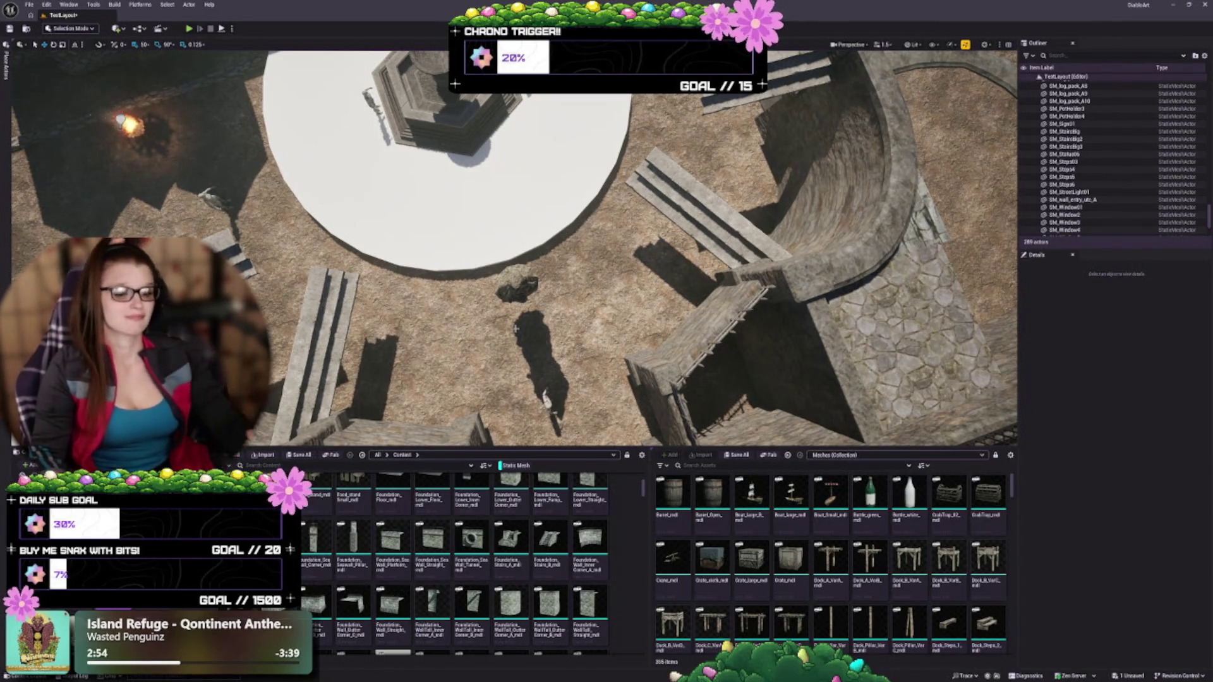
scroll(516, 329, "up", 5)
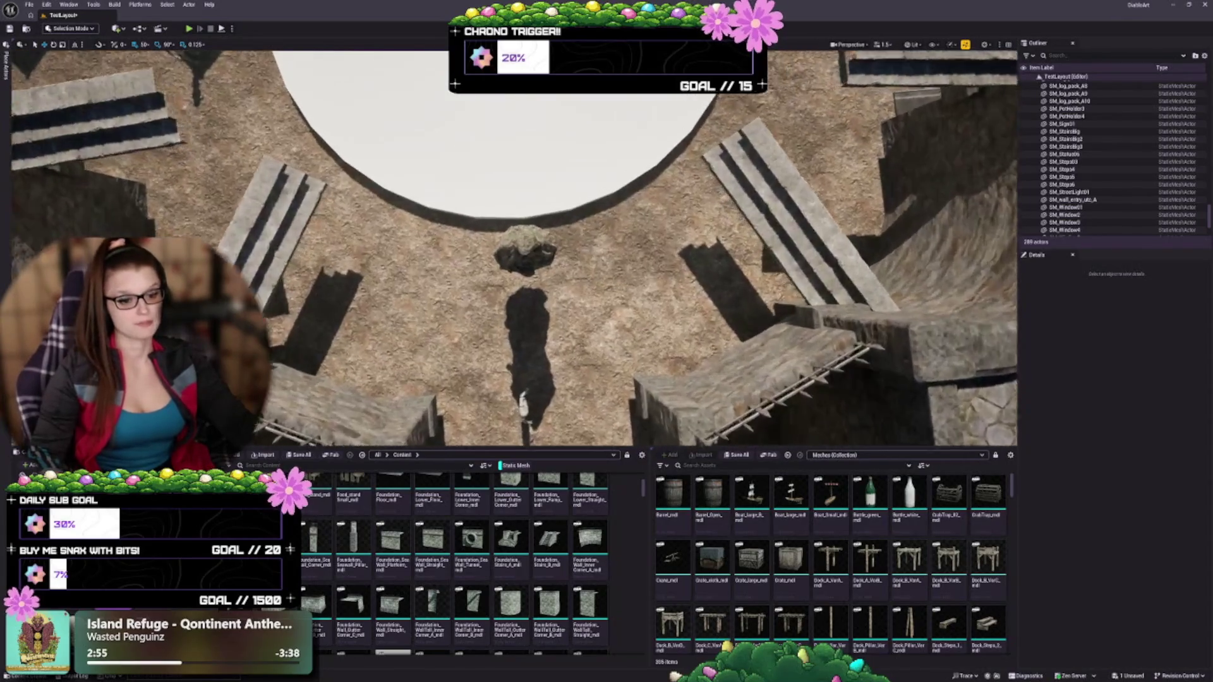
scroll(513, 248, "up", 2)
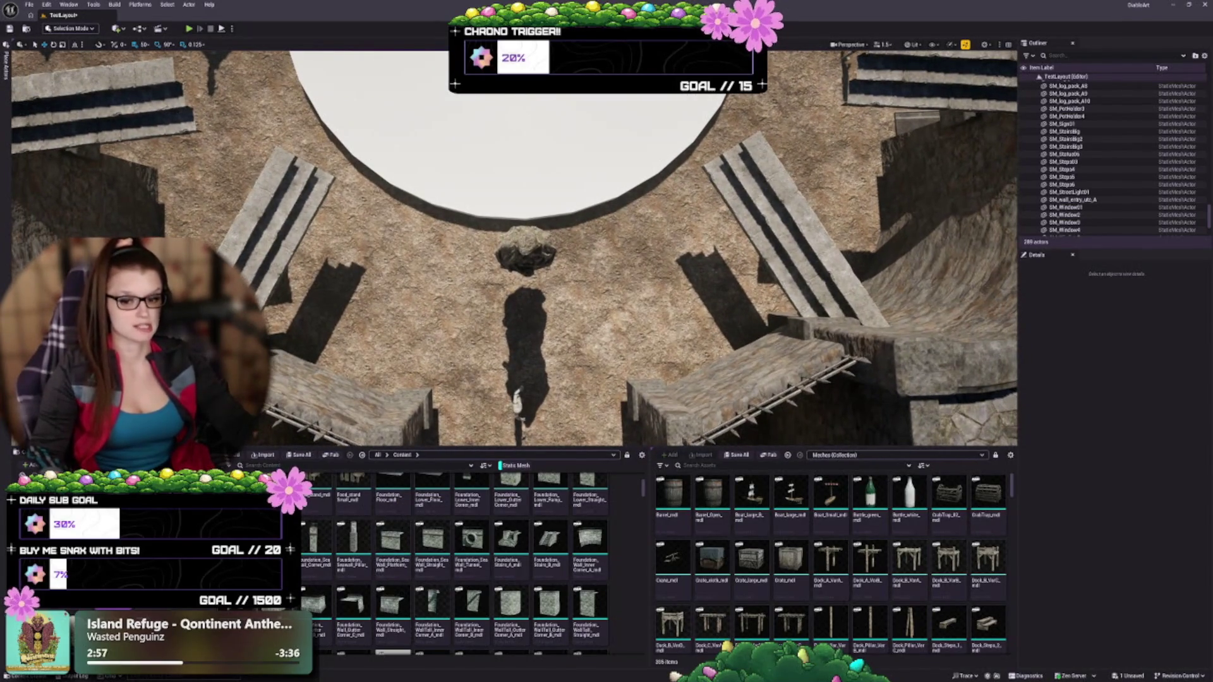
mouse_move(431, 540)
left_mouse_down()
mouse_move(555, 158)
mouse_move(631, 253)
mouse_move(569, 230)
mouse_move(585, 215)
mouse_move(589, 228)
left_mouse_up()
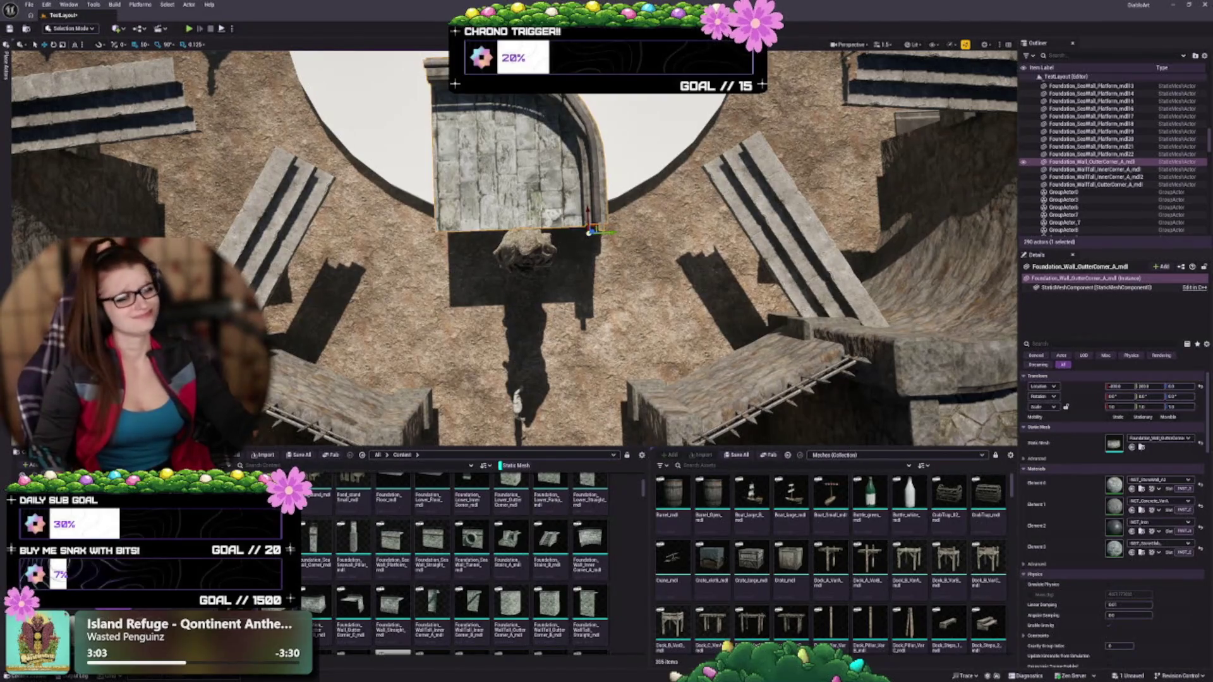
Step: Rotate the outer-corner wall piece to about 90 degrees on Z
scroll(515, 248, "down", 1)
key("e")
left_click_drag(622, 207, 616, 240)
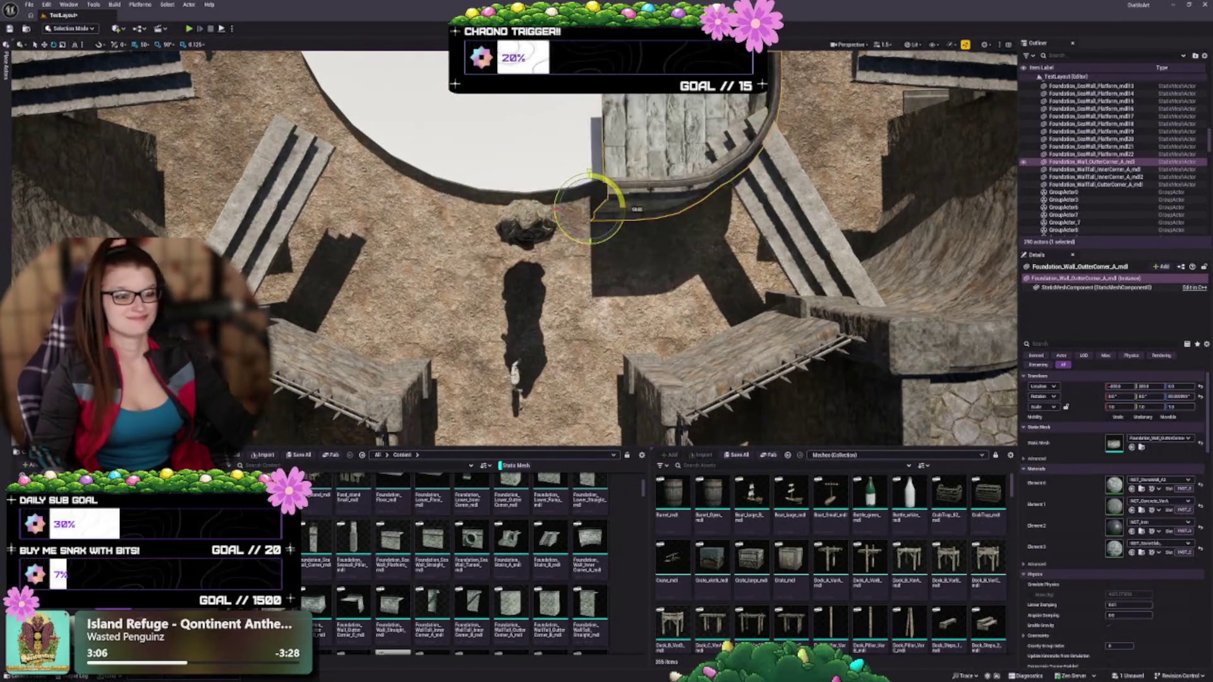
scroll(587, 252, "up", 3)
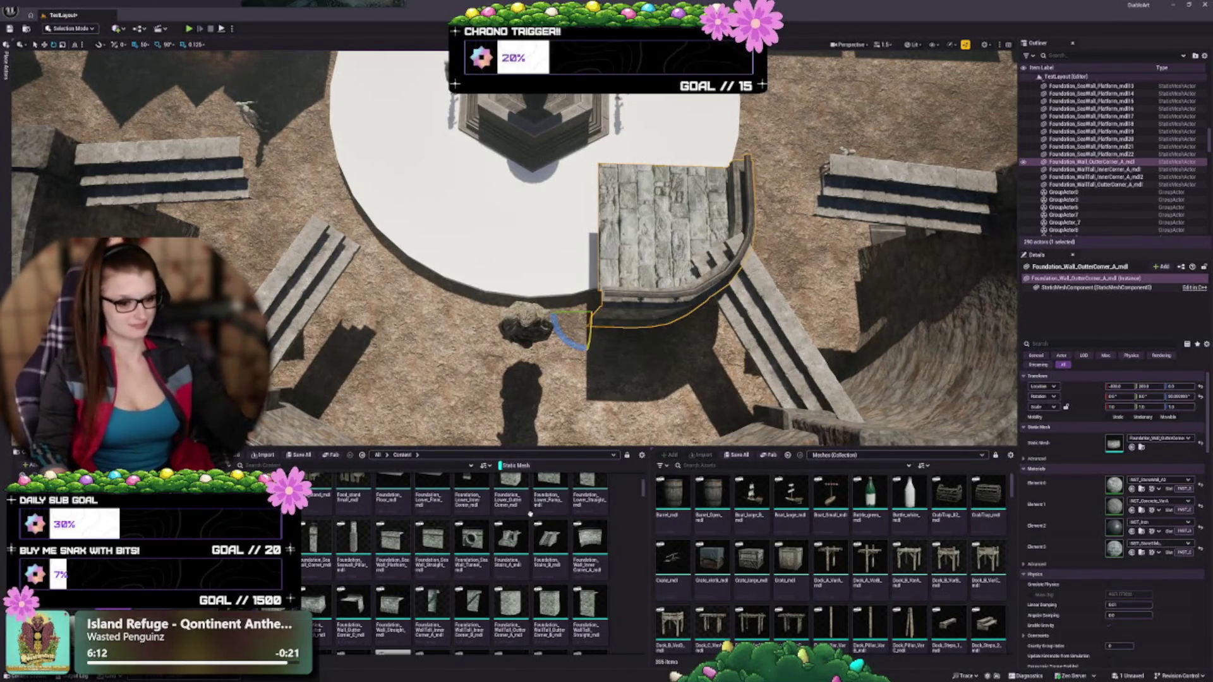
Step: Scale the curved corner wall to about 1.75 on both X and Y
left_click_drag(556, 392, 556, 429)
scroll(542, 331, "up", 5)
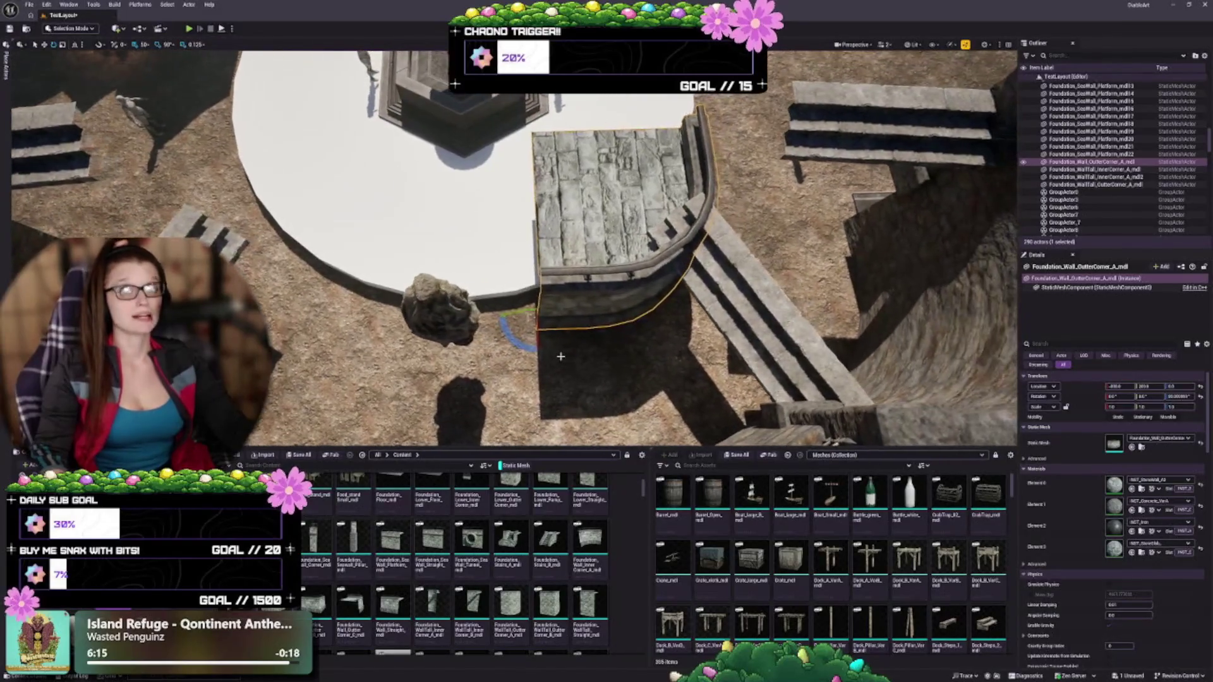
scroll(542, 331, "down", 3)
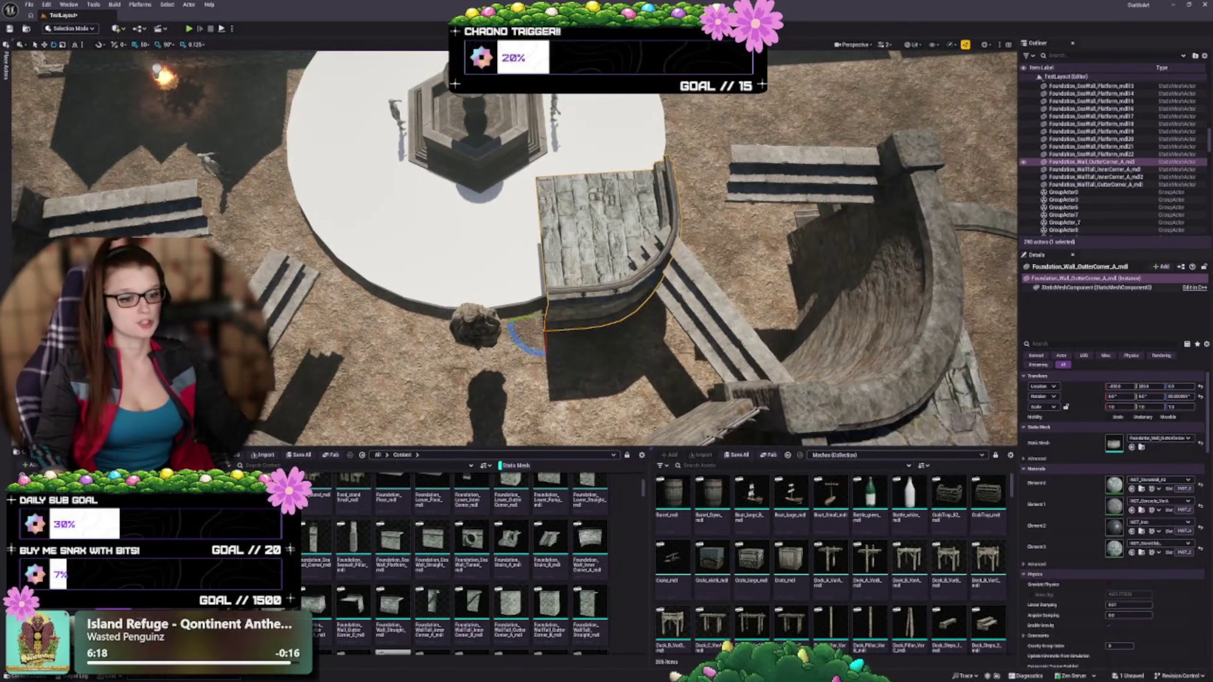
key("w")
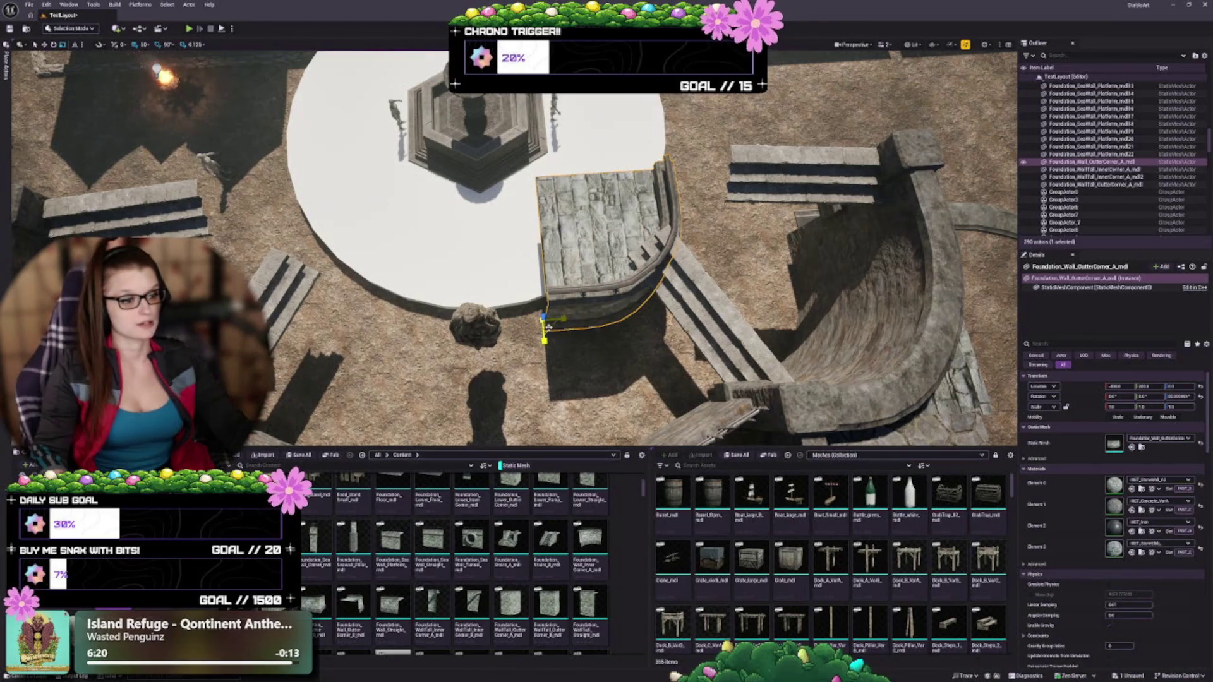
mouse_move(548, 327)
left_mouse_down()
mouse_move(477, 316)
mouse_move(593, 312)
mouse_move(600, 373)
left_mouse_up()
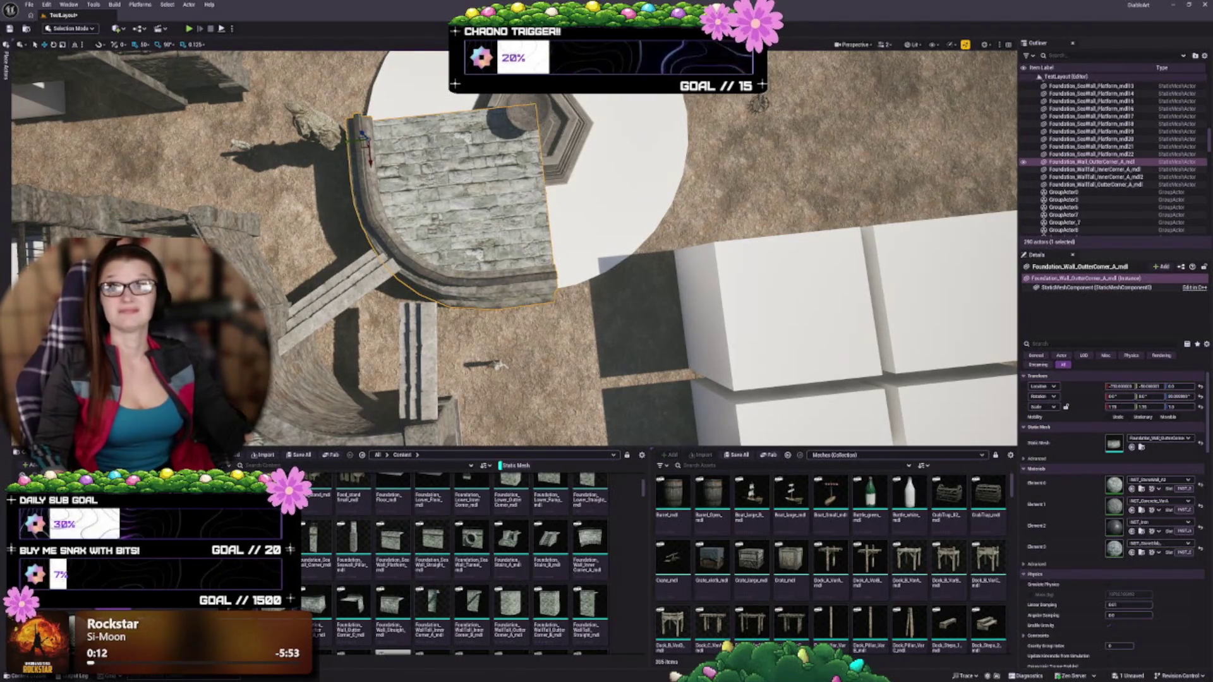
Step: From a low close view, increase the curved wall's Scale Z so it stands taller
mouse_move(505, 252)
left_mouse_down()
mouse_move(758, 278)
mouse_move(518, 240)
mouse_move(537, 209)
mouse_move(518, 240)
left_mouse_up()
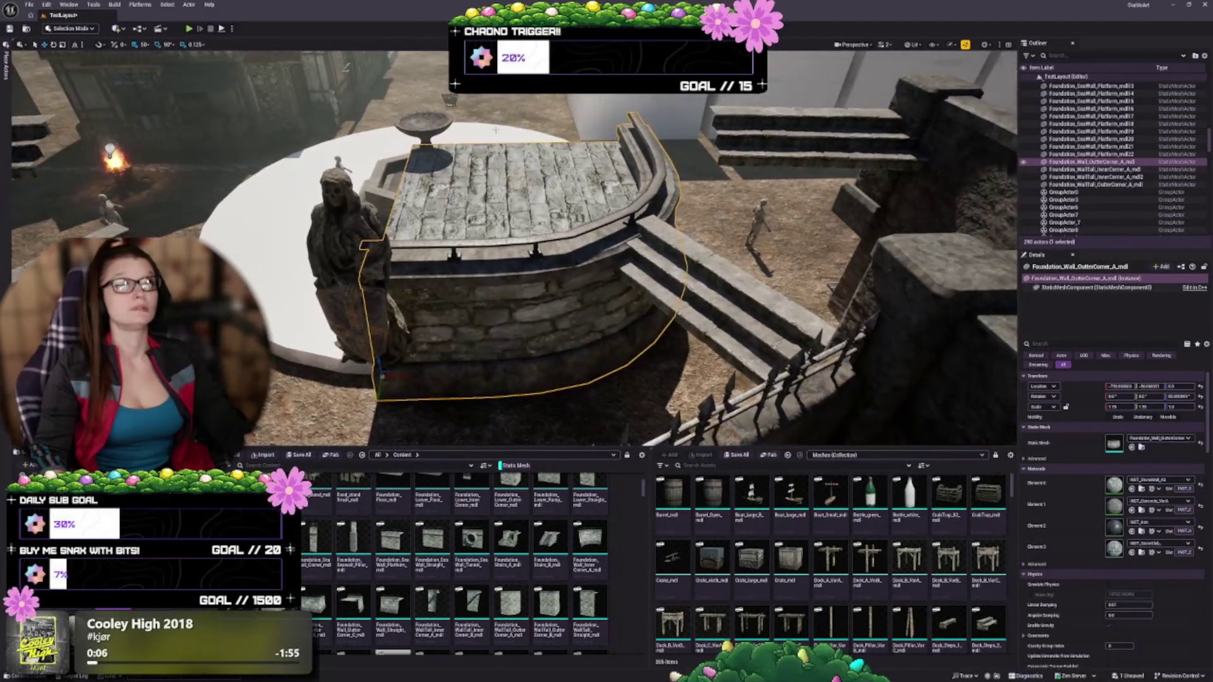
mouse_move(543, 143)
left_mouse_down()
mouse_move(581, 149)
mouse_move(334, 342)
left_mouse_up()
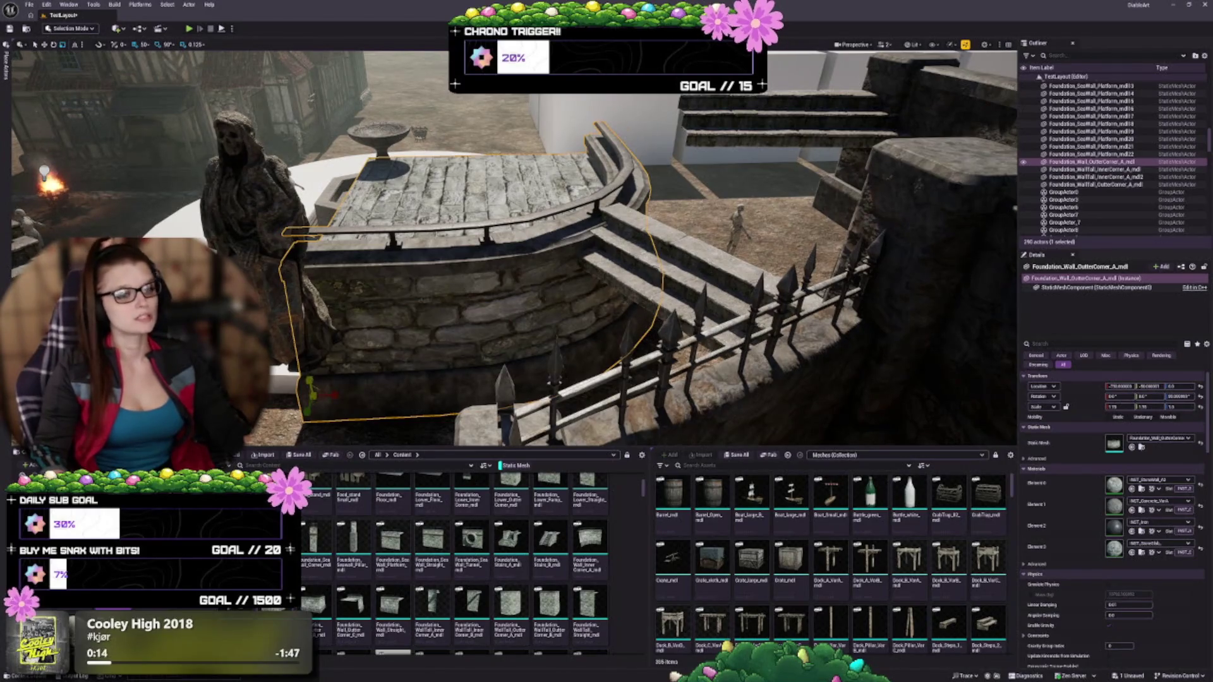
left_click_drag(1180, 407, 1200, 407)
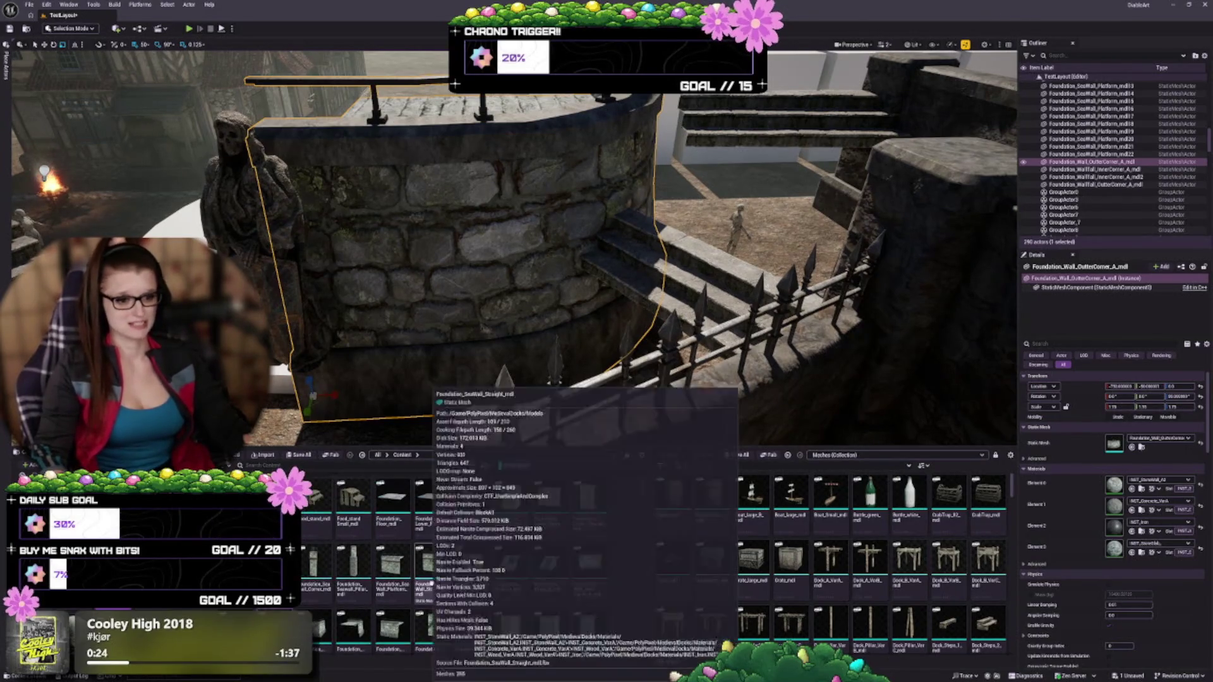
Step: Focus the viewport on the selected curved corner wall platform
scroll(457, 532, "up", 1)
scroll(457, 533, "down", 1)
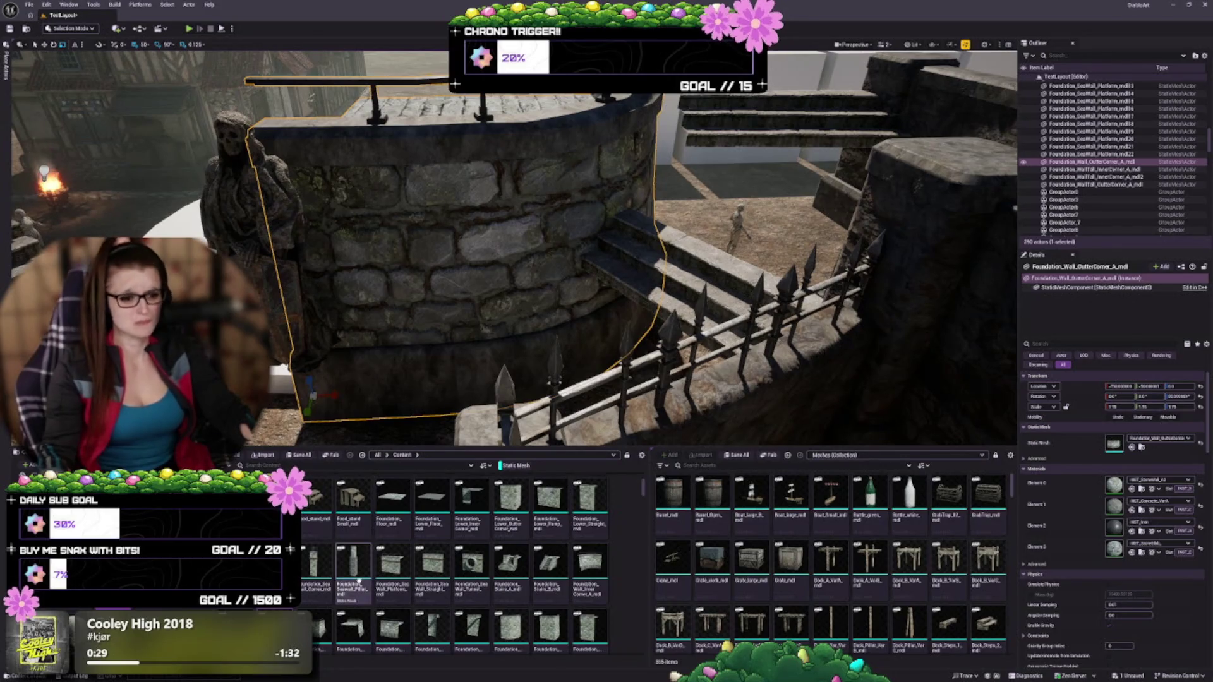
scroll(391, 569, "down", 2)
scroll(448, 567, "down", 1)
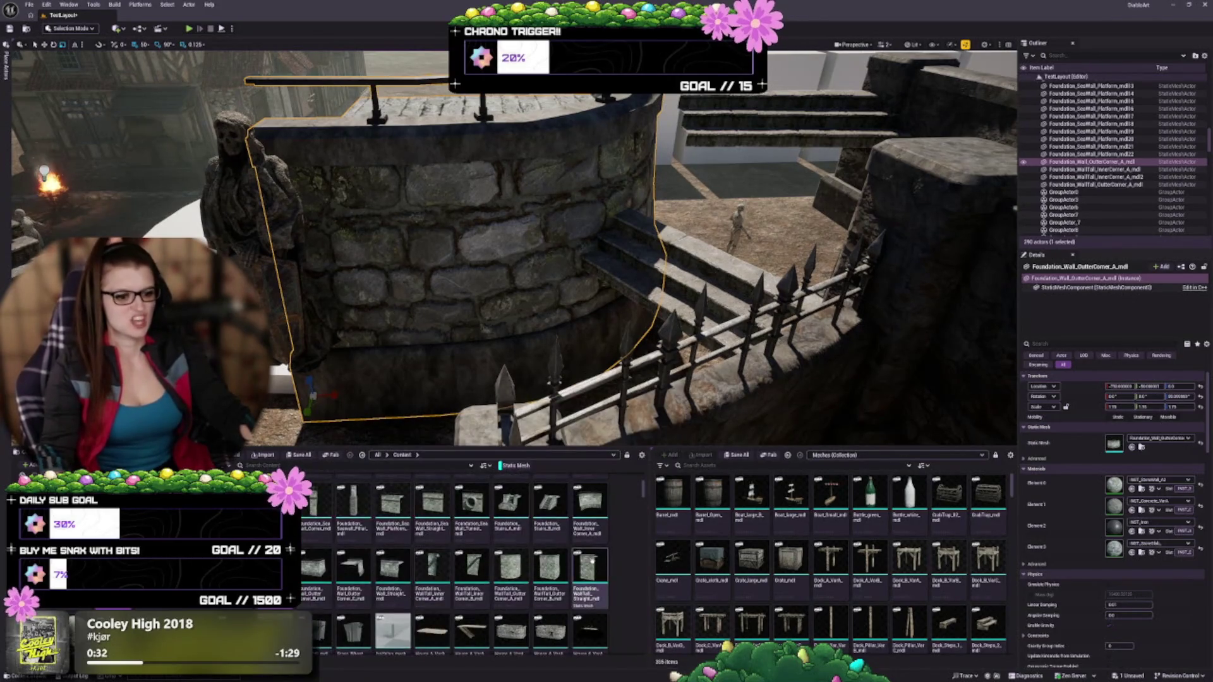
key("f")
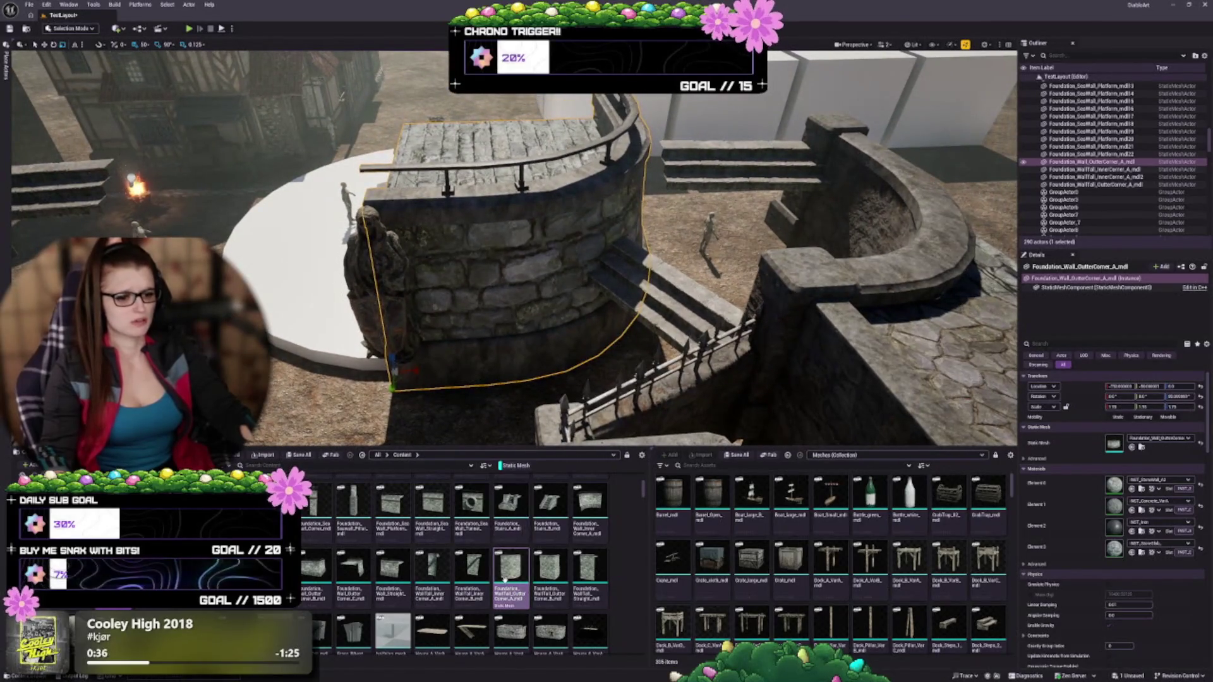
mouse_move(505, 581)
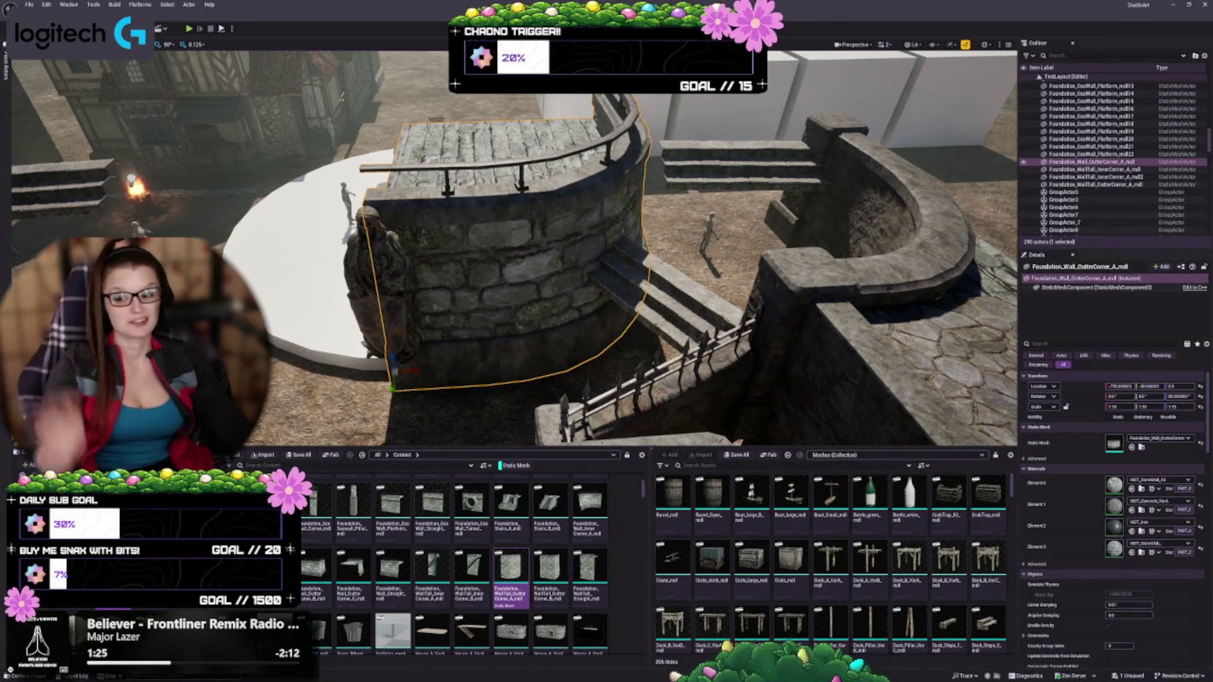
Step: Place a Foundation_WallTall_OuterCorner_A piece beside the round tower and frame it
left_click_drag(498, 306, 455, 278)
scroll(577, 302, "down", 5)
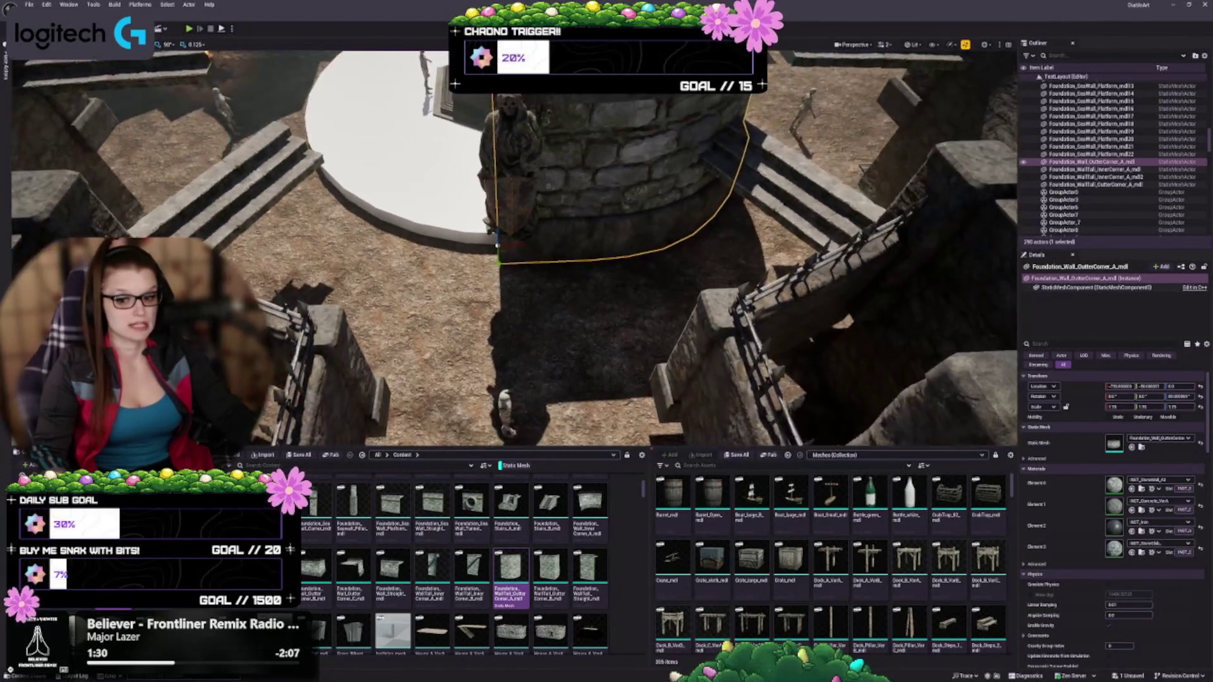
scroll(576, 302, "down", 2)
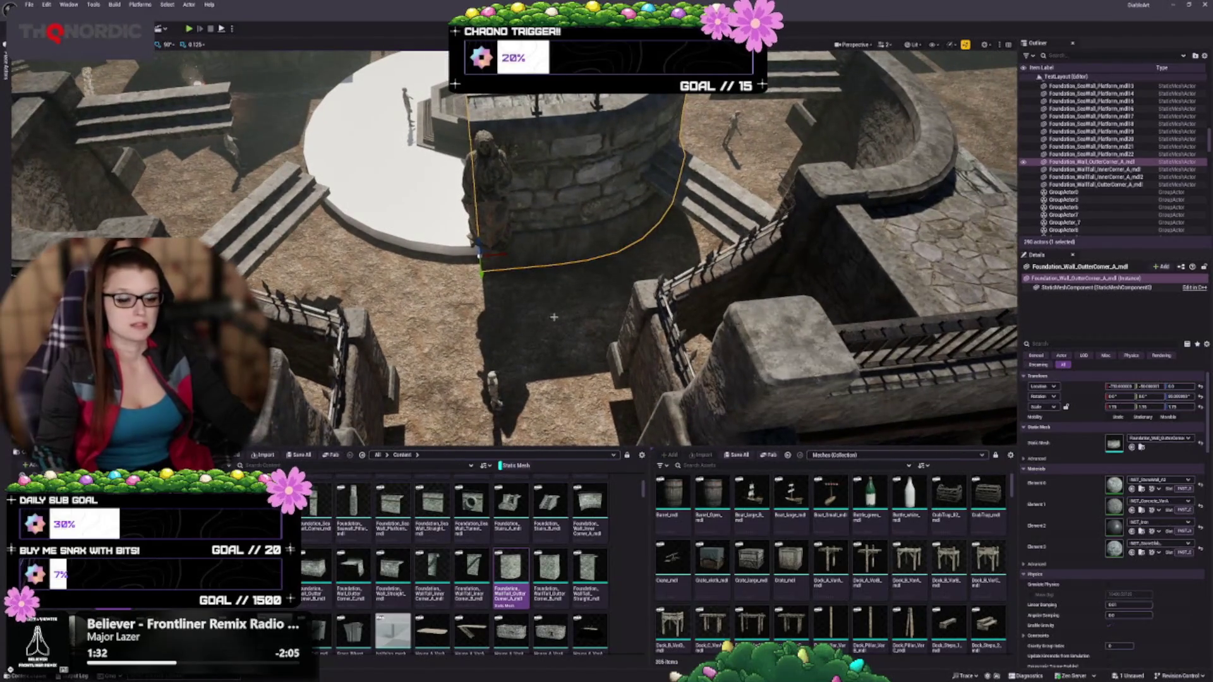
mouse_move(512, 571)
left_mouse_down()
mouse_move(454, 252)
mouse_move(442, 240)
mouse_move(528, 255)
left_mouse_up()
key("f")
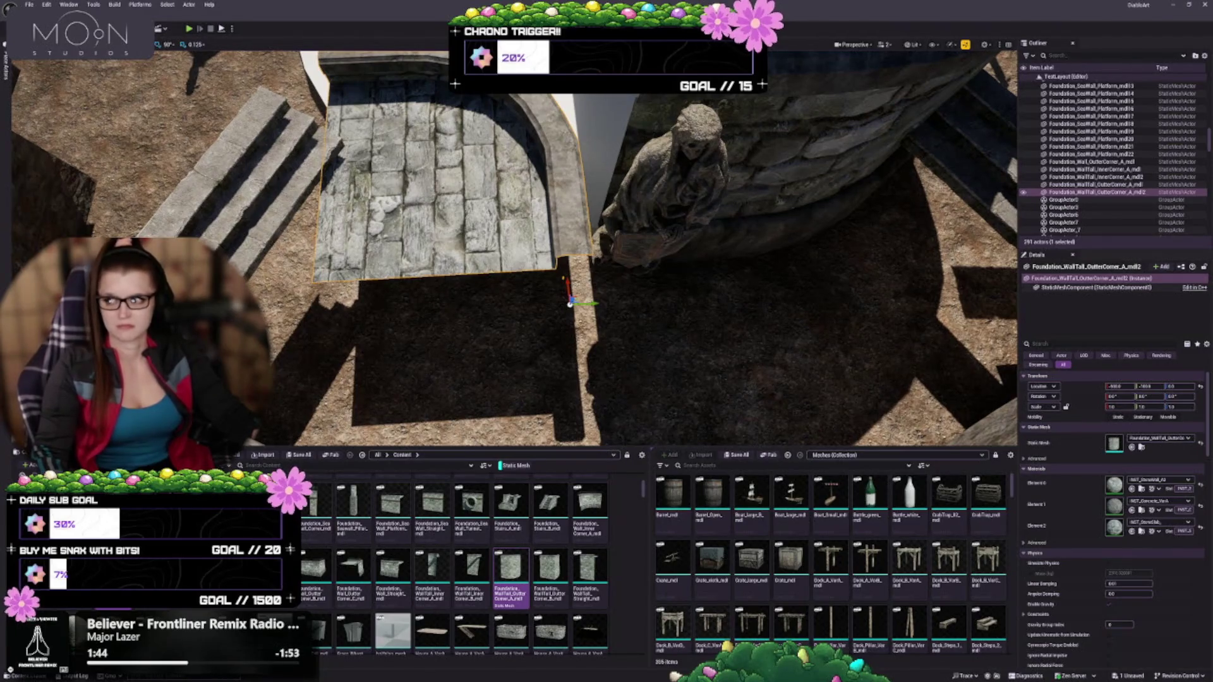
Step: Rotate the tall corner wall on Z so it sits against the tower's edge
scroll(701, 313, "down", 6)
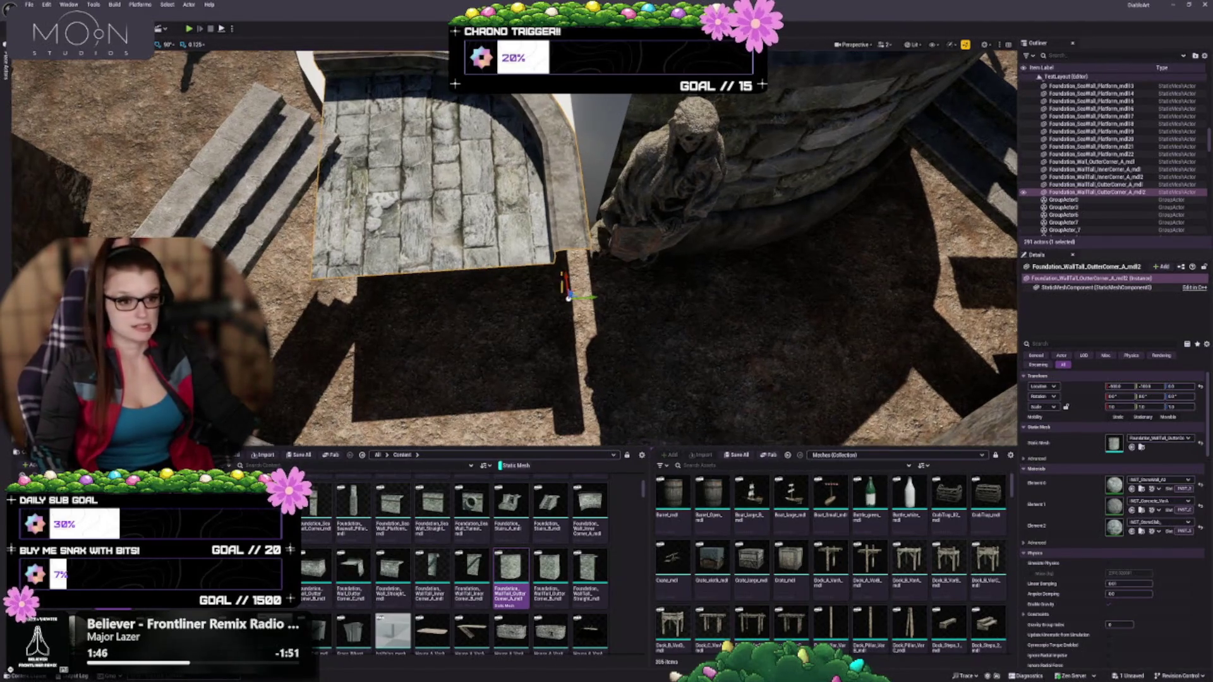
scroll(534, 349, "up", 5)
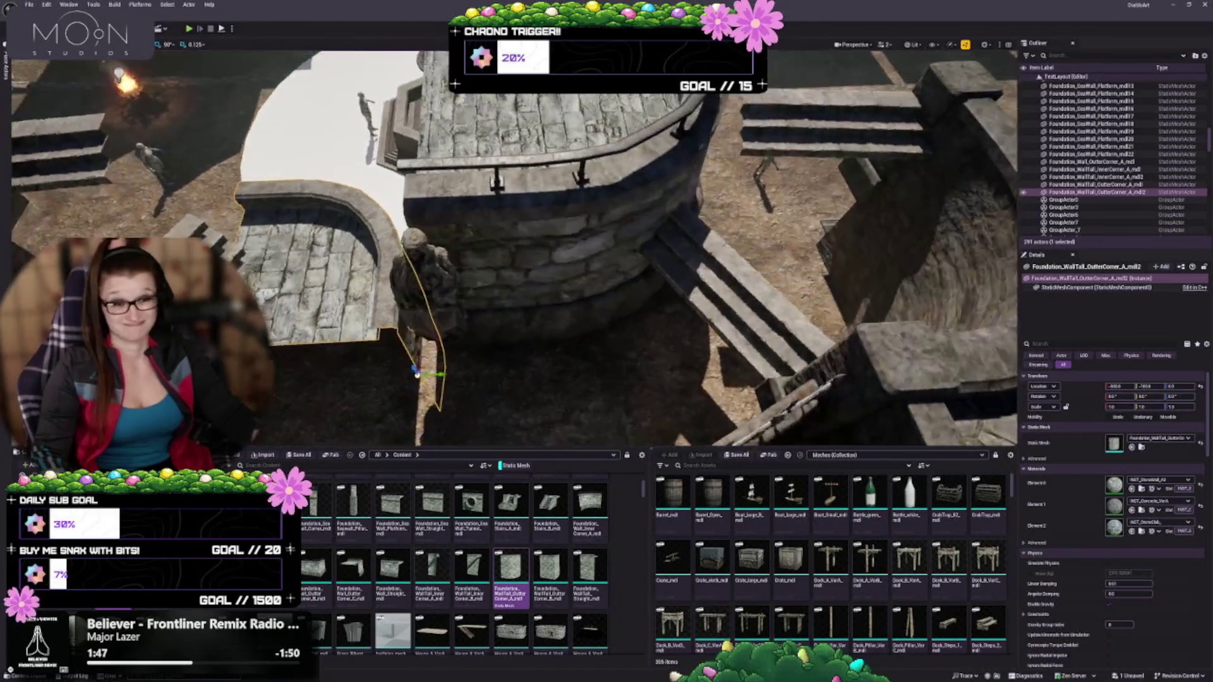
key("e")
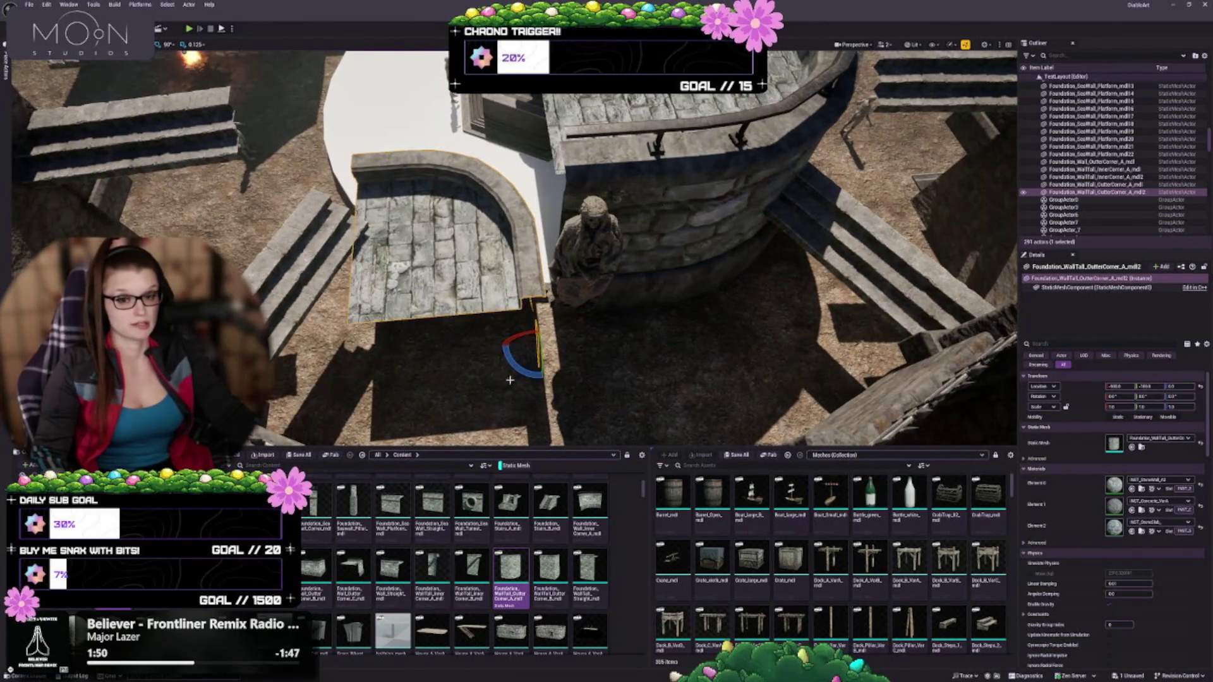
left_click_drag(515, 365, 667, 357)
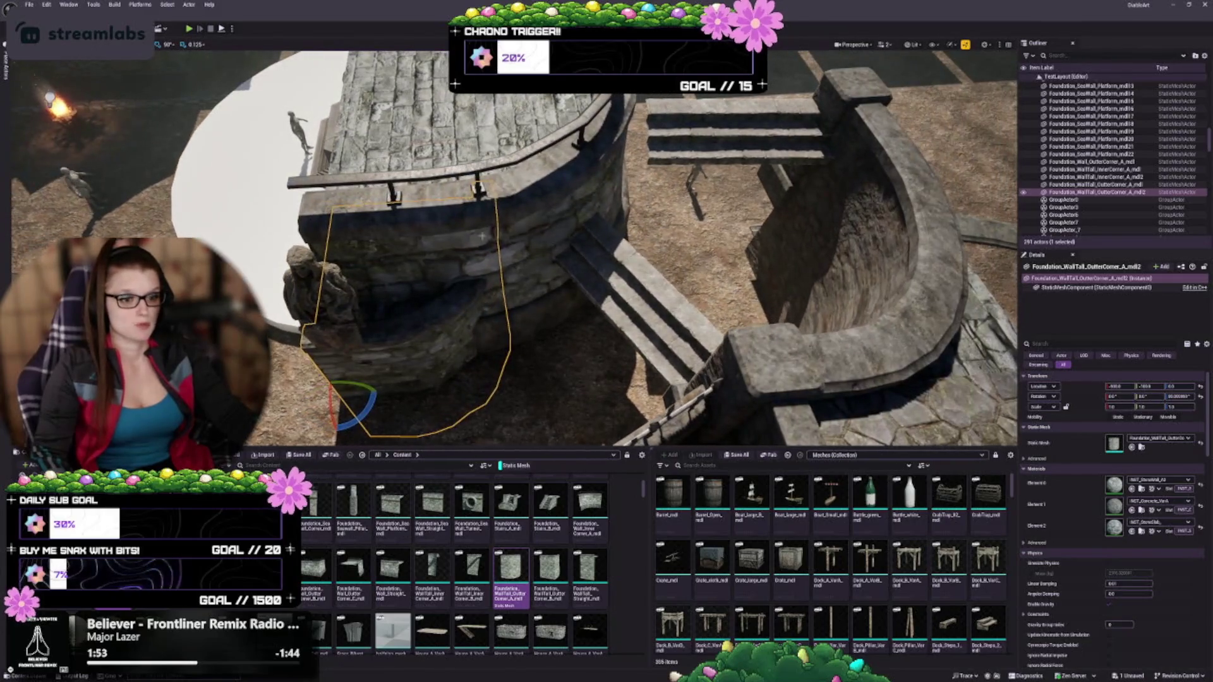
left_click(483, 213)
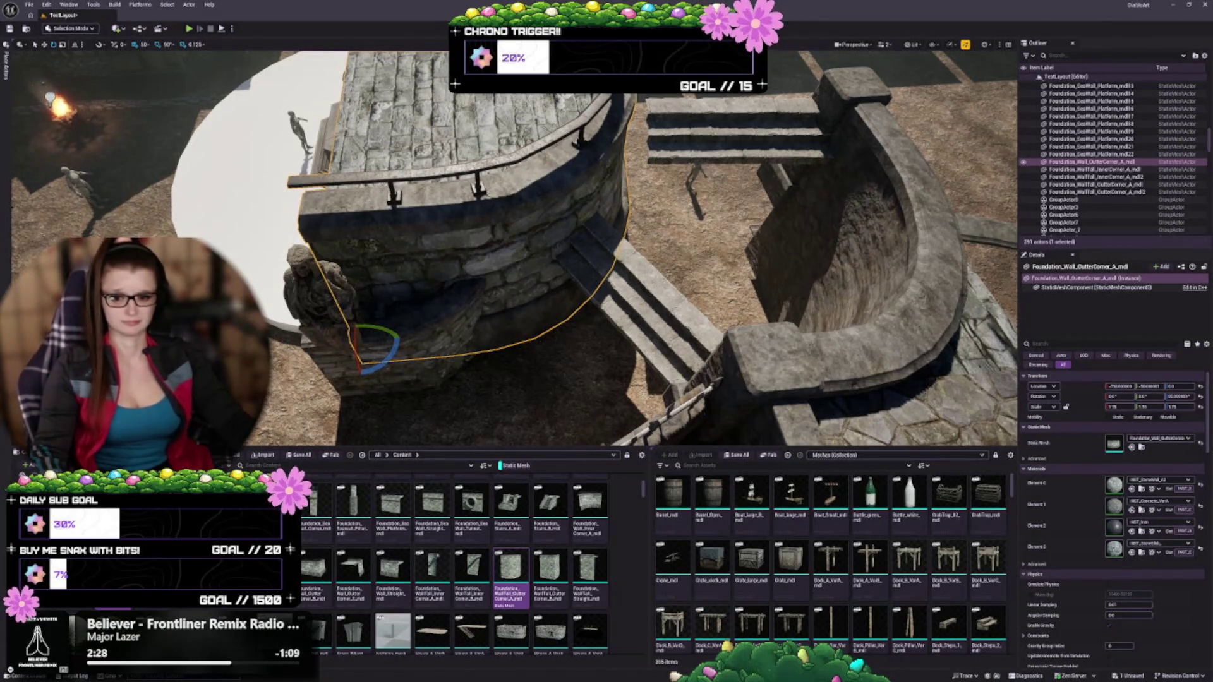
Step: Undo the extra outer-corner wall piece and its recent nudges, framing the corner from above
key("w")
key("s")
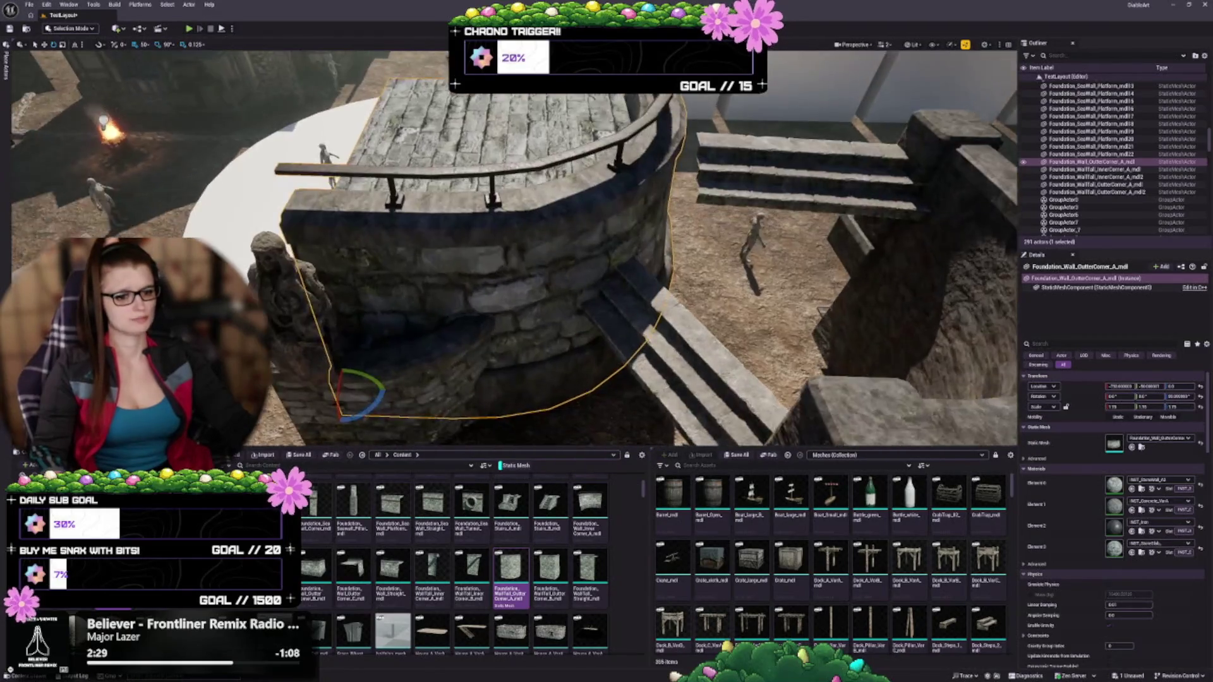
key("a")
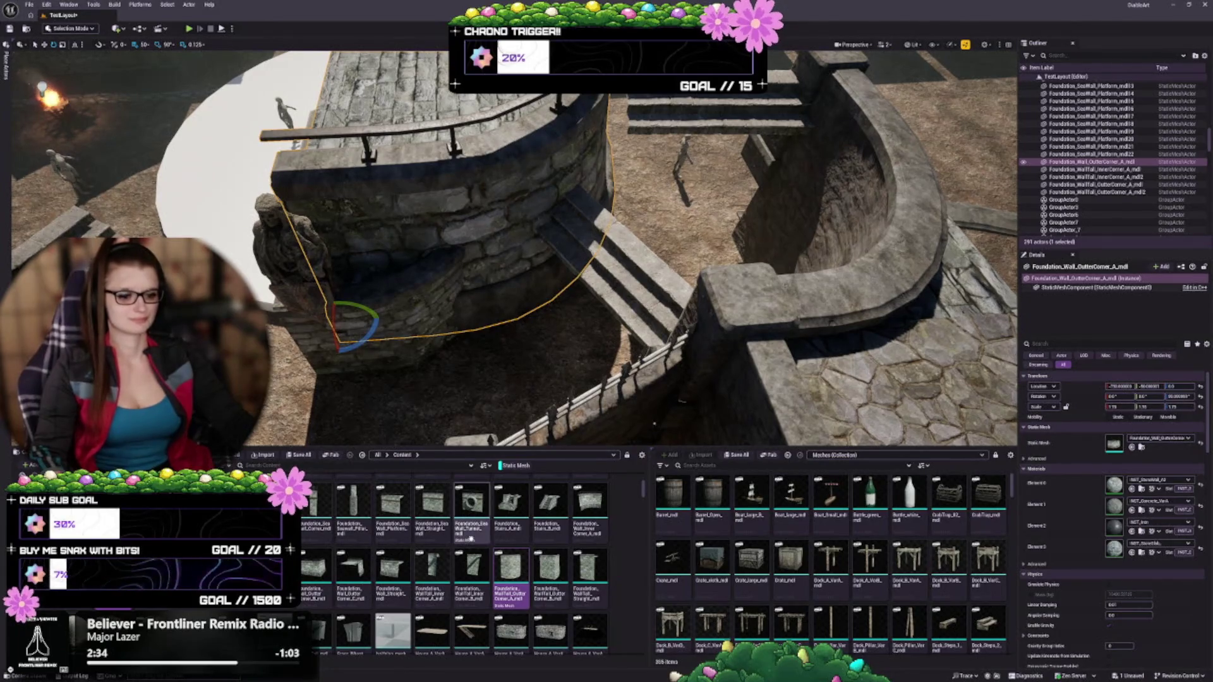
mouse_move(454, 572)
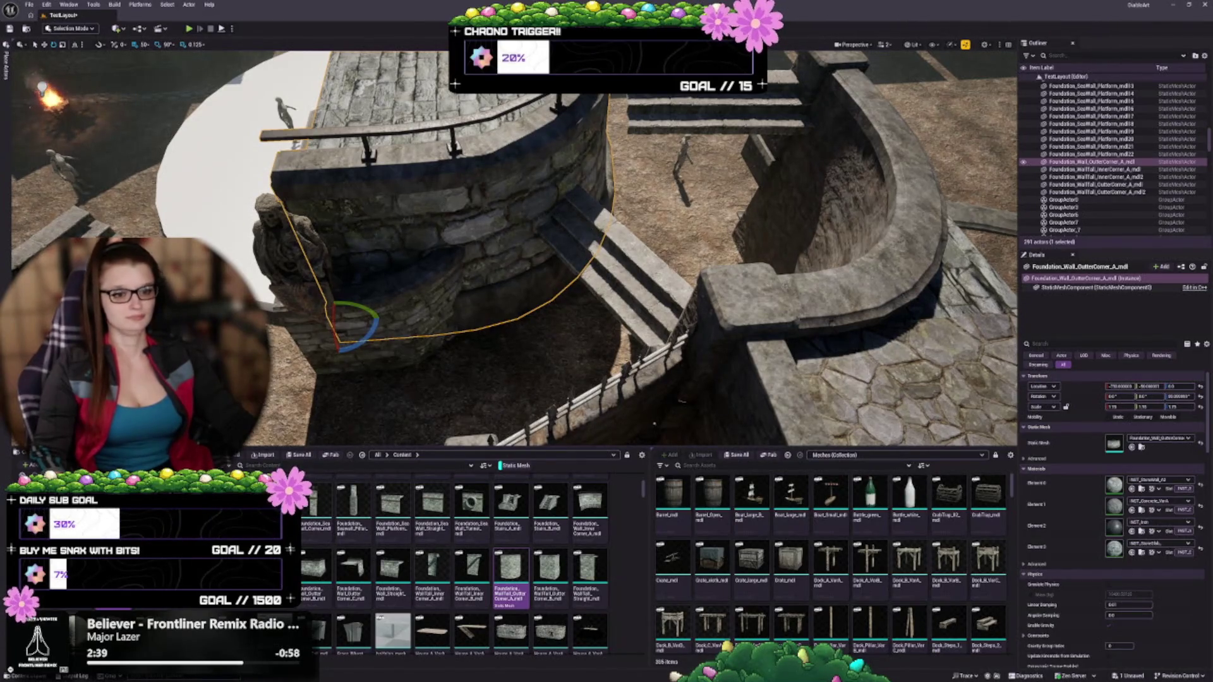
key("ctrl+z")
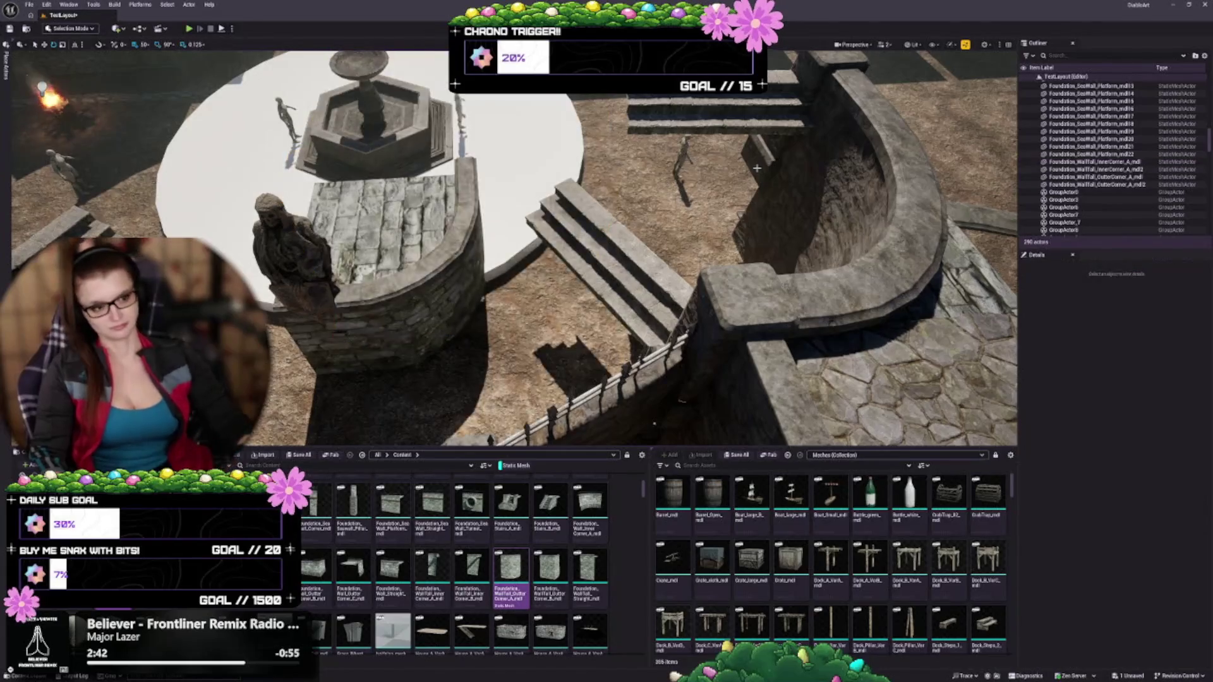
key("f")
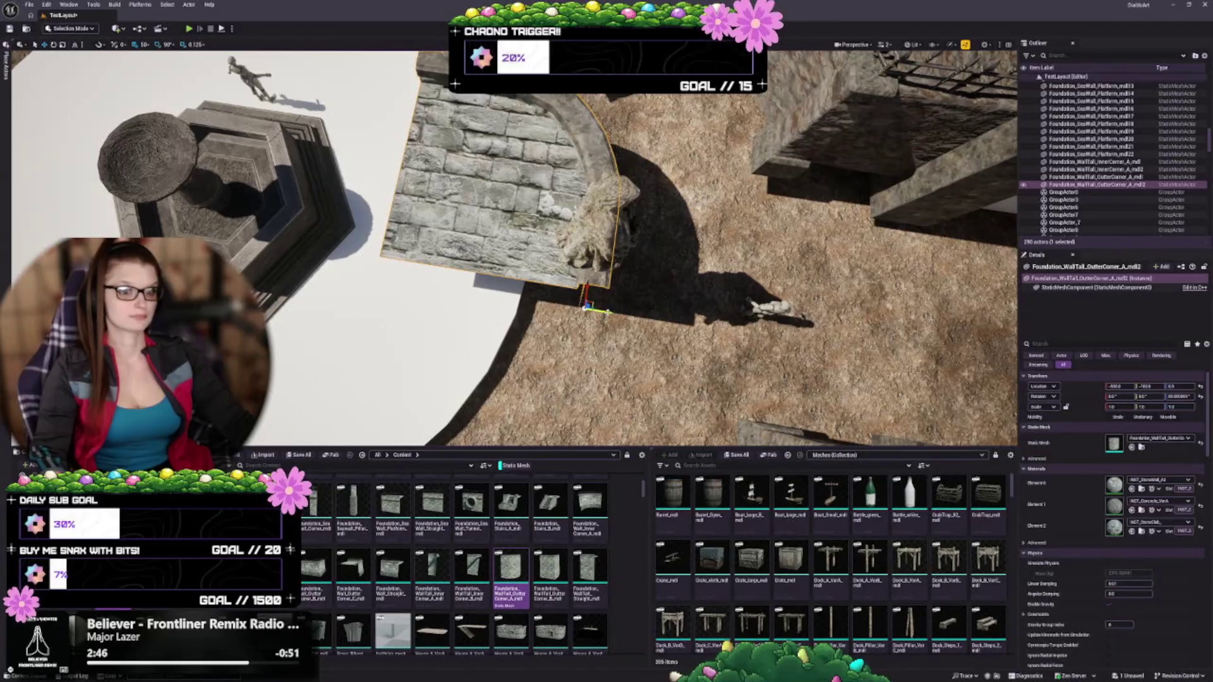
key("ctrl+z")
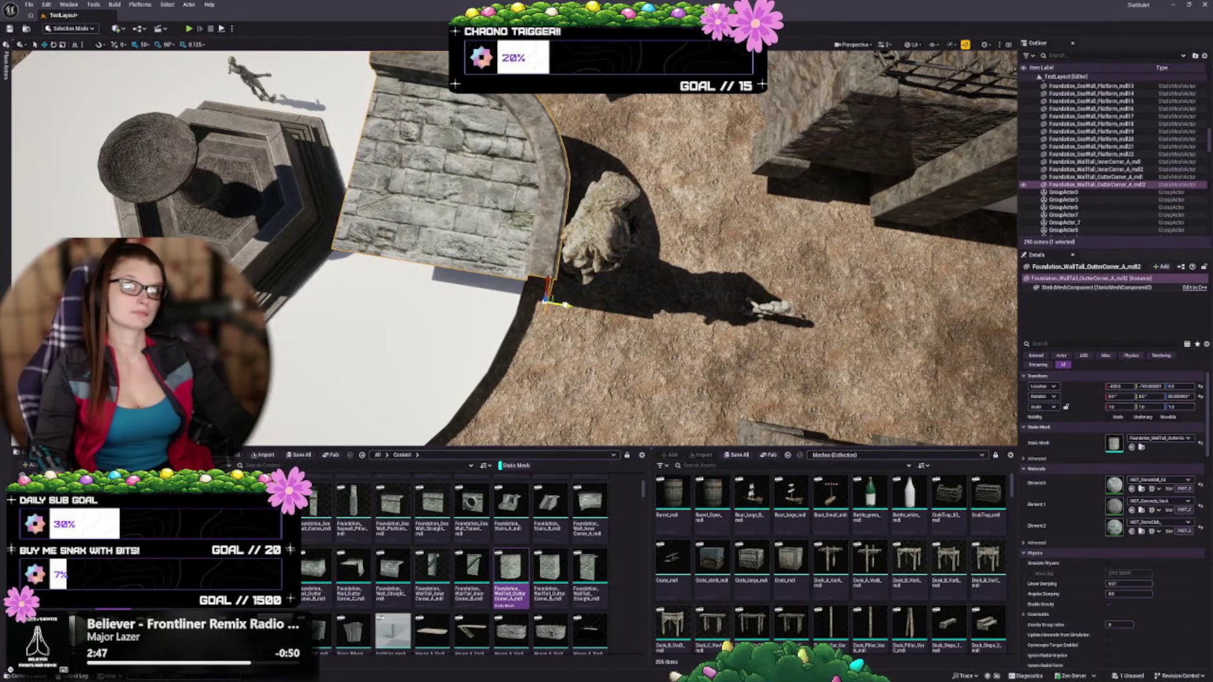
key("ctrl+z")
scroll(511, 321, "down", 6)
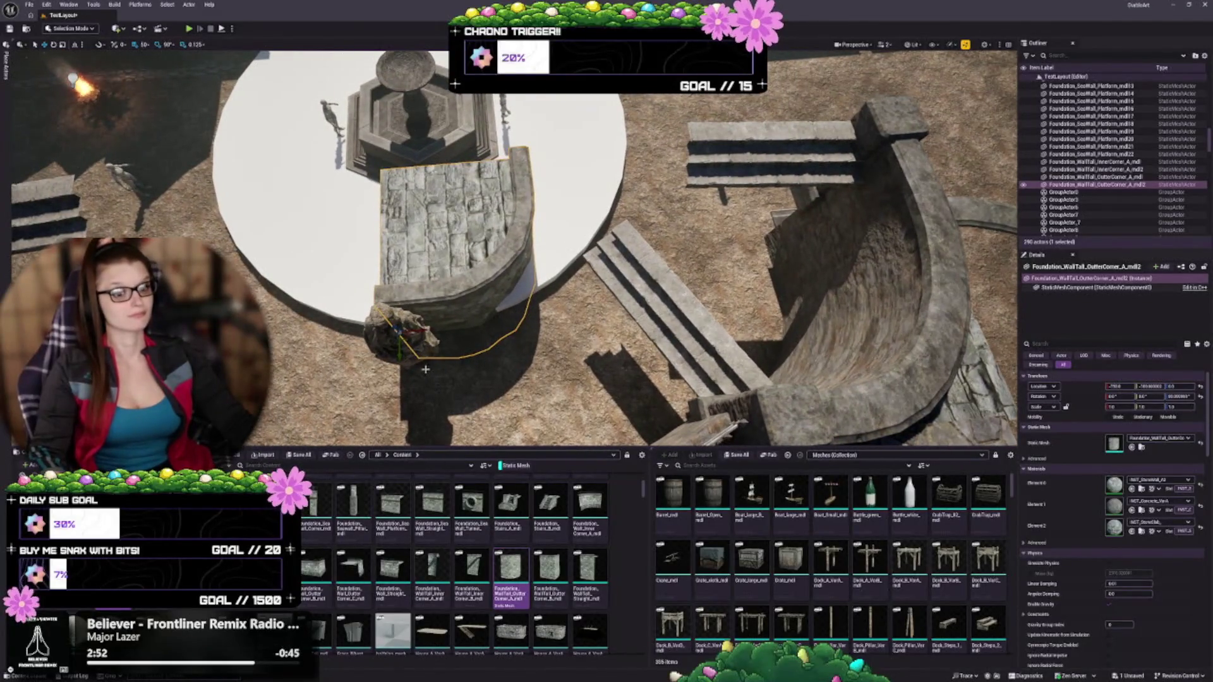
Step: Scale the Foundation_WallTall_OuterCorner wall up to about 1.75
key("r")
mouse_move(398, 329)
left_mouse_down()
mouse_move(420, 312)
mouse_move(568, 303)
left_mouse_up()
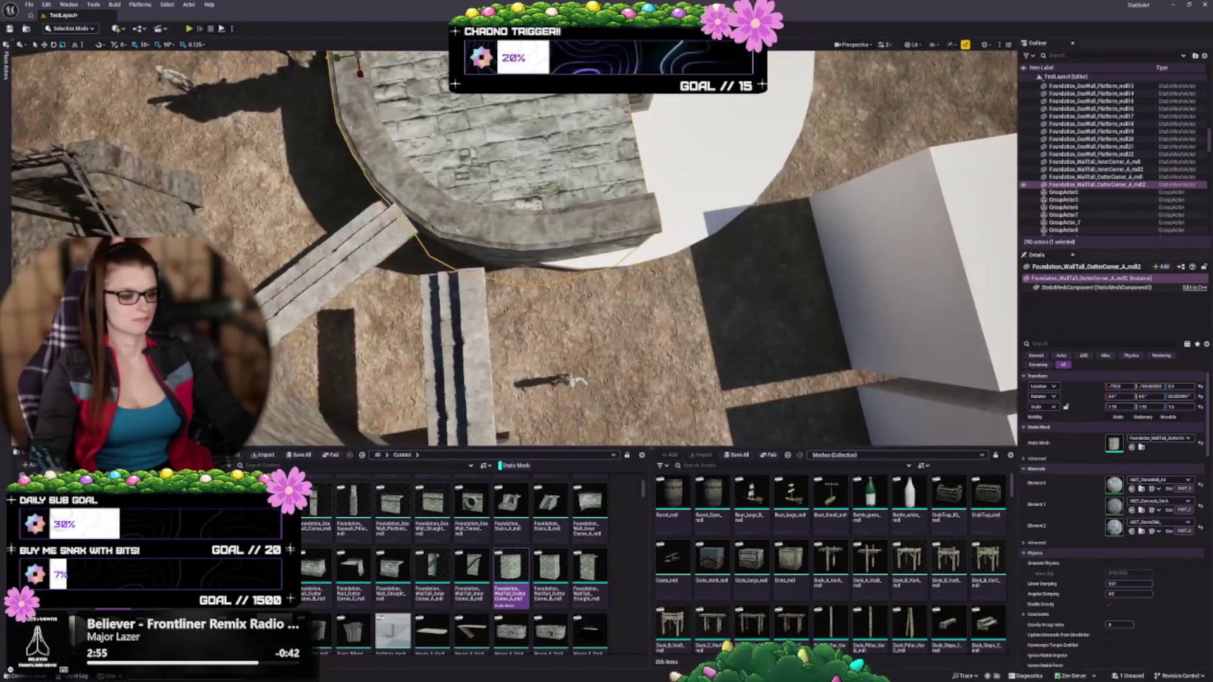
scroll(511, 247, "up", 2)
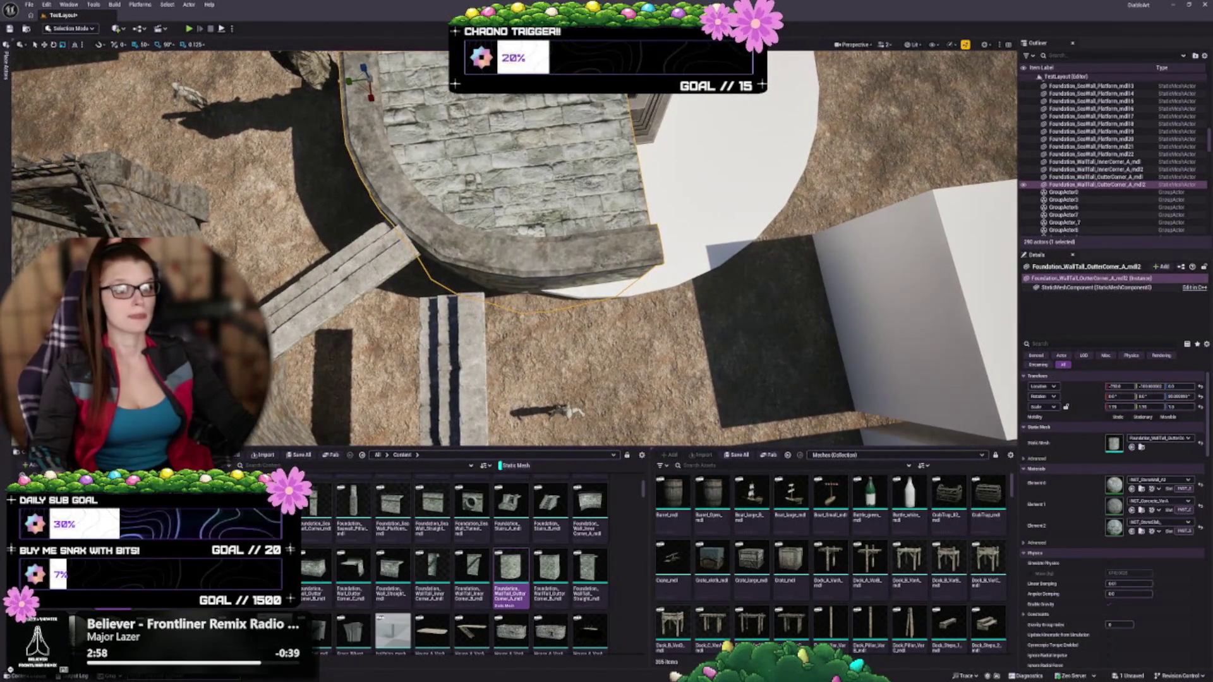
left_click_drag(370, 98, 382, 106)
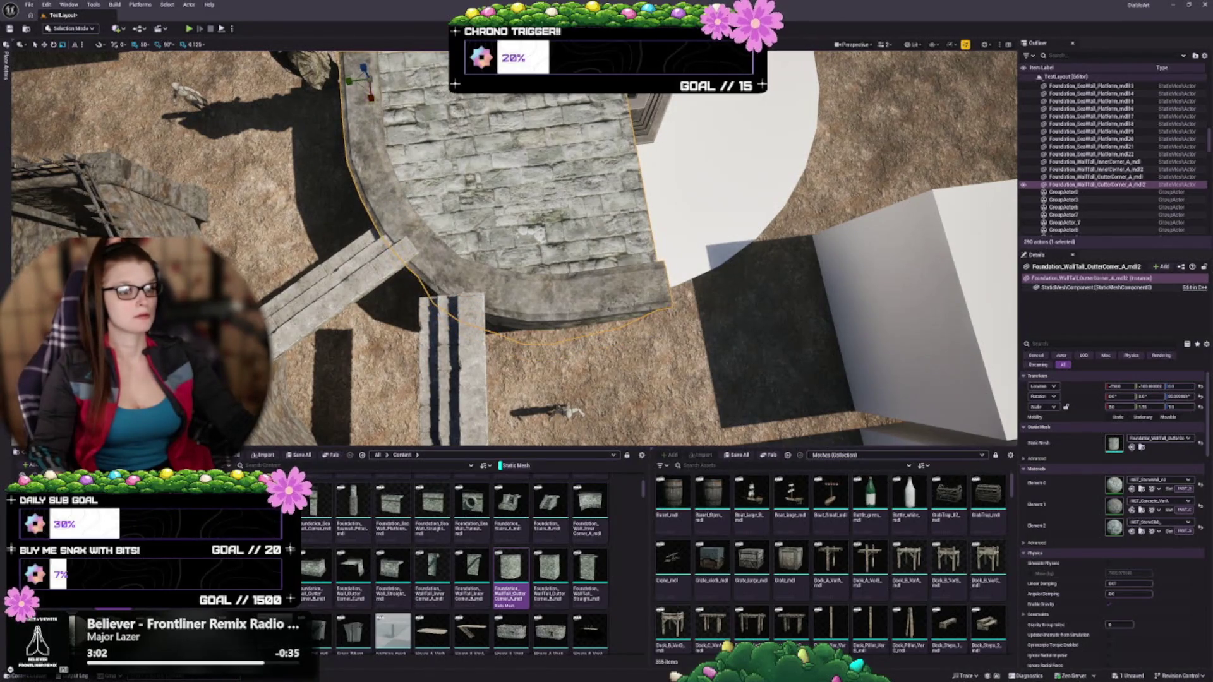
scroll(510, 246, "down", 3)
scroll(510, 247, "up", 2)
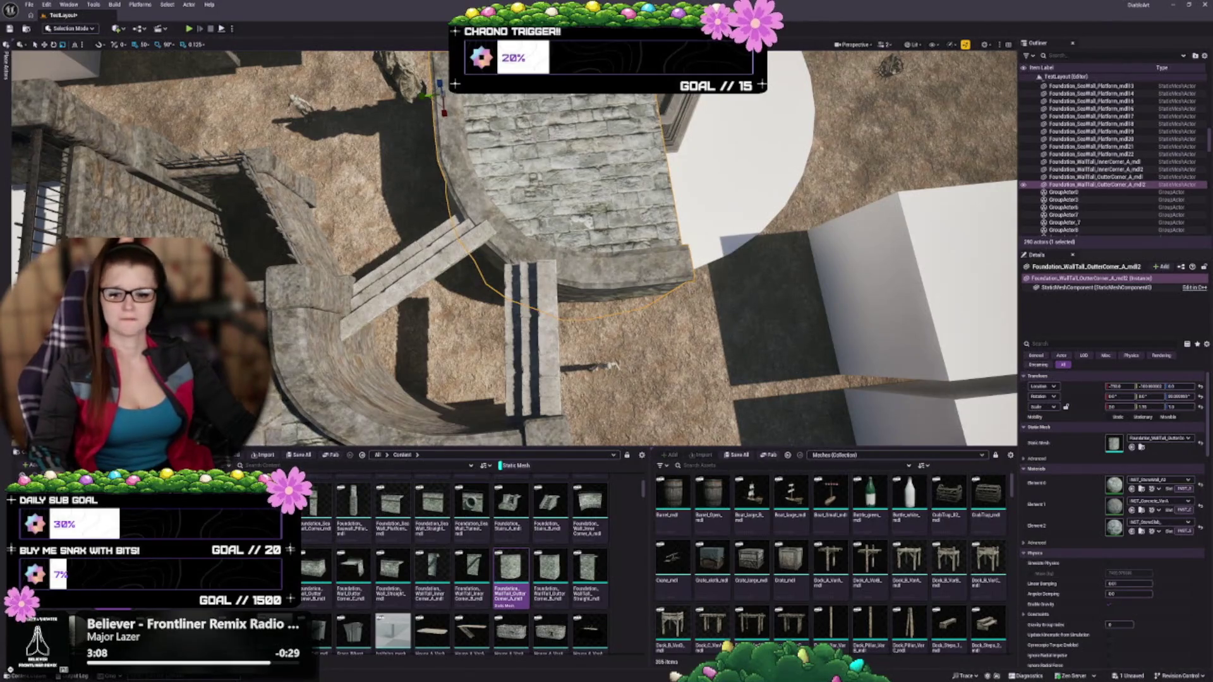
Step: Refocus on the curved wall, stretch it further, and open its context options
key("f")
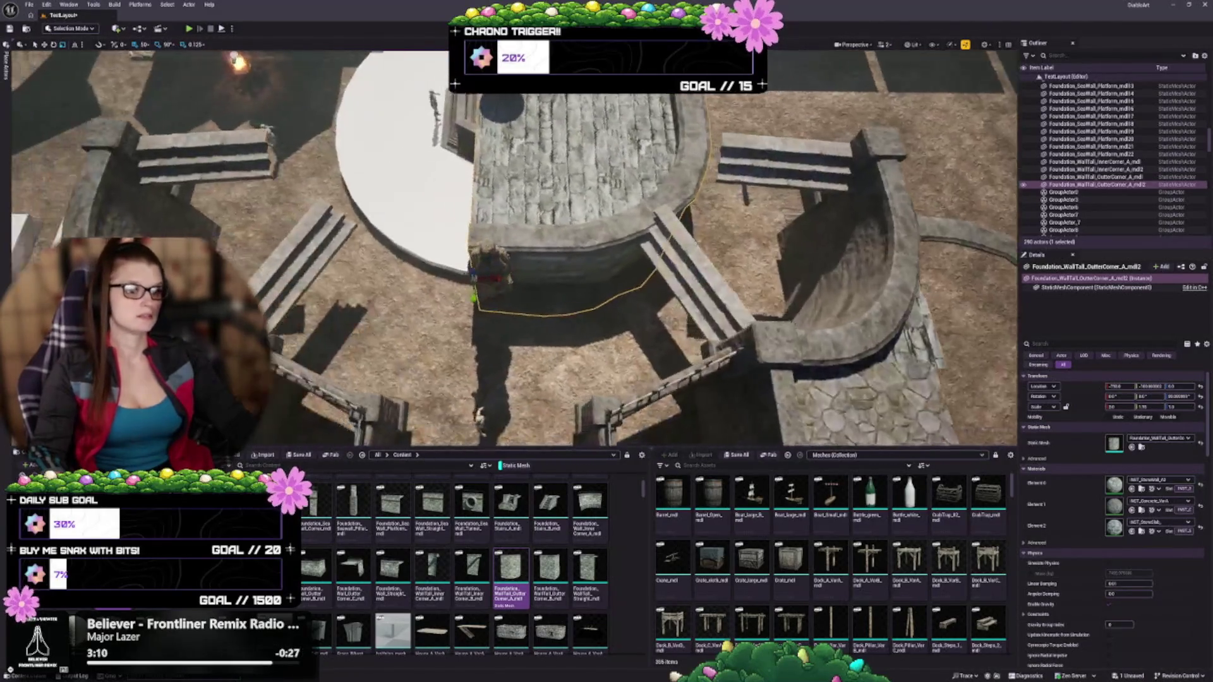
scroll(515, 248, "down", 1)
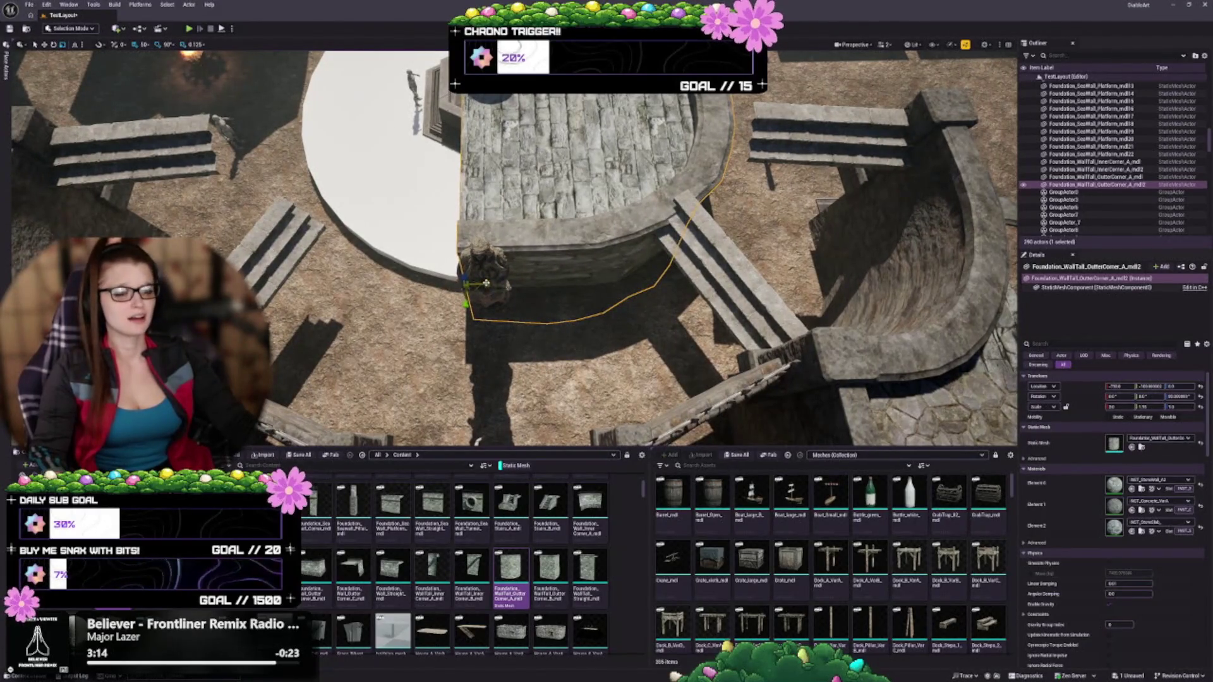
left_click_drag(486, 283, 543, 313)
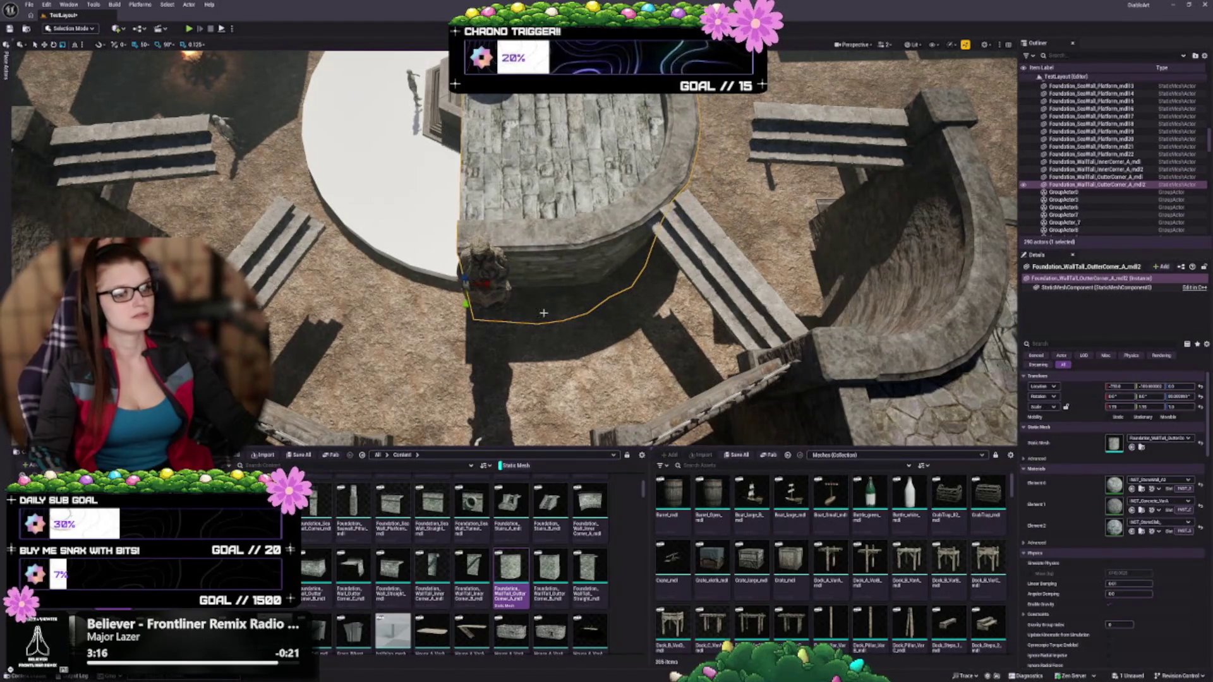
scroll(543, 312, "up", 3)
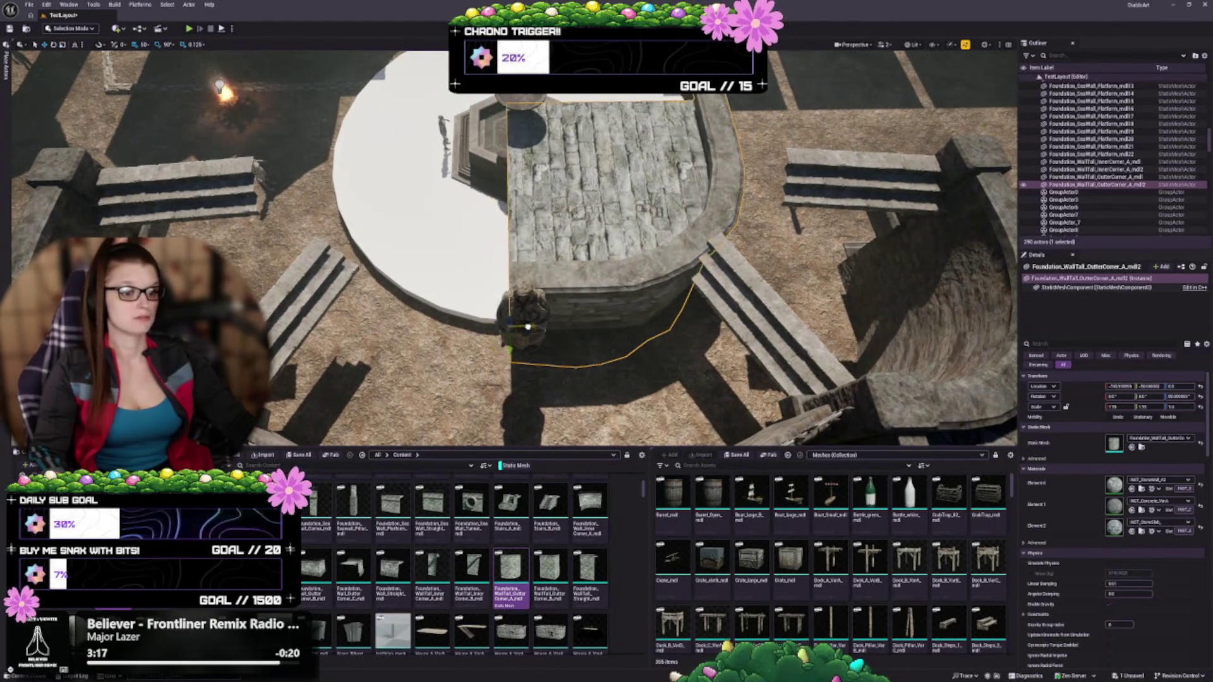
mouse_move(527, 327)
left_mouse_down()
mouse_move(541, 327)
mouse_move(441, 325)
mouse_move(556, 324)
mouse_move(548, 308)
mouse_move(534, 324)
left_mouse_up()
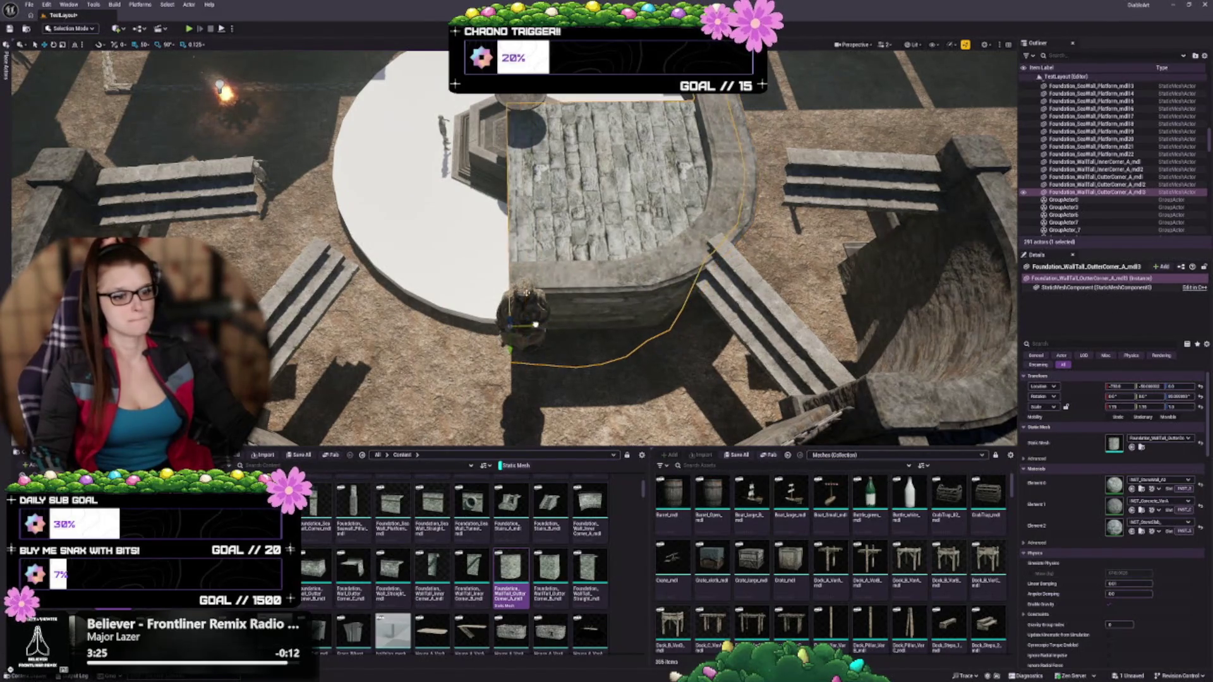
right_click(511, 264)
Step: Mirror the copied wall and rotate it 180° to close the platform's other side
mouse_move(616, 423)
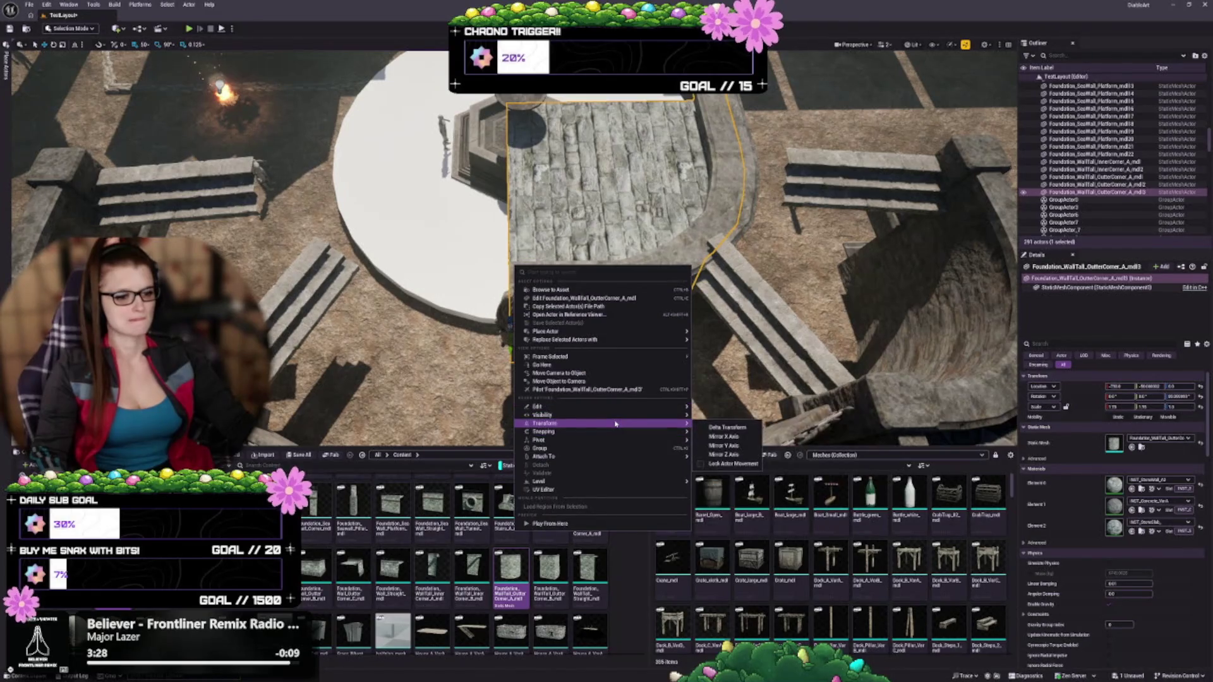
left_click(723, 437)
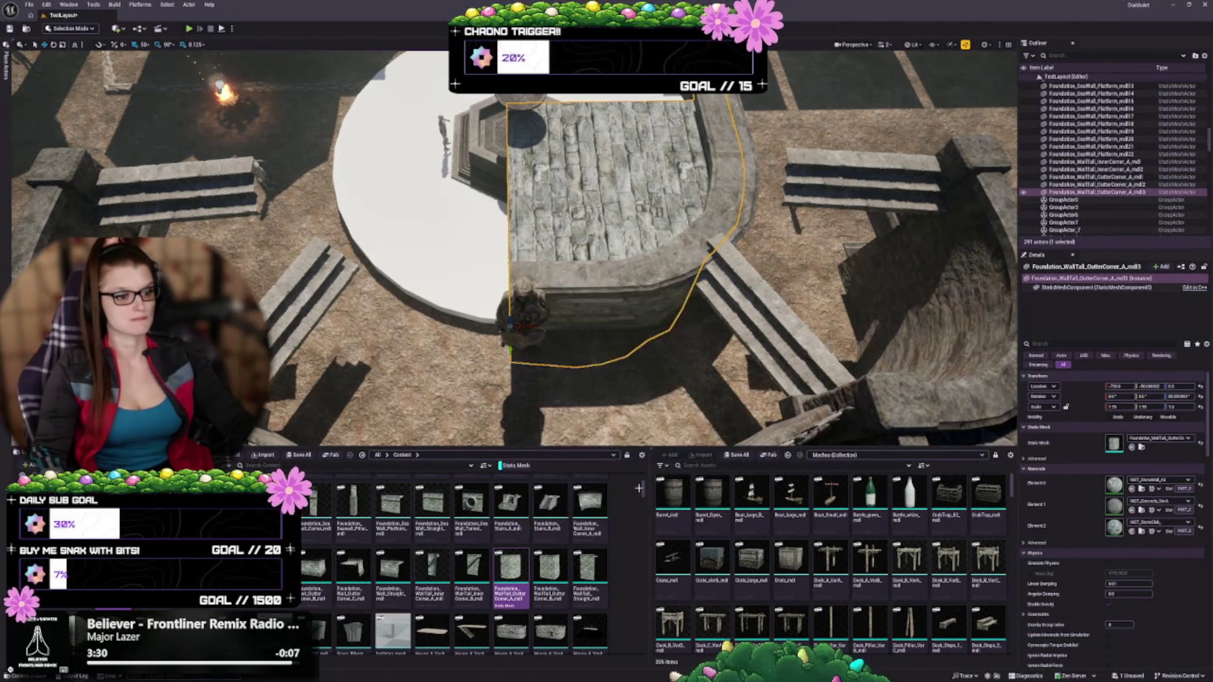
mouse_move(526, 354)
left_mouse_down()
mouse_move(493, 341)
mouse_move(499, 316)
mouse_move(534, 341)
mouse_move(538, 316)
left_mouse_up()
key("Escape")
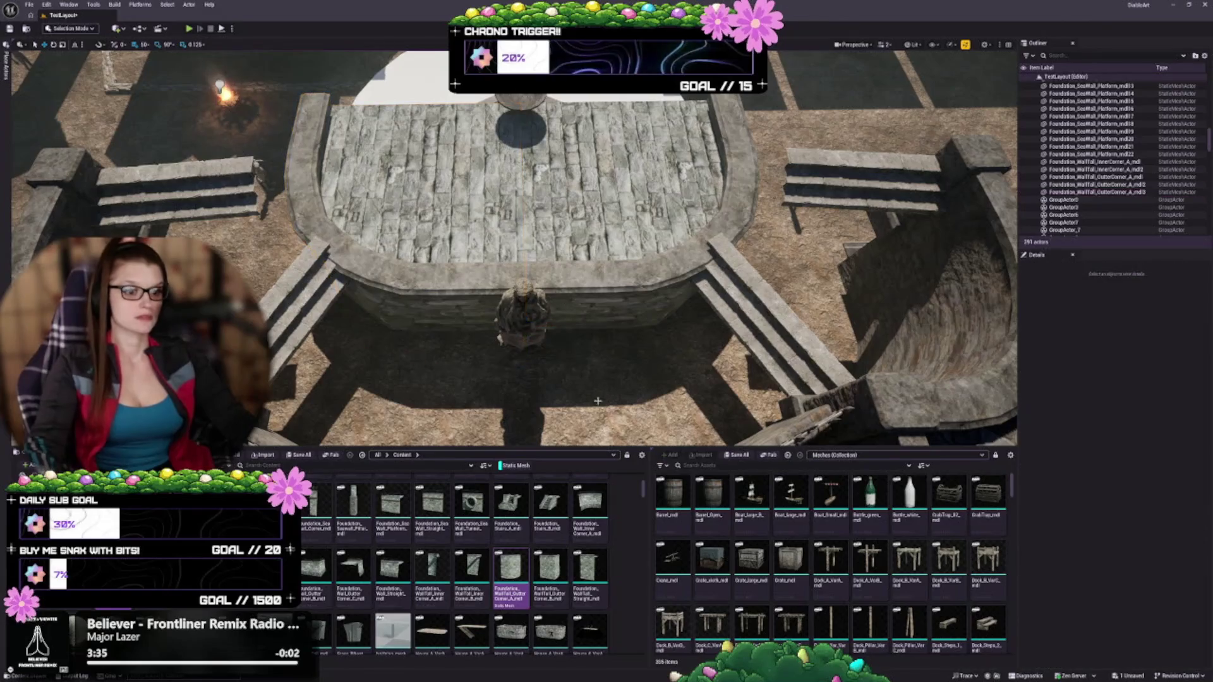
Step: Save the level and select the left curved wall of the platform
scroll(556, 334, "up", 10)
scroll(580, 356, "down", 10)
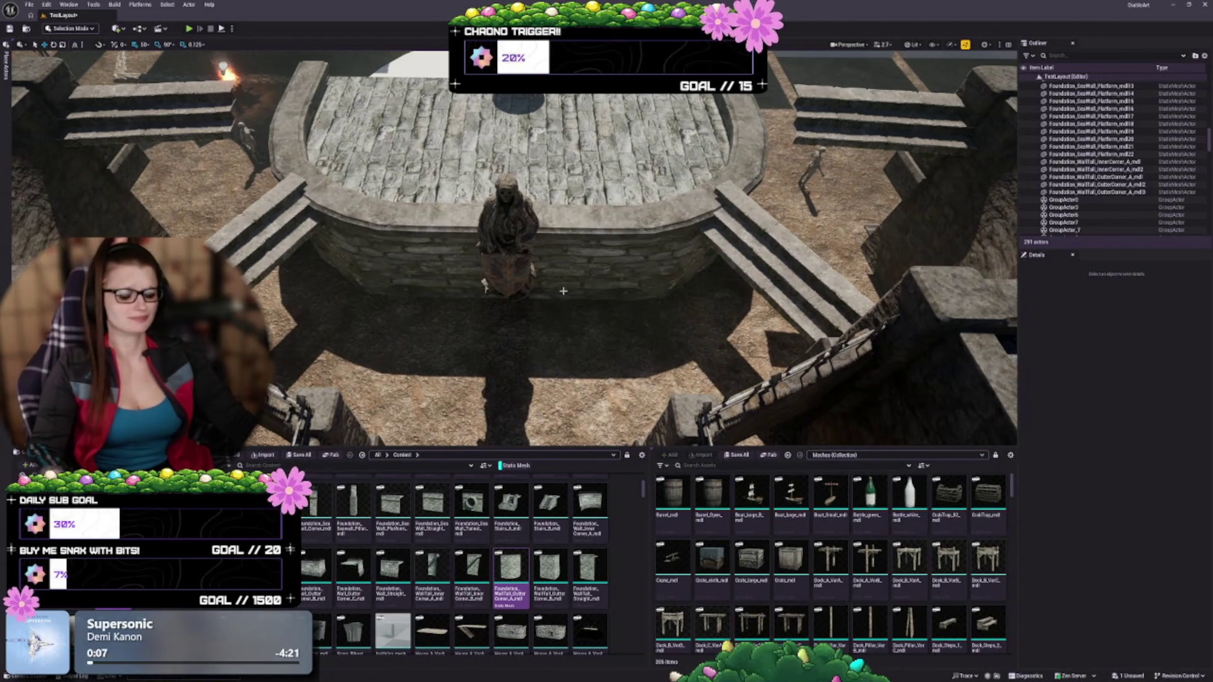
key("ctrl+s")
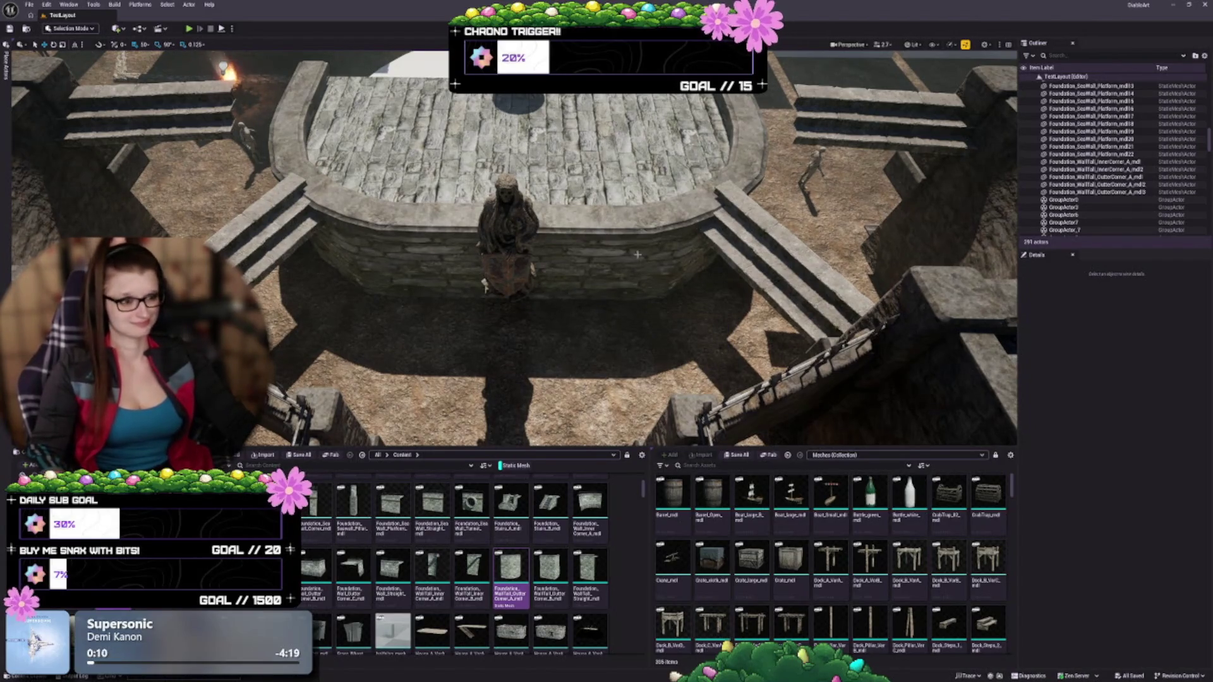
mouse_move(619, 291)
left_mouse_down()
mouse_move(468, 284)
mouse_move(723, 350)
left_mouse_up()
left_click(505, 290)
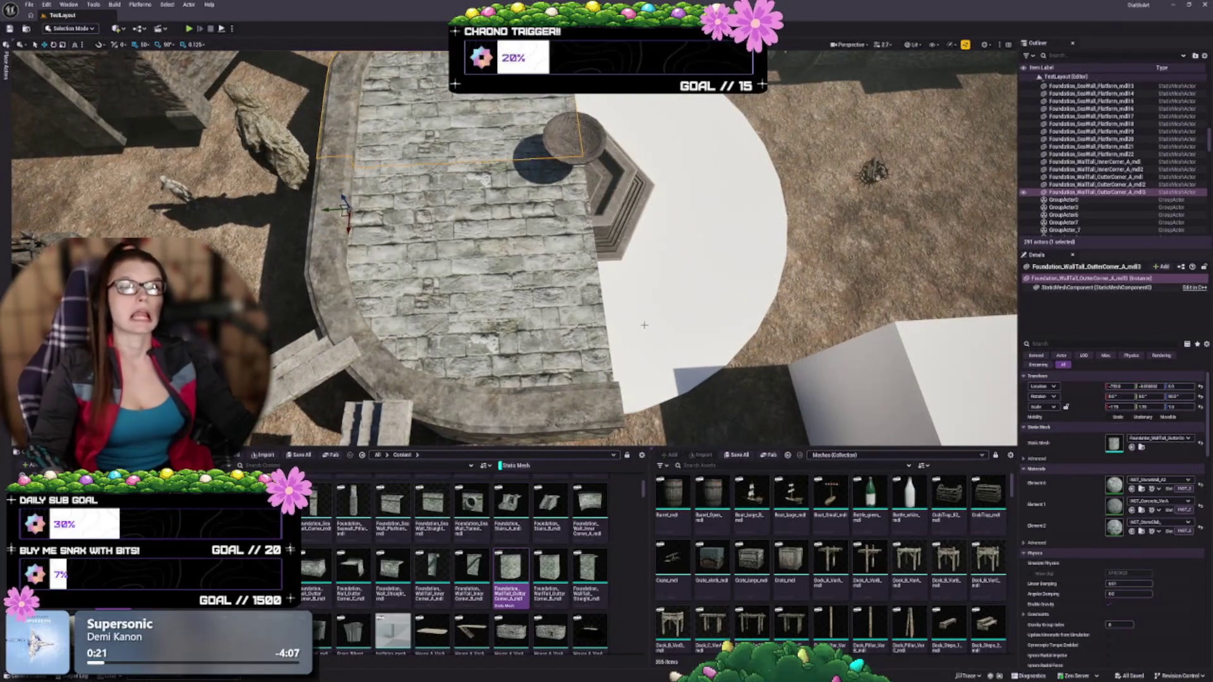
Step: Scale the left curved wall (OuterCorner_A_mdl3) down slightly
left_click_drag(492, 367, 492, 368)
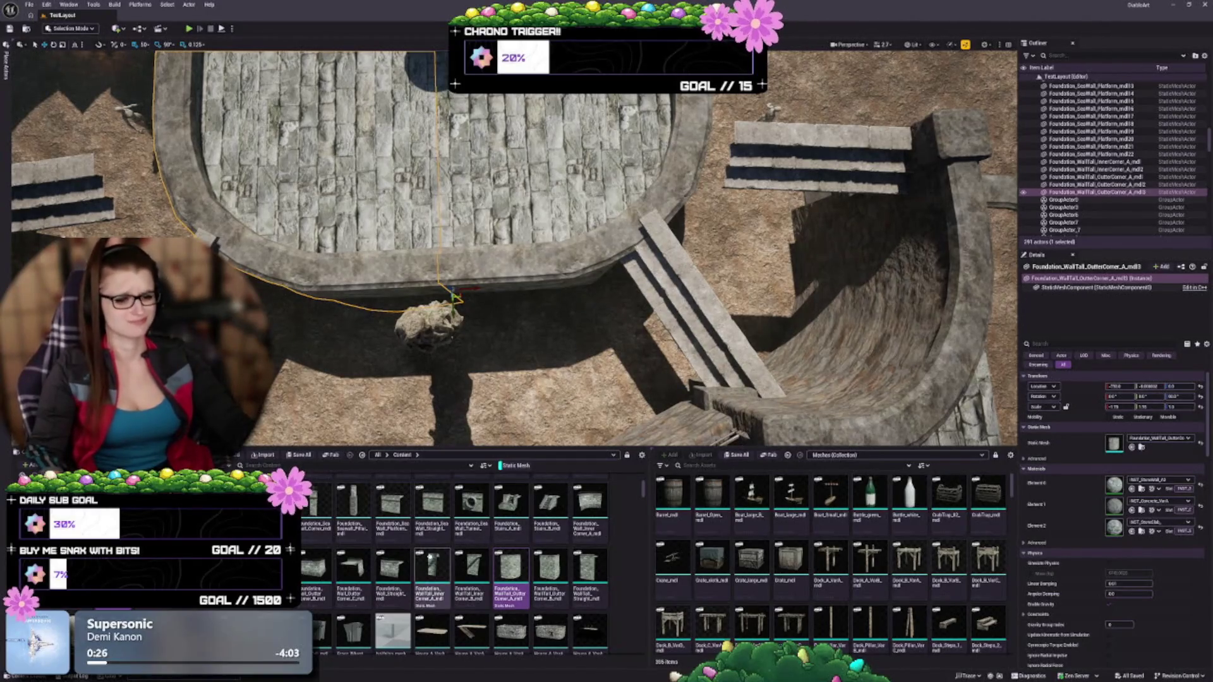
right_click(354, 565)
left_click(397, 668)
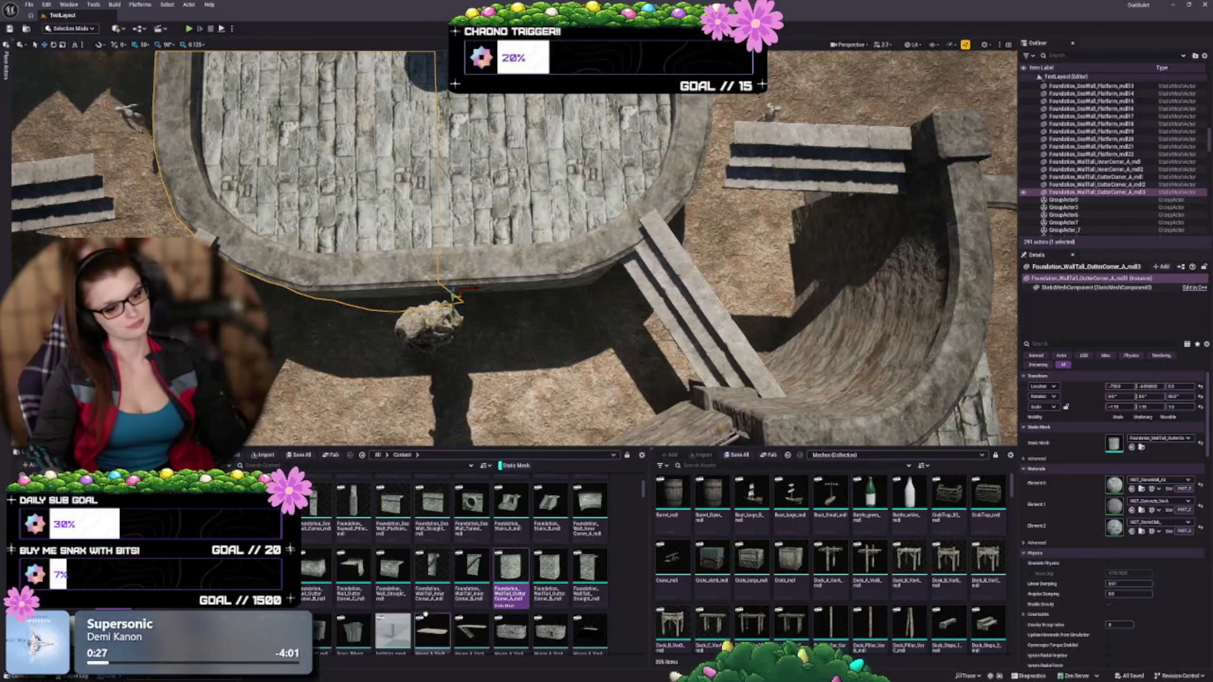
scroll(492, 367, "down", 5)
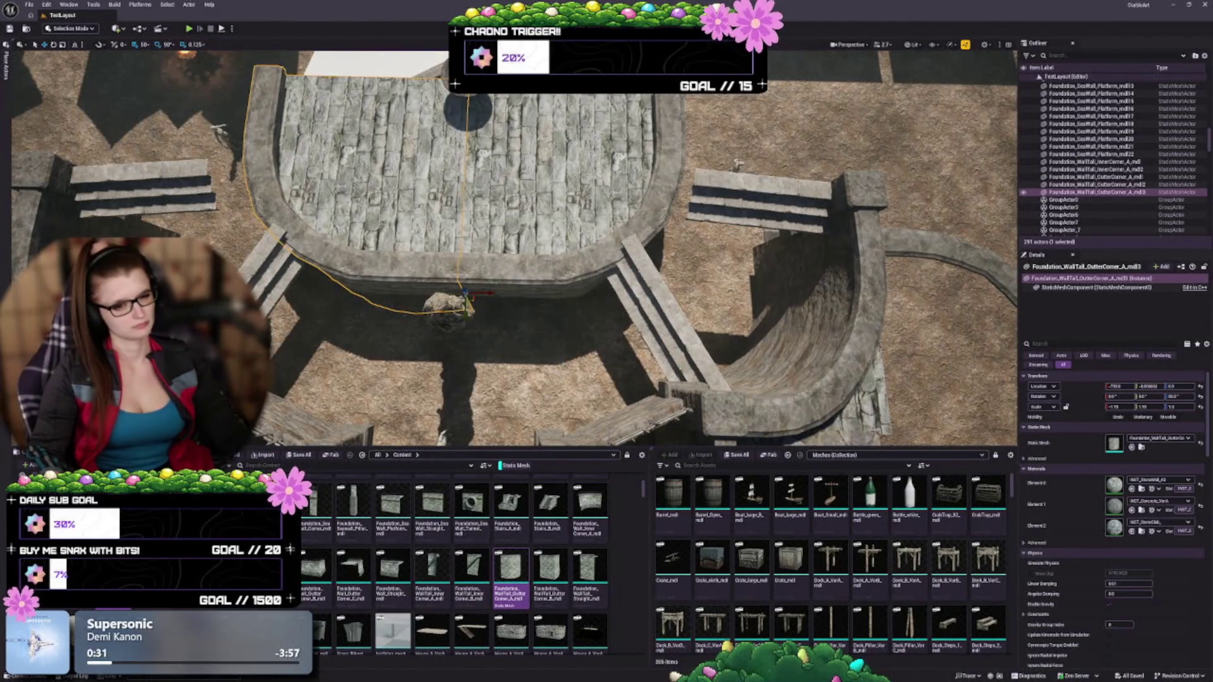
scroll(511, 246, "up", 5)
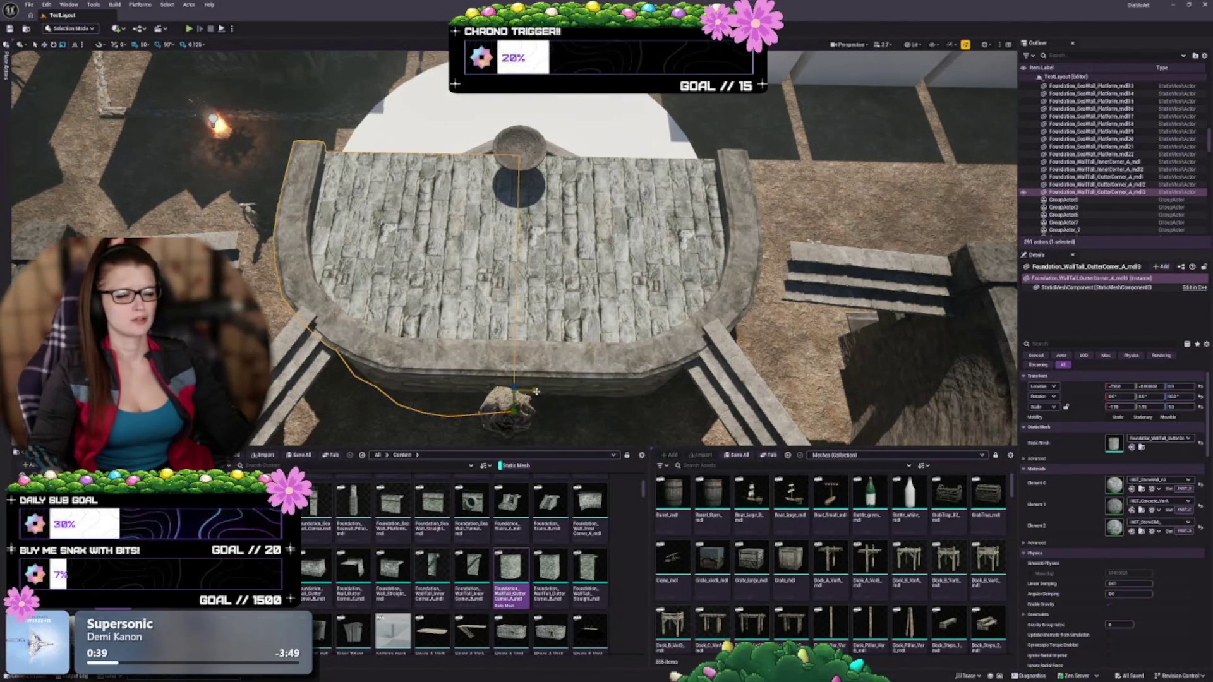
left_click_drag(536, 391, 534, 391)
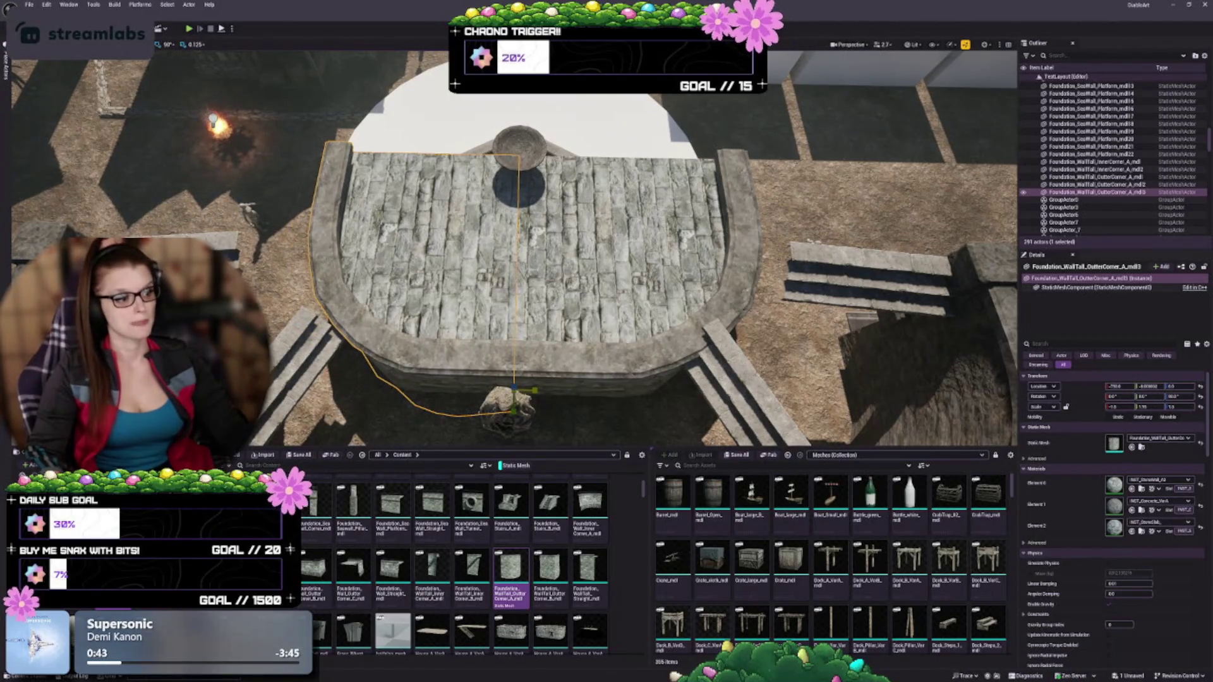
Step: Select the right curved wall (mdl2) and scale it down slightly too
left_click(542, 400)
left_click_drag(535, 392, 533, 392)
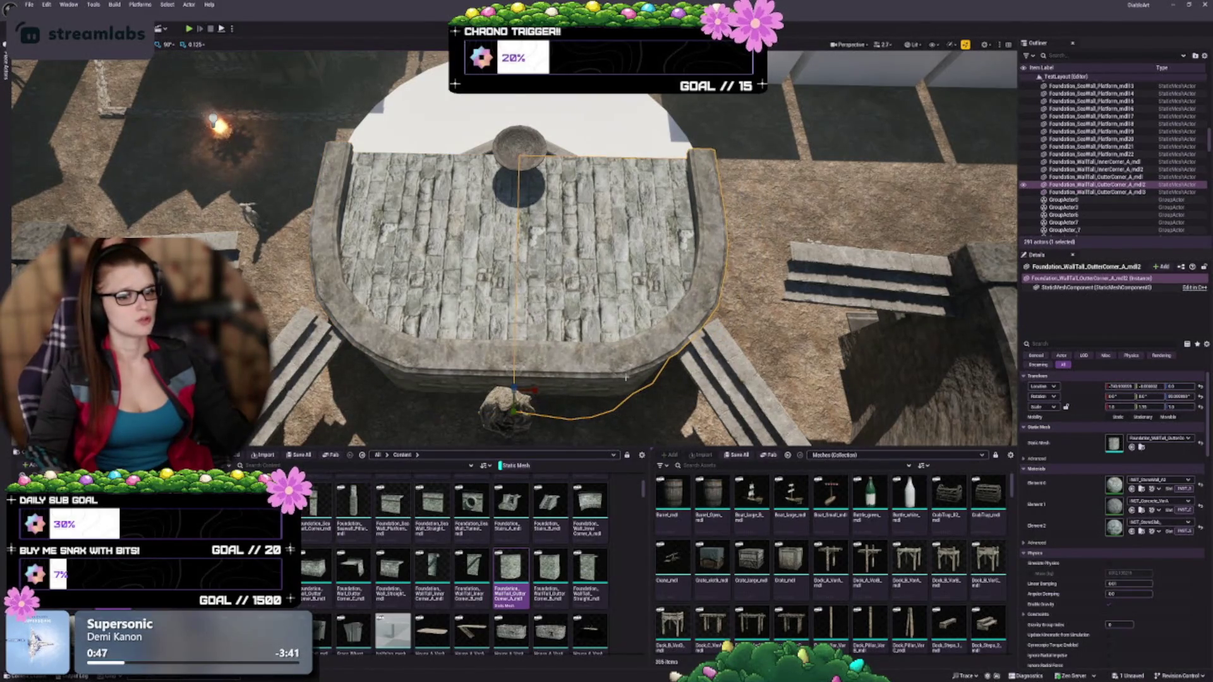
scroll(625, 378, "up", 2)
mouse_move(626, 378)
left_mouse_down()
mouse_move(708, 379)
mouse_move(707, 335)
left_mouse_up()
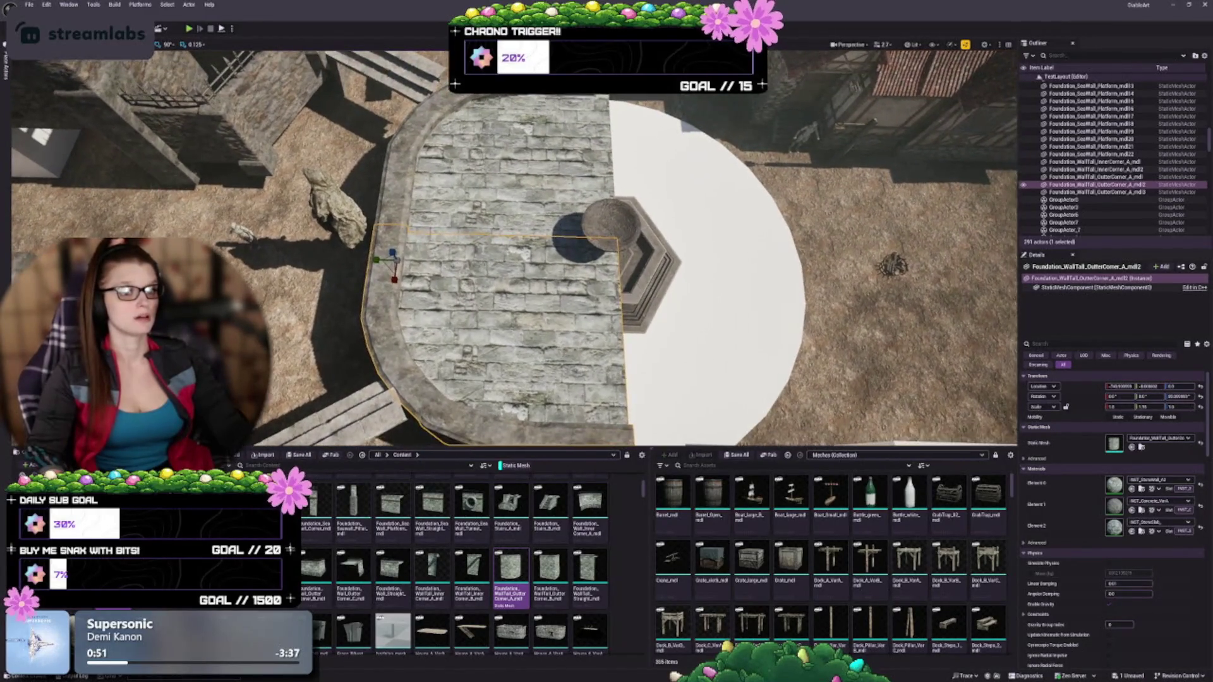
Step: Multi-select both curved walls and rescale them together so their rim reaches the statue's chest
left_click(1096, 192, "ctrl")
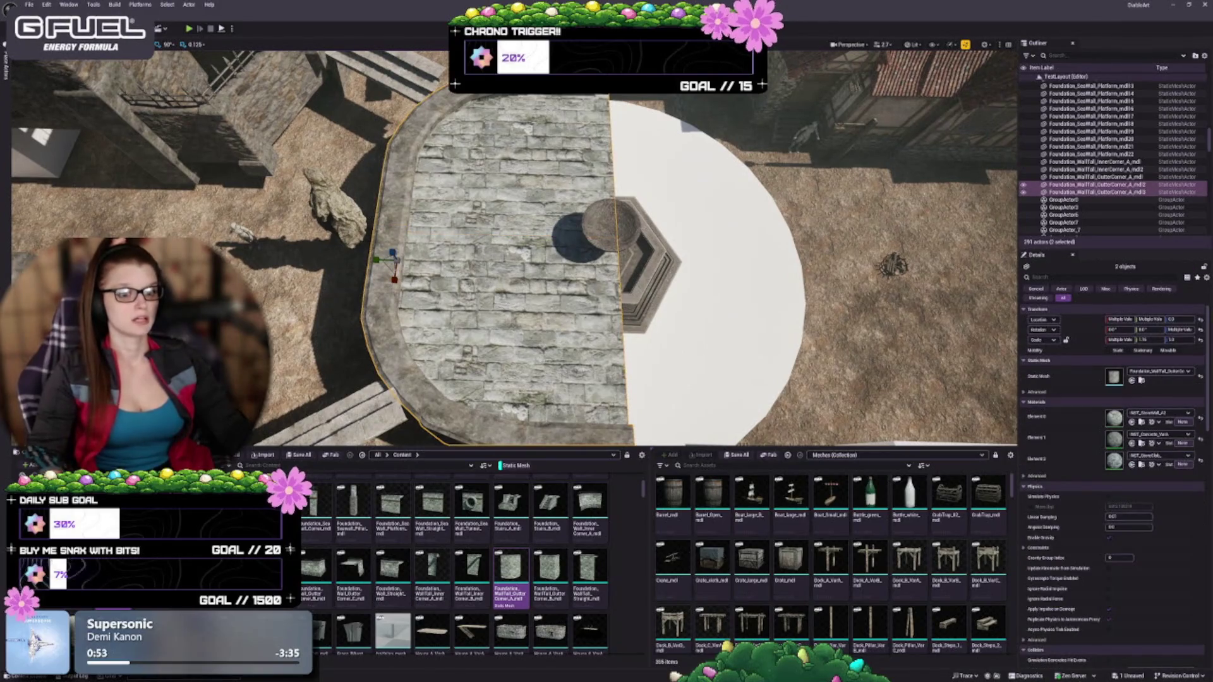
left_click_drag(1147, 340, 1166, 339)
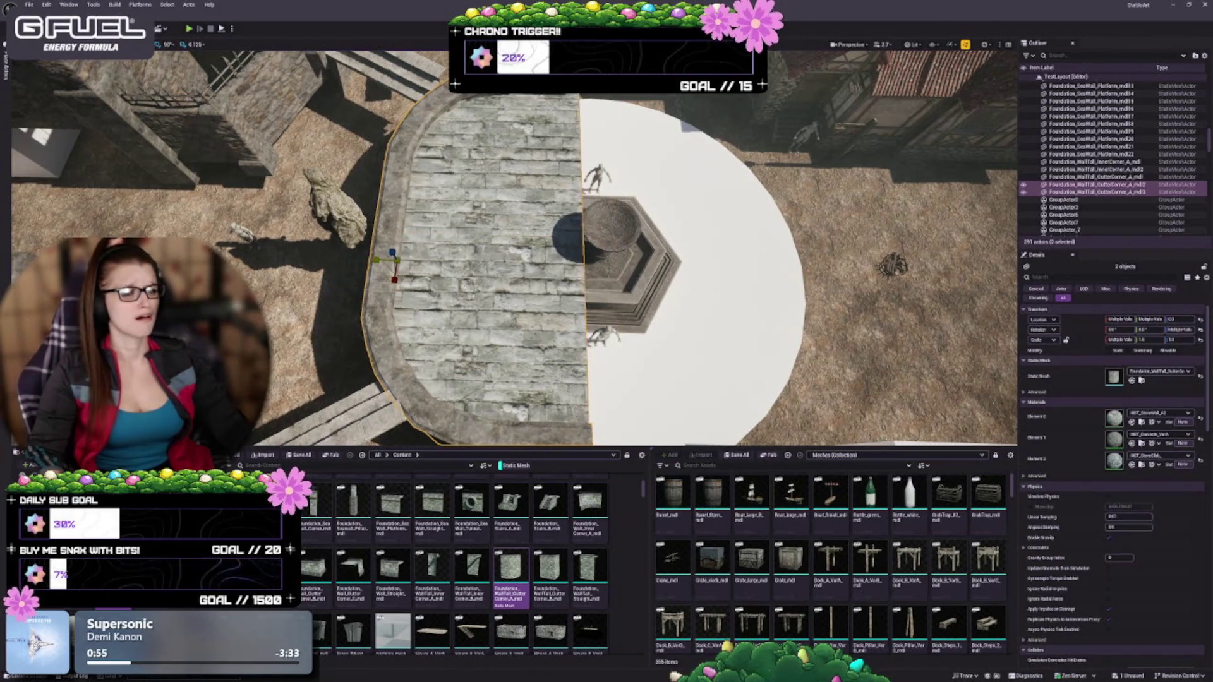
left_click_drag(708, 335, 708, 429)
mouse_move(372, 224)
left_mouse_down()
mouse_move(360, 225)
mouse_move(392, 224)
left_mouse_up()
scroll(515, 247, "down", 5)
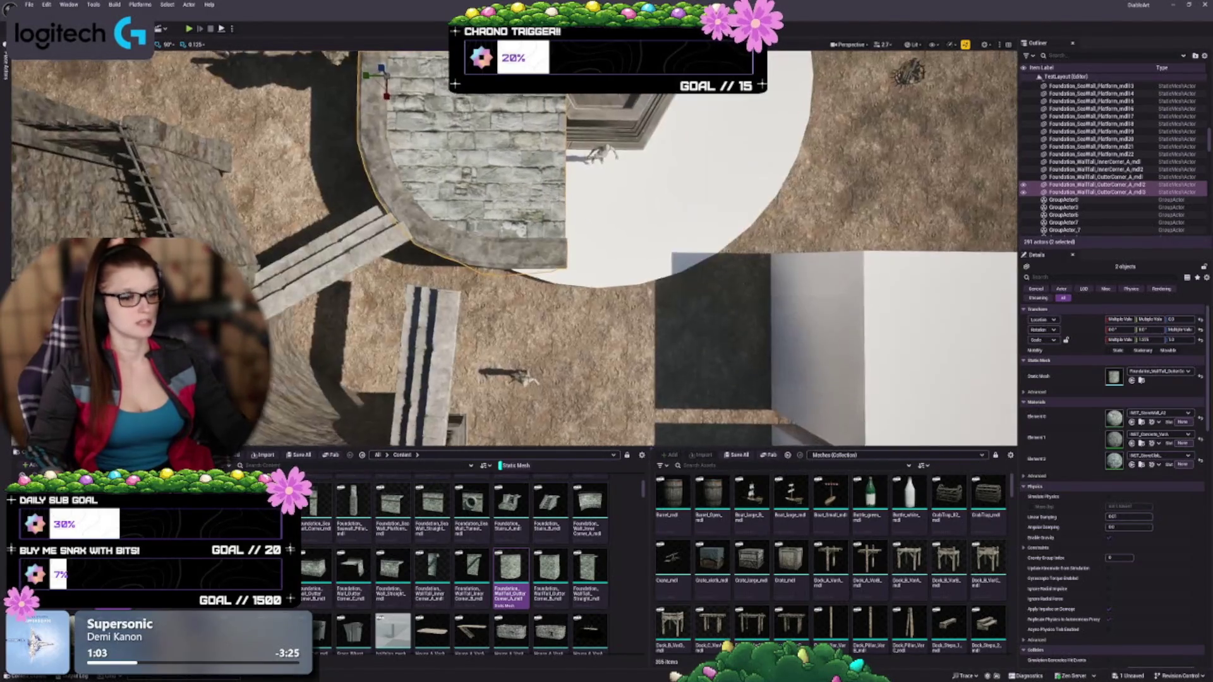
scroll(515, 246, "up", 3)
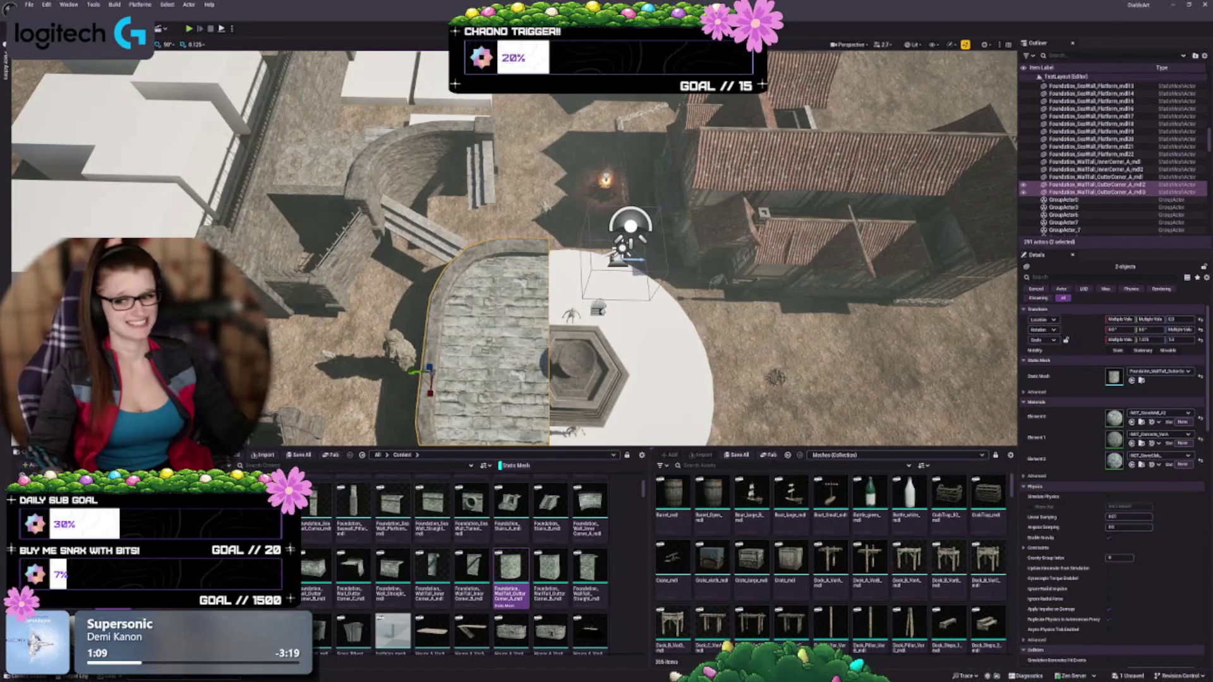
scroll(515, 246, "down", 3)
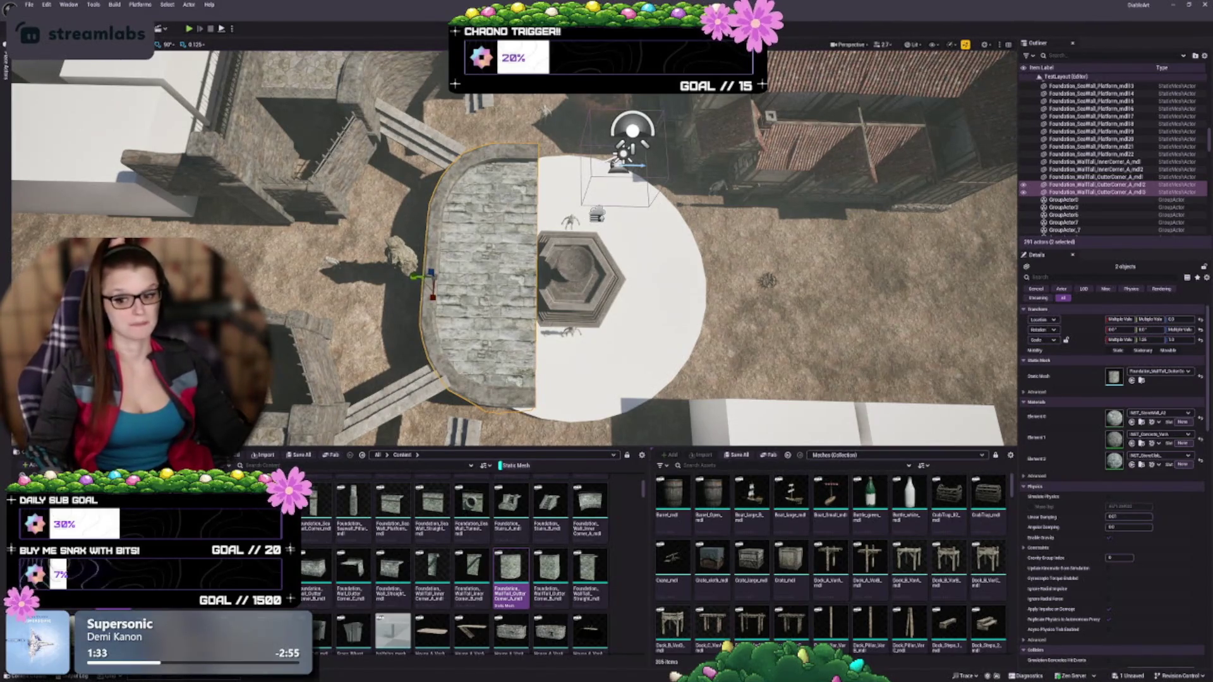
mouse_move(505, 253)
left_mouse_down()
mouse_move(505, 290)
mouse_move(416, 297)
left_mouse_up()
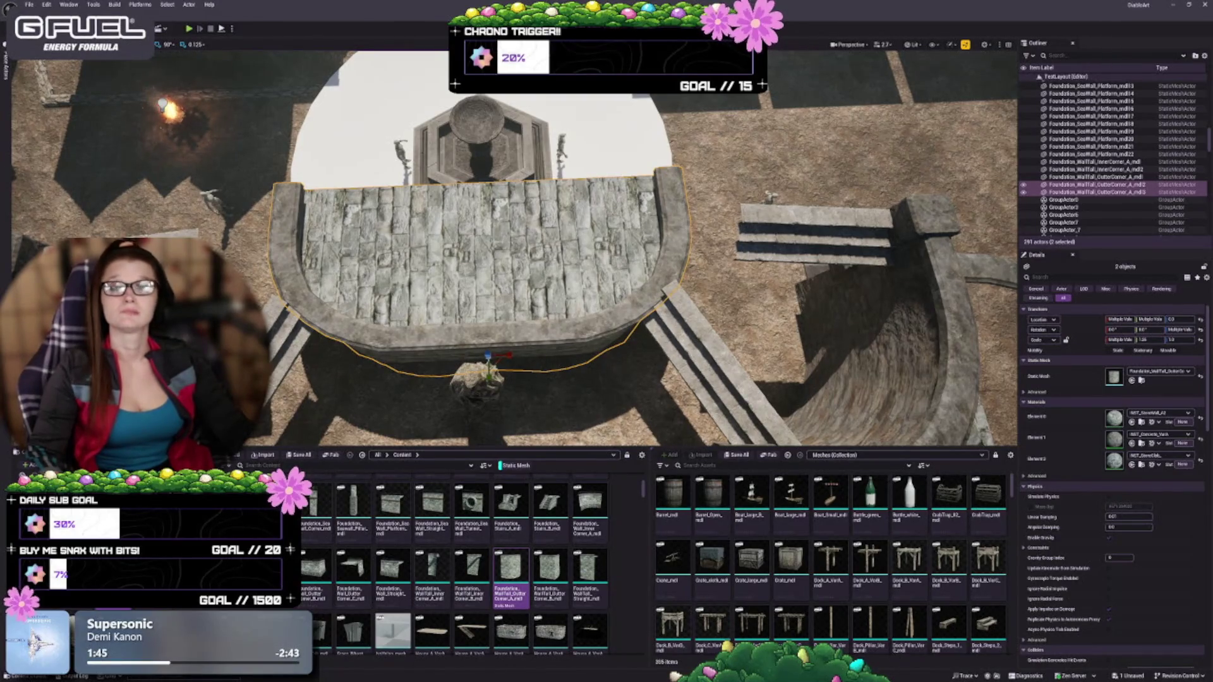
scroll(515, 248, "up", 2)
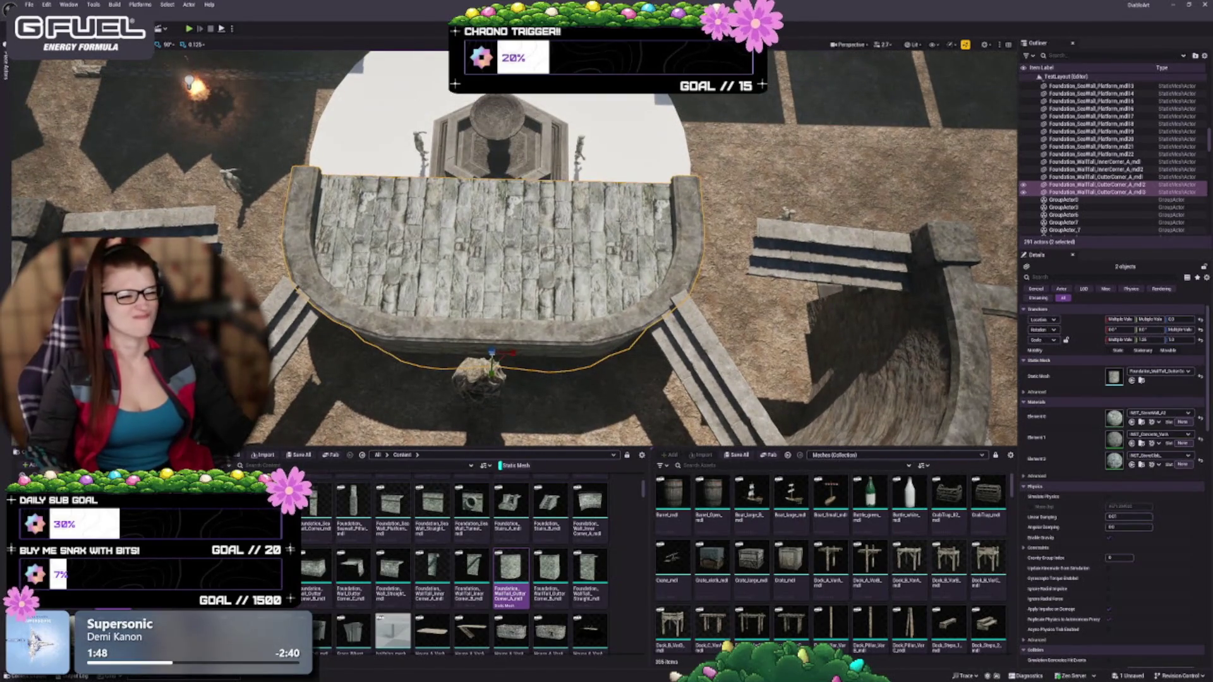
mouse_move(515, 248)
left_mouse_down()
mouse_move(568, 184)
mouse_move(530, 265)
mouse_move(515, 243)
left_mouse_up()
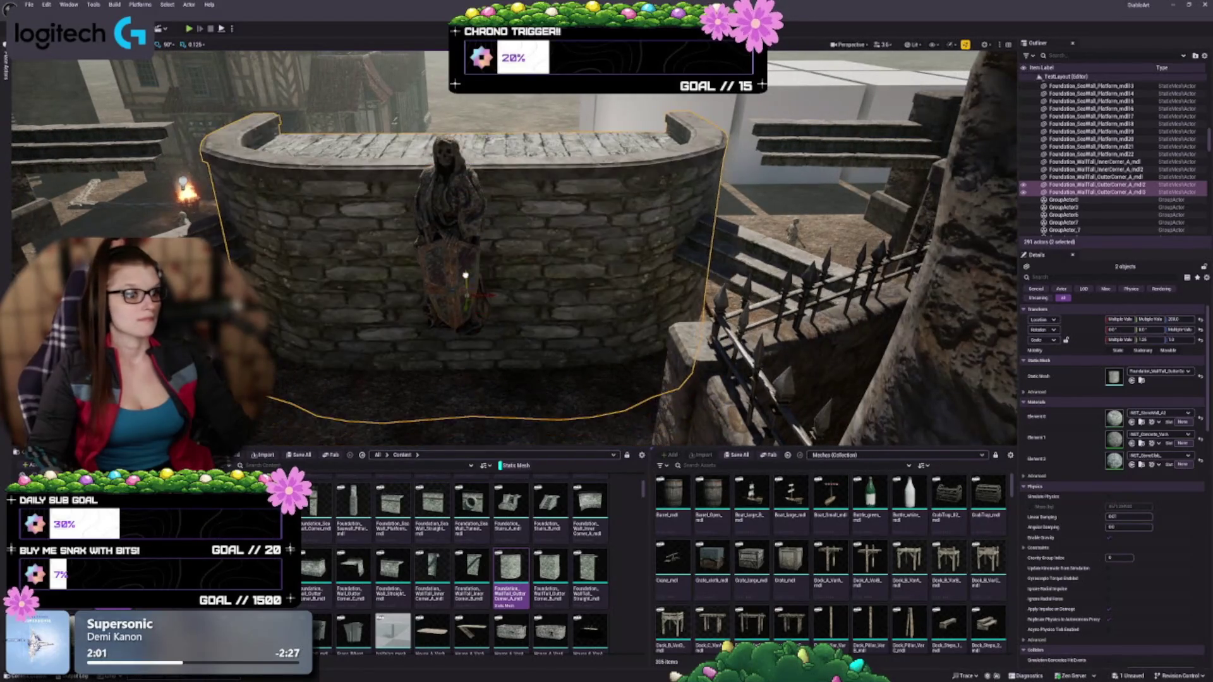
left_click_drag(515, 243, 493, 221)
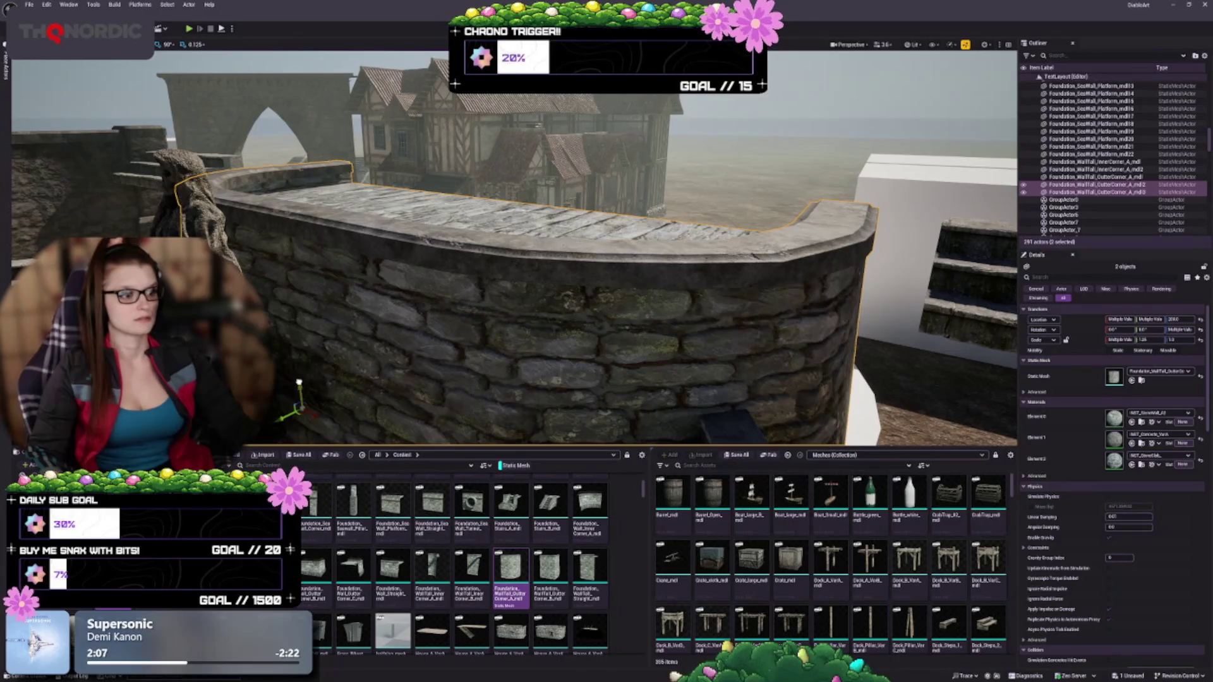
left_click_drag(493, 221, 477, 206)
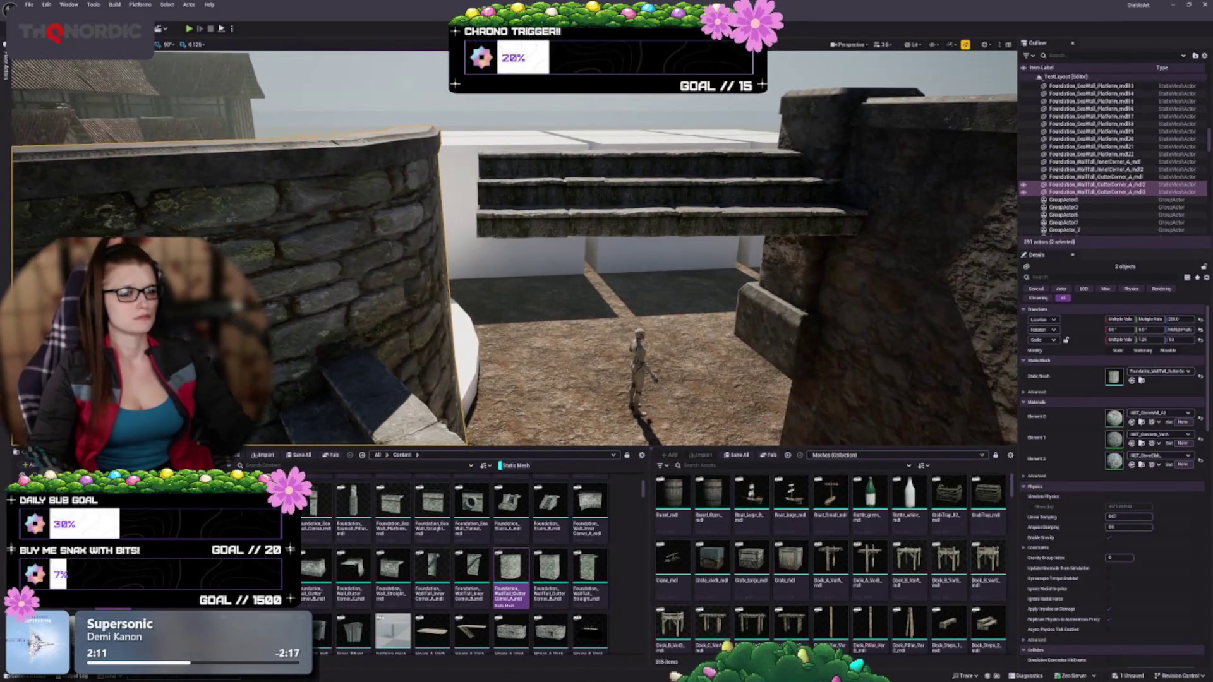
left_click_drag(265, 108, 265, 108)
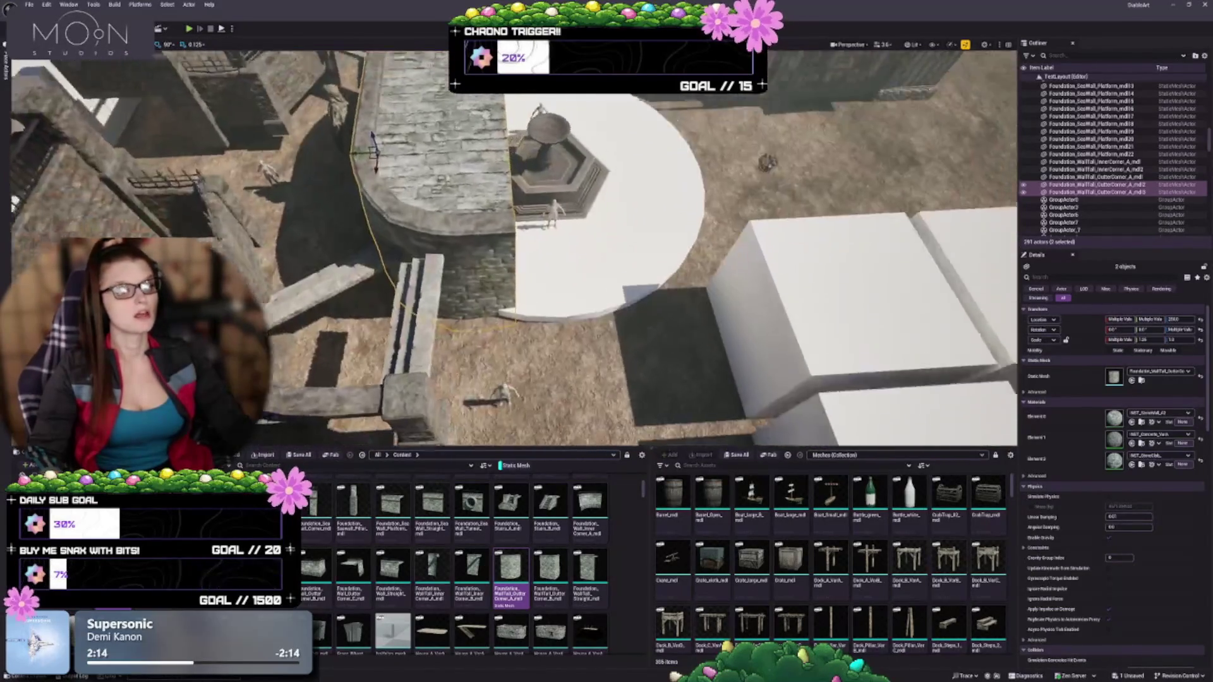
scroll(489, 329, "up", 5)
key("Escape")
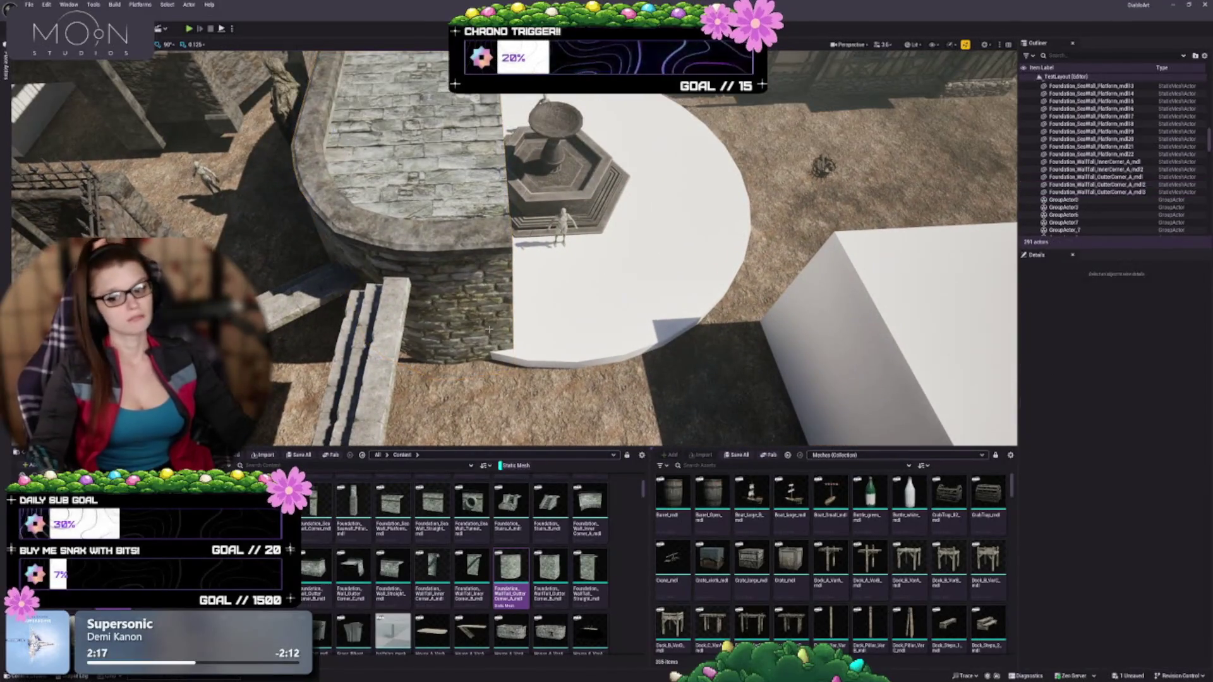
left_click_drag(488, 329, 440, 329)
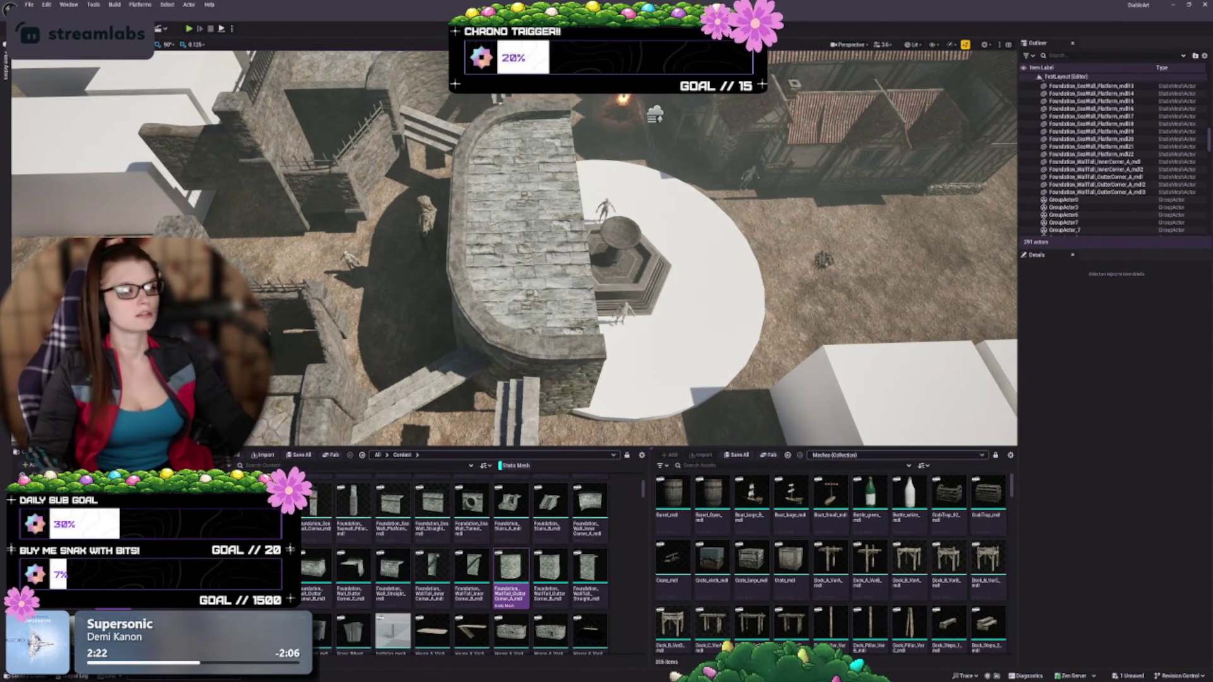
left_click_drag(488, 329, 489, 329)
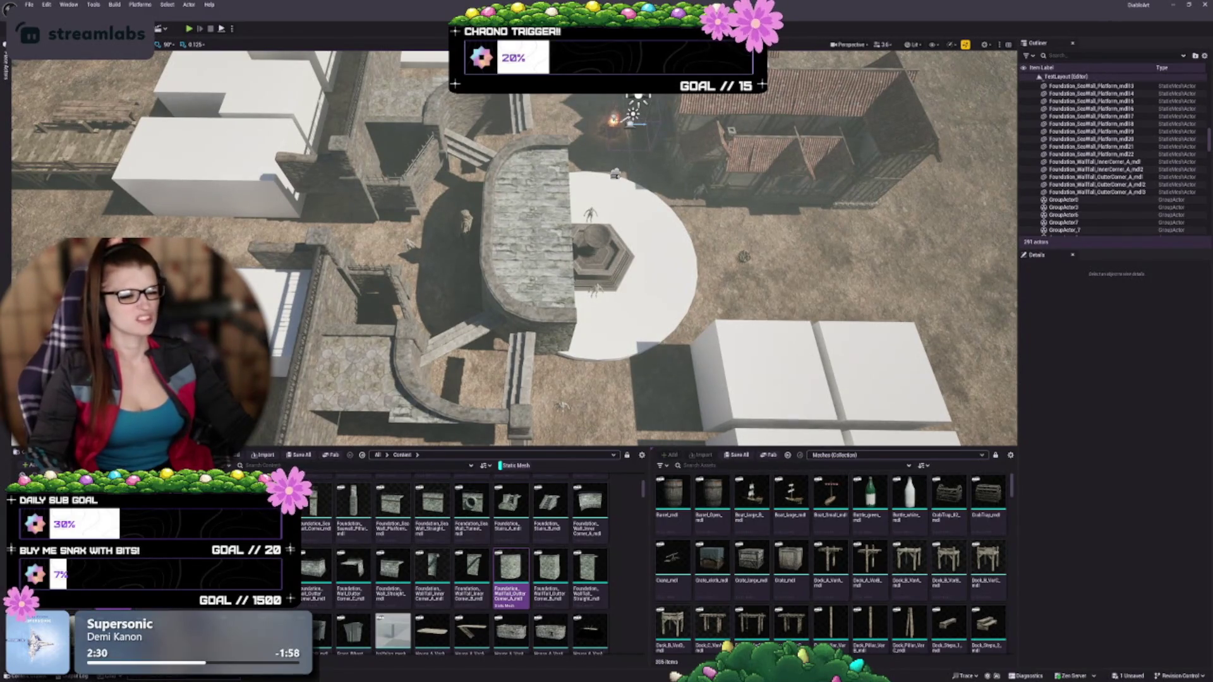
left_click_drag(488, 329, 489, 329)
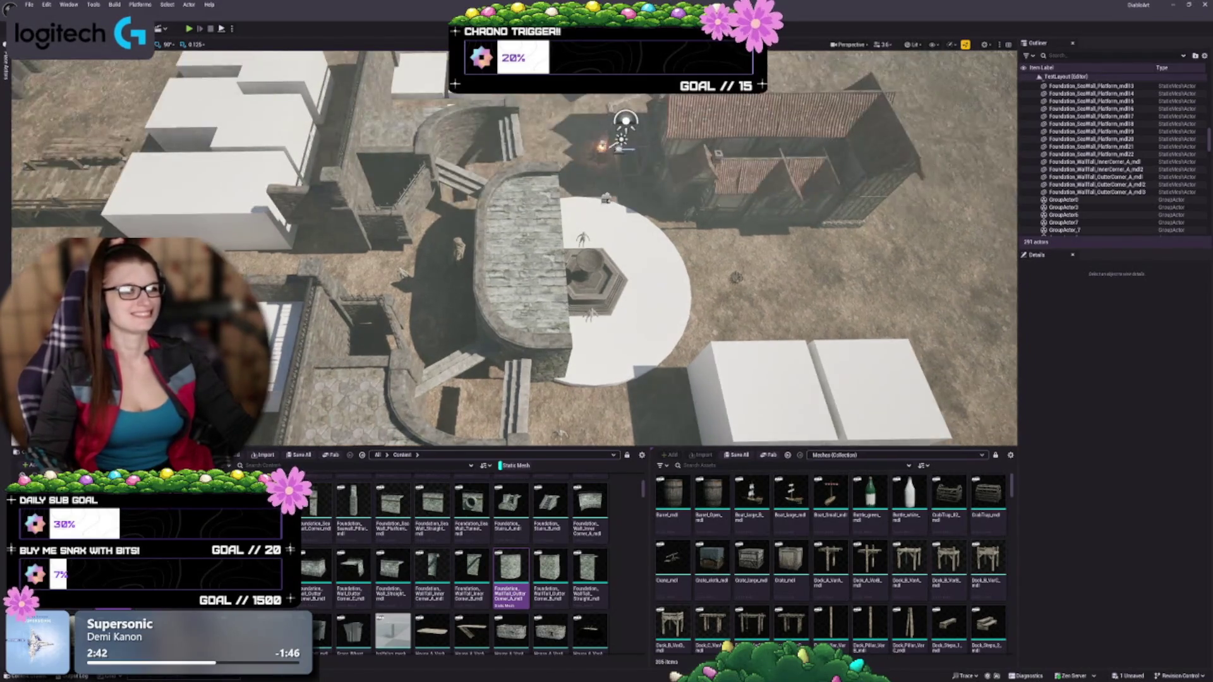
left_click(512, 134)
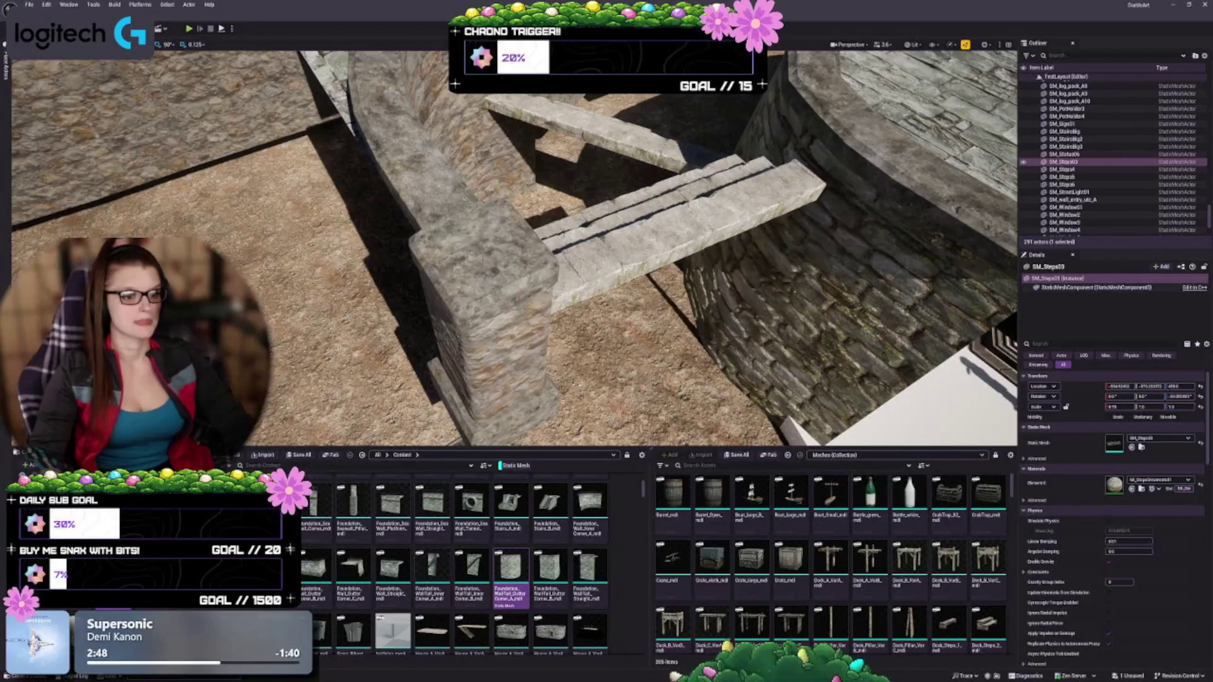
Step: Group the four wall foundation pieces with Ctrl+G and select the end pillar
left_click(1074, 154)
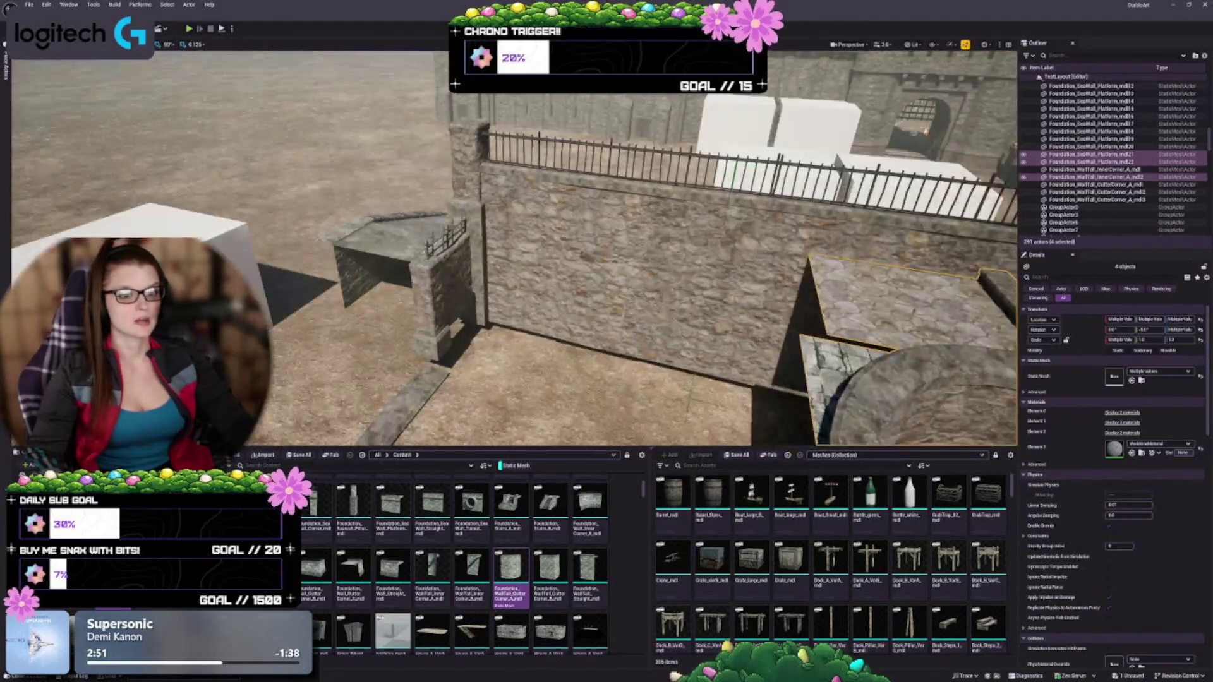
double_click(1083, 147)
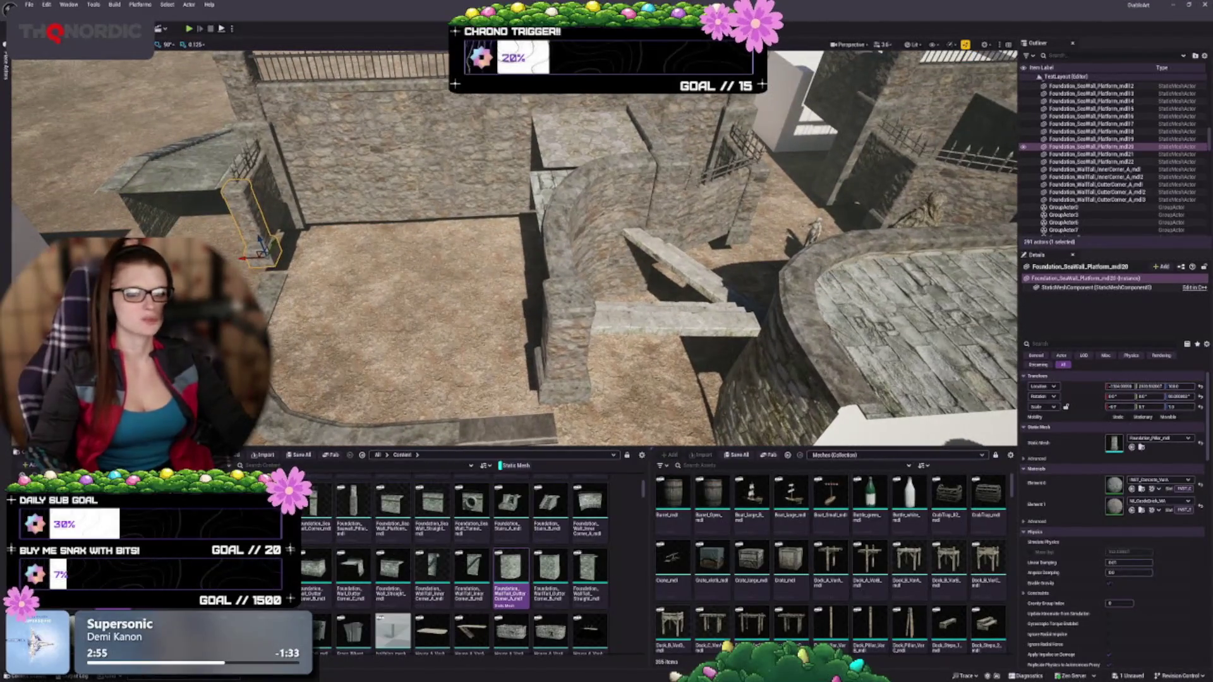
key("ctrl+z")
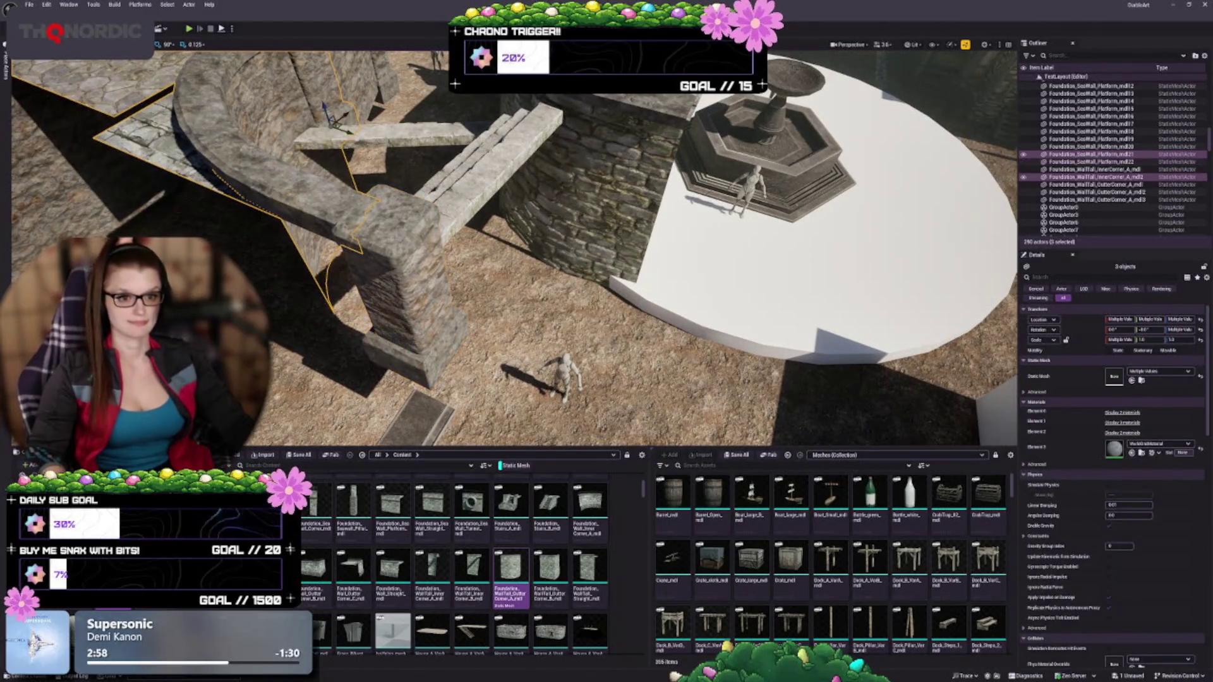
key("ctrl+g")
left_click(388, 272)
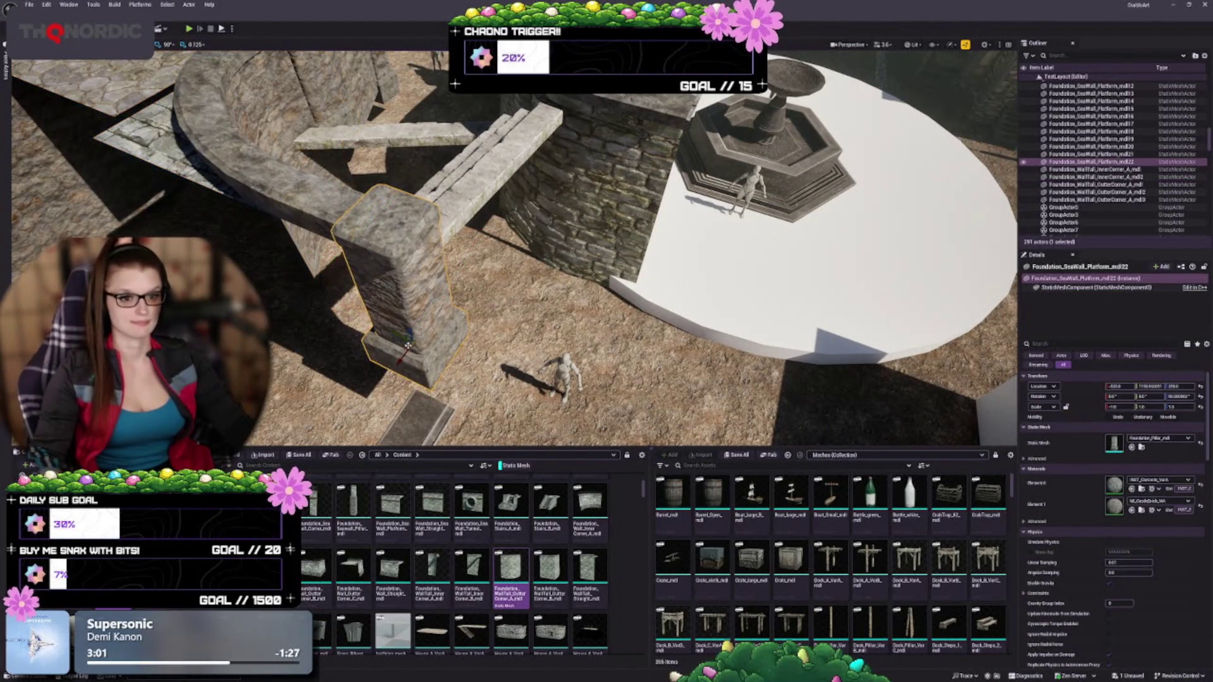
Step: Alt-drag a copy of the pillar beside the fountain, then slide and lower it onto the wall corner
mouse_move(402, 346)
left_mouse_down("alt")
mouse_move(748, 212)
mouse_move(631, 226)
left_mouse_up("alt")
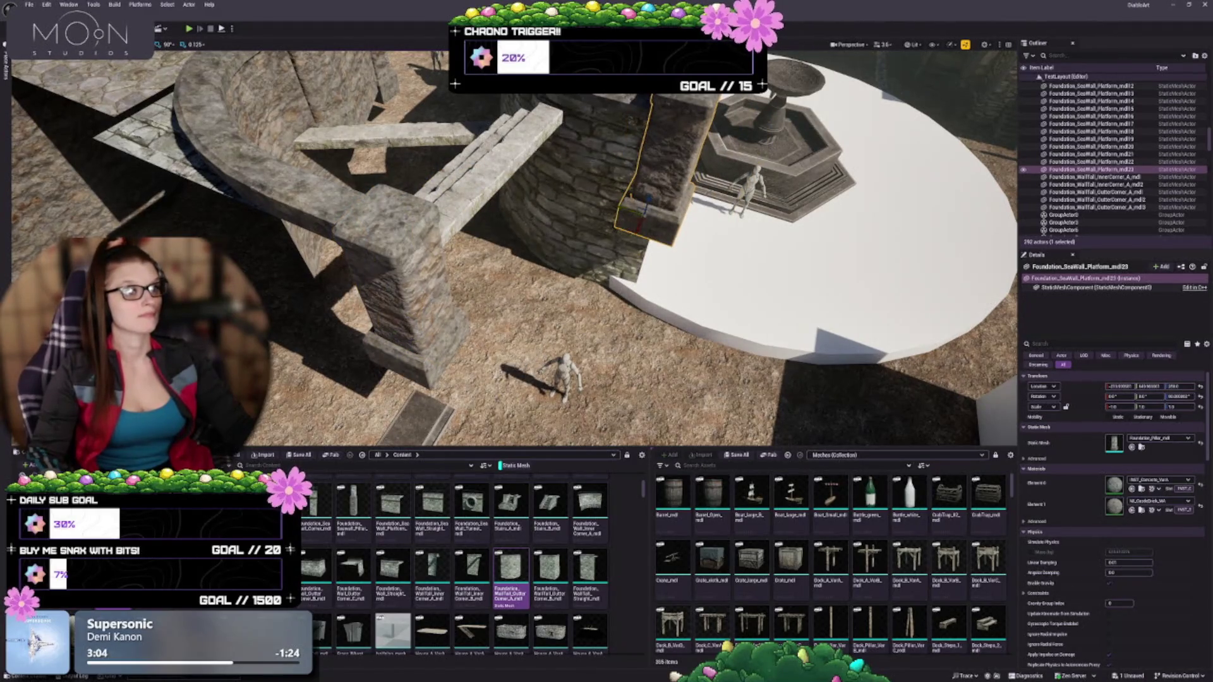
left_click_drag(736, 253, 736, 239)
left_click_drag(658, 325, 658, 325)
left_click_drag(541, 354, 540, 354)
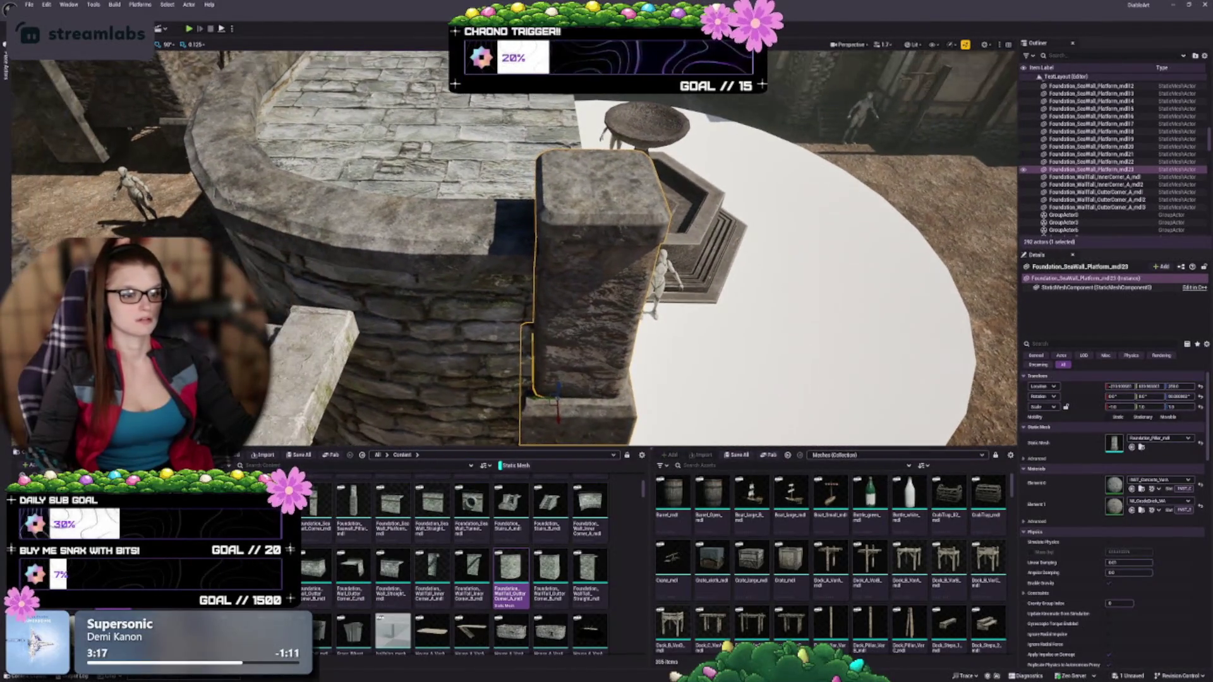
left_click_drag(534, 396, 496, 384)
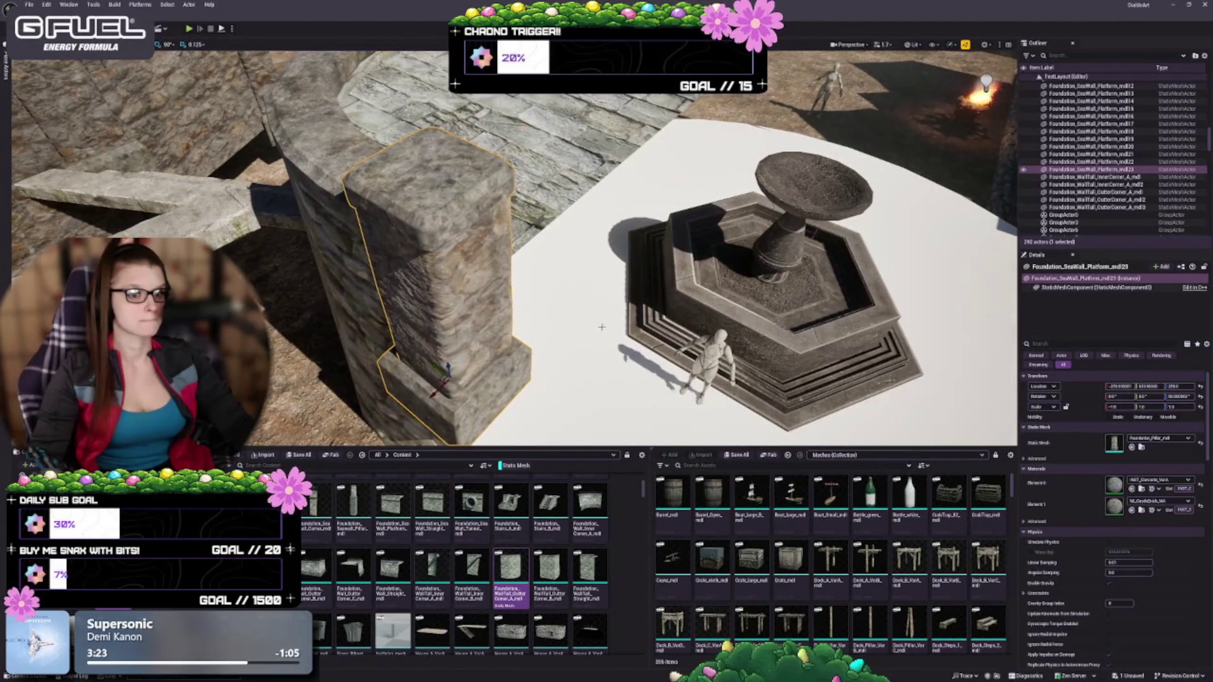
left_click_drag(601, 326, 639, 325)
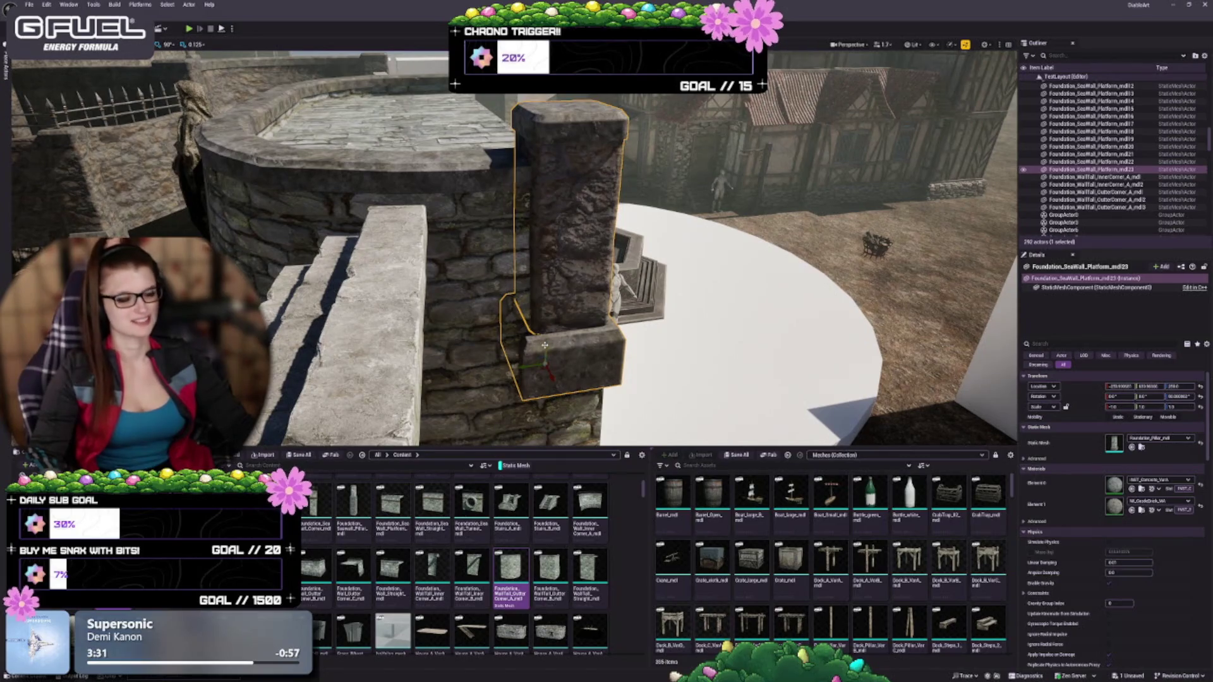
left_click_drag(544, 345, 534, 369)
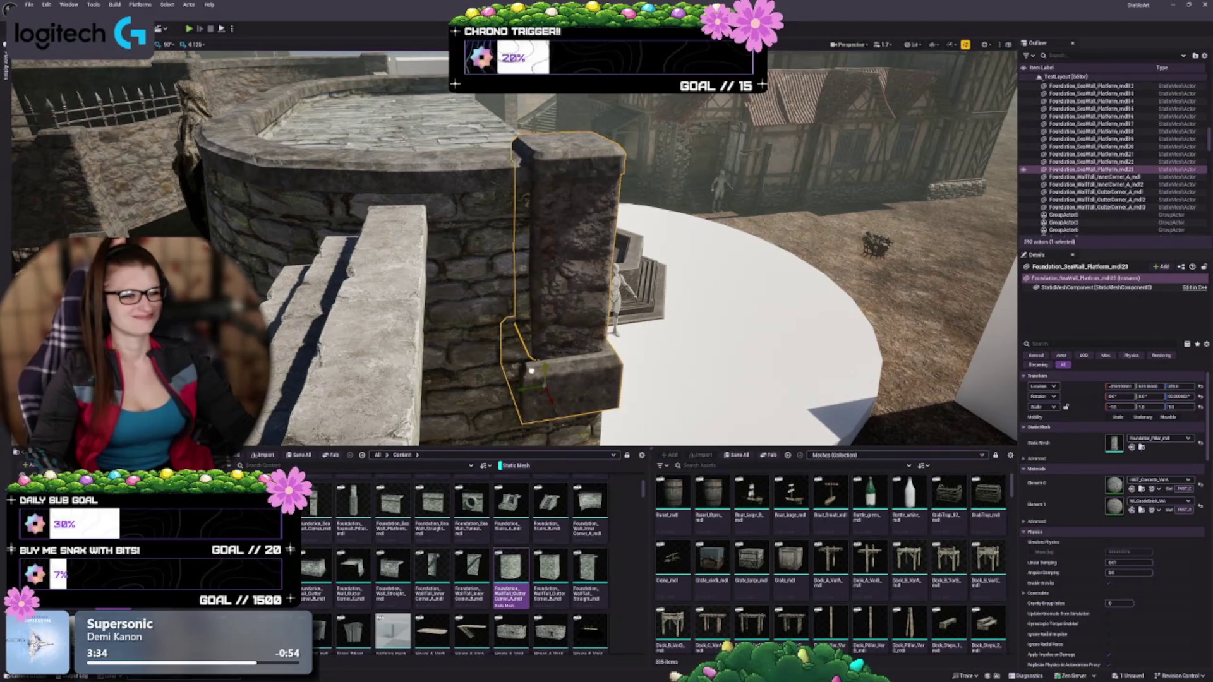
scroll(533, 372, "down", 5)
mouse_move(533, 372)
left_mouse_down()
mouse_move(533, 316)
mouse_move(518, 297)
left_mouse_up()
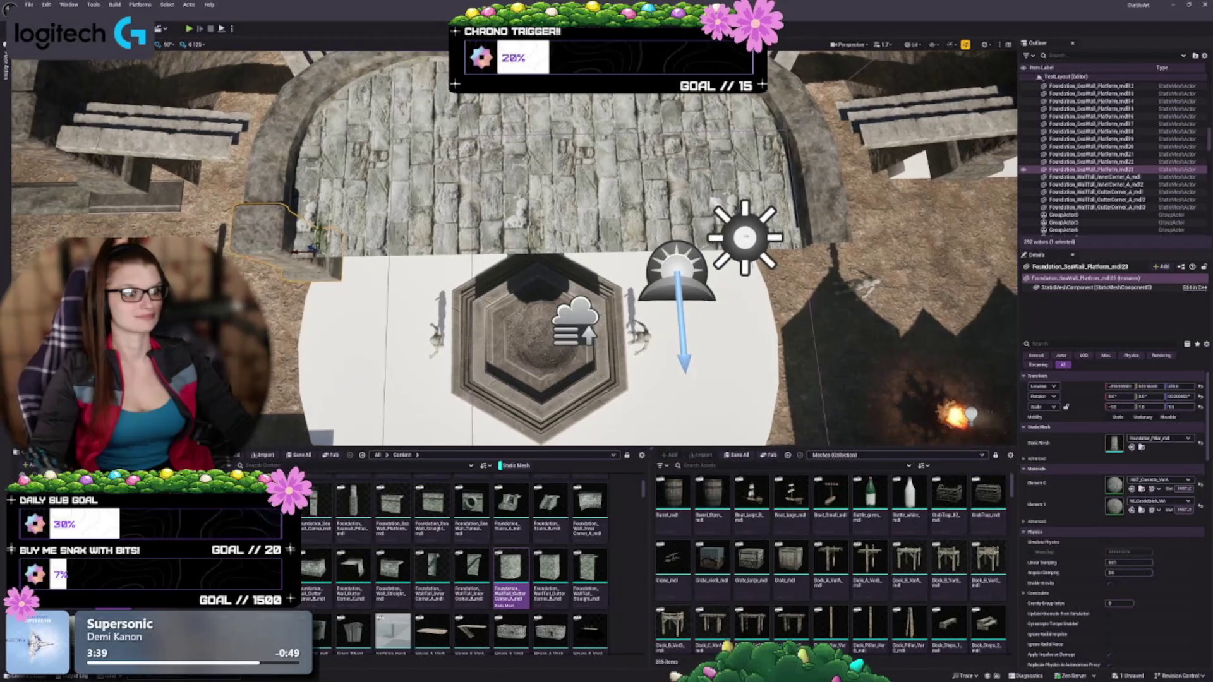
Step: Duplicate the pillar to the opposite end of the curved wall and focus on the copy
mouse_move(291, 253)
left_mouse_down()
mouse_move(821, 234)
mouse_move(745, 239)
left_mouse_up()
key("f")
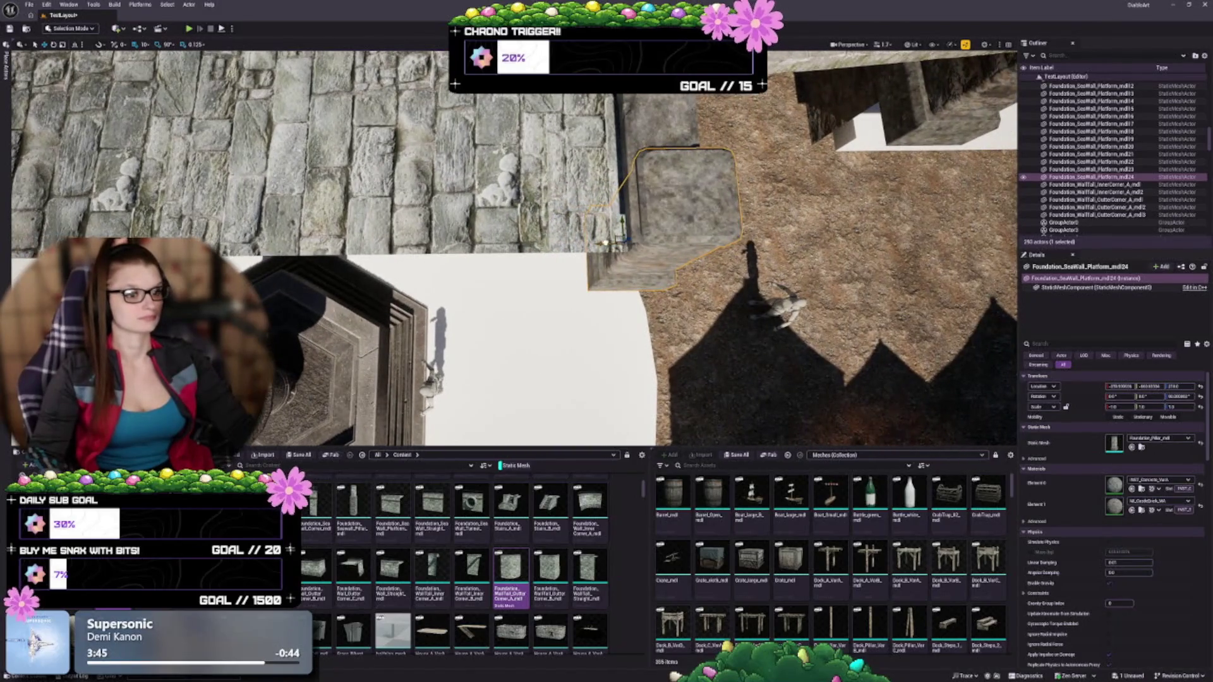
mouse_move(569, 285)
left_mouse_down()
mouse_move(493, 271)
mouse_move(467, 281)
left_mouse_up()
key("Escape")
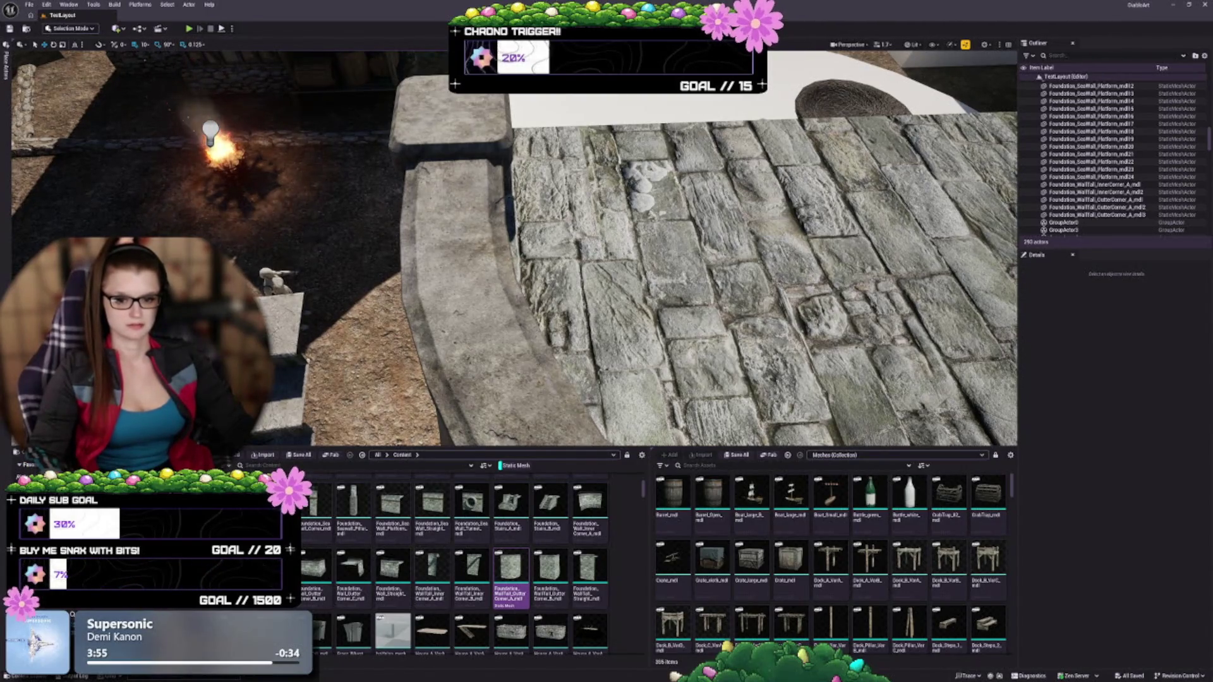
Step: Place a BP_Brazier on the stone pillar, delete the stray brazier, and save the level
left_click_drag(480, 278, 480, 329)
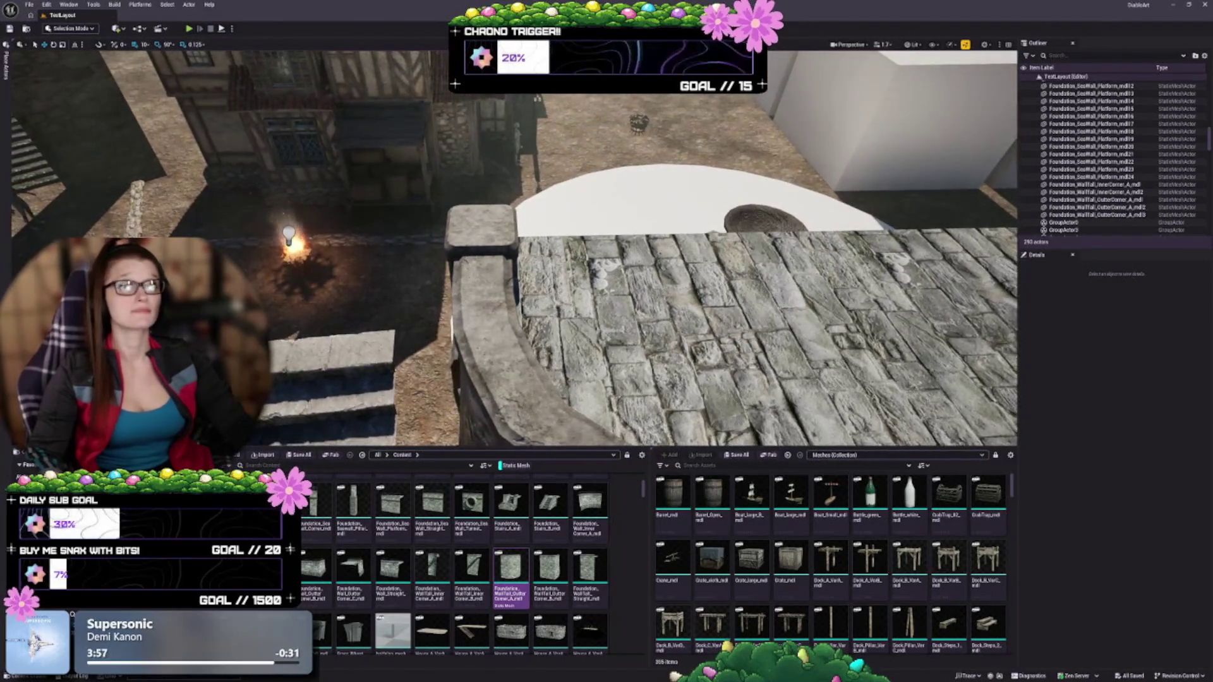
left_click_drag(529, 177, 529, 215)
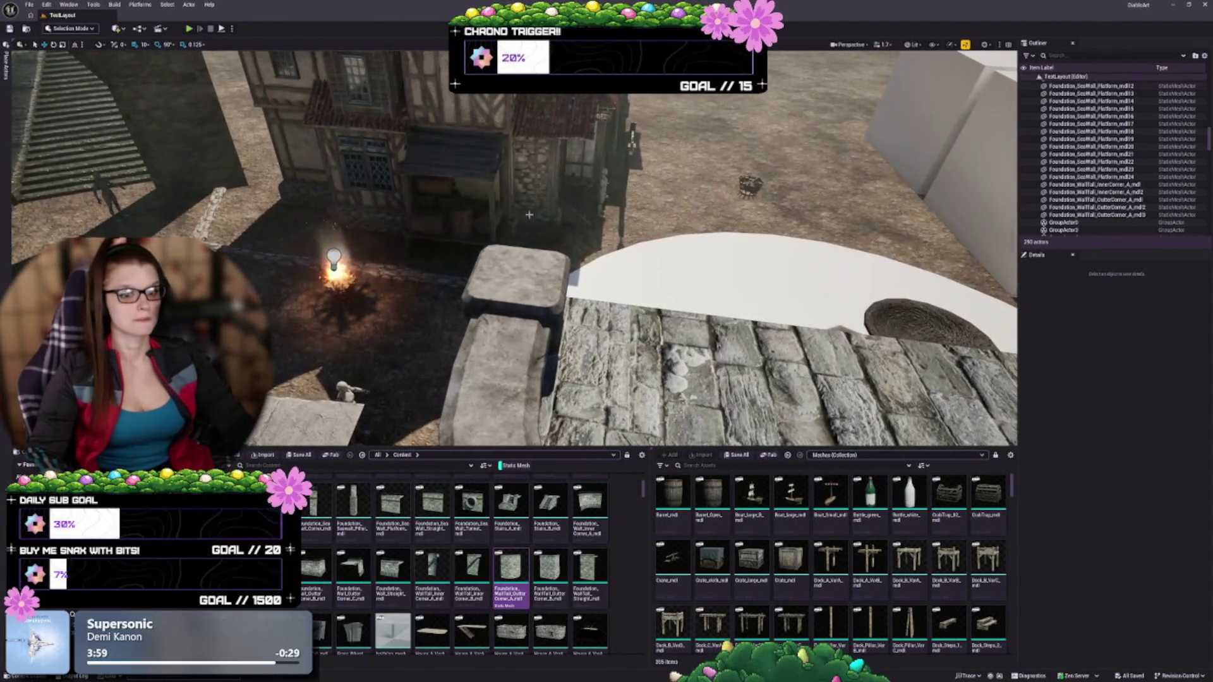
left_click_drag(446, 302, 521, 260)
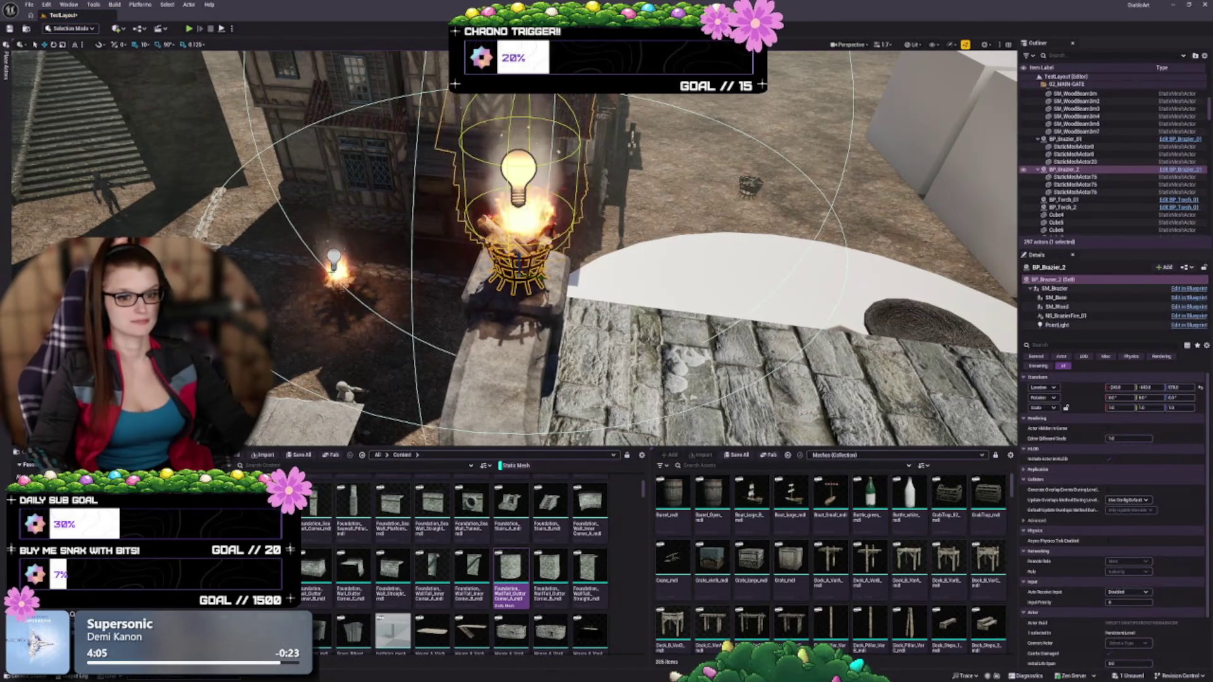
left_click(334, 268)
key("Delete")
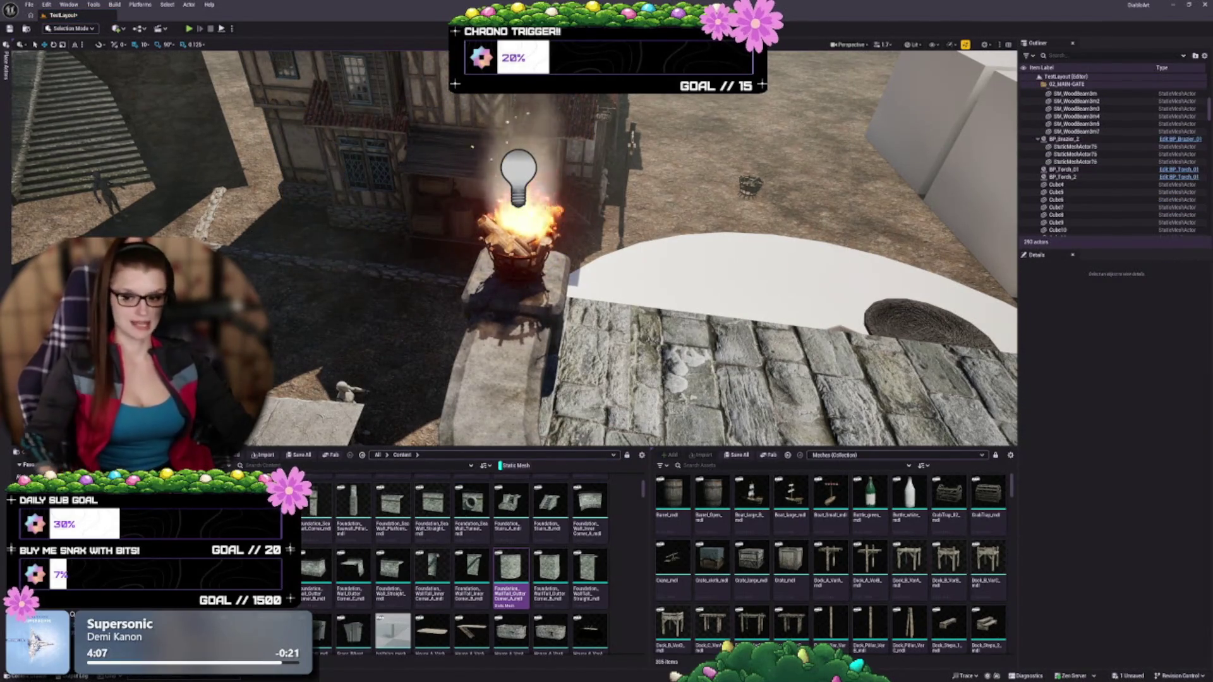
key("ctrl+s")
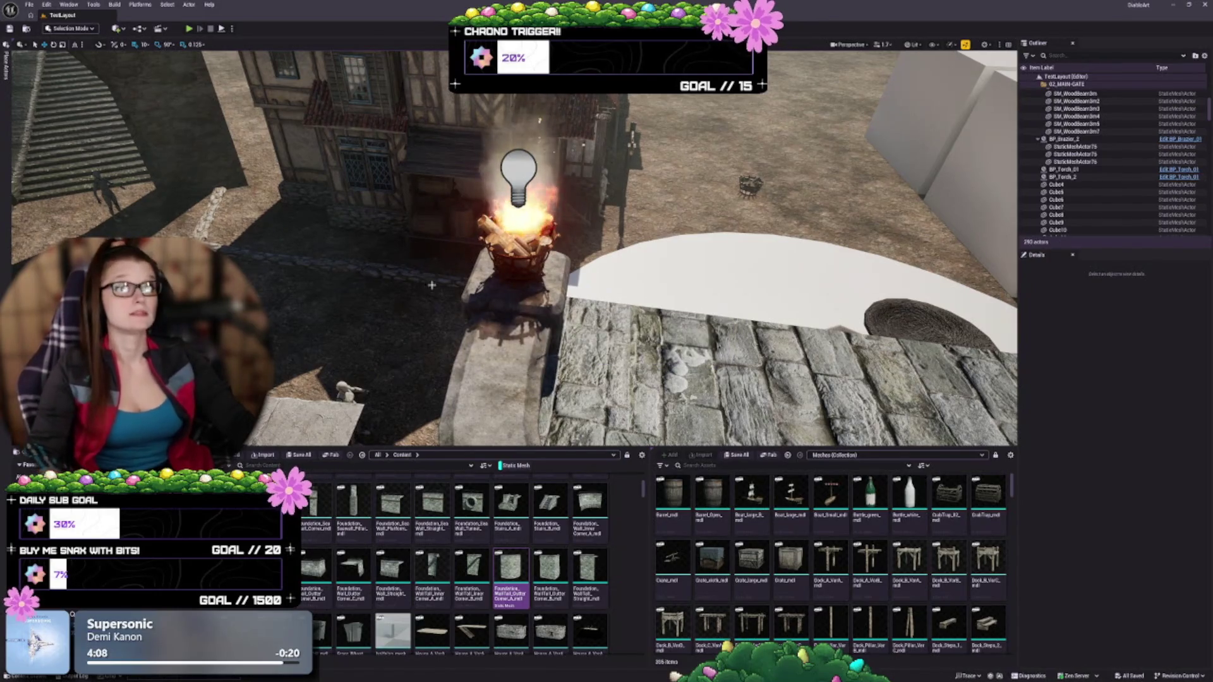
Step: Alt-drag a copy of the brazier onto the other corner pillar as BP_Brazier_3
left_click_drag(431, 285, 303, 288)
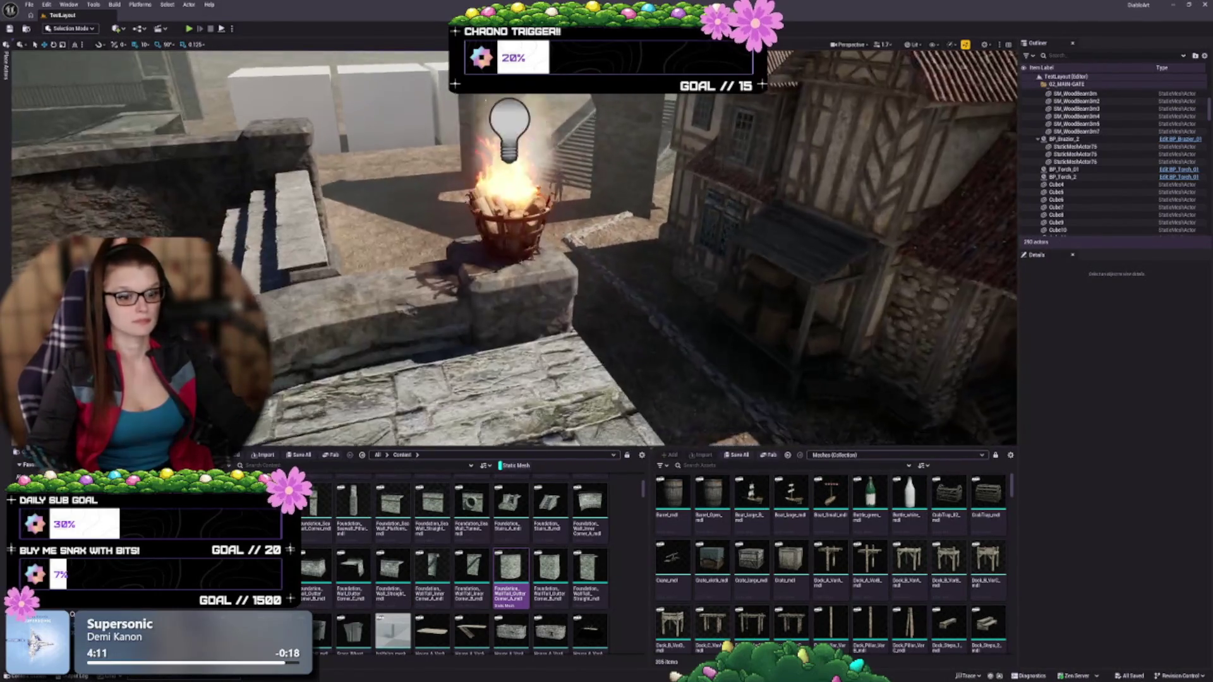
scroll(511, 249, "up", 8)
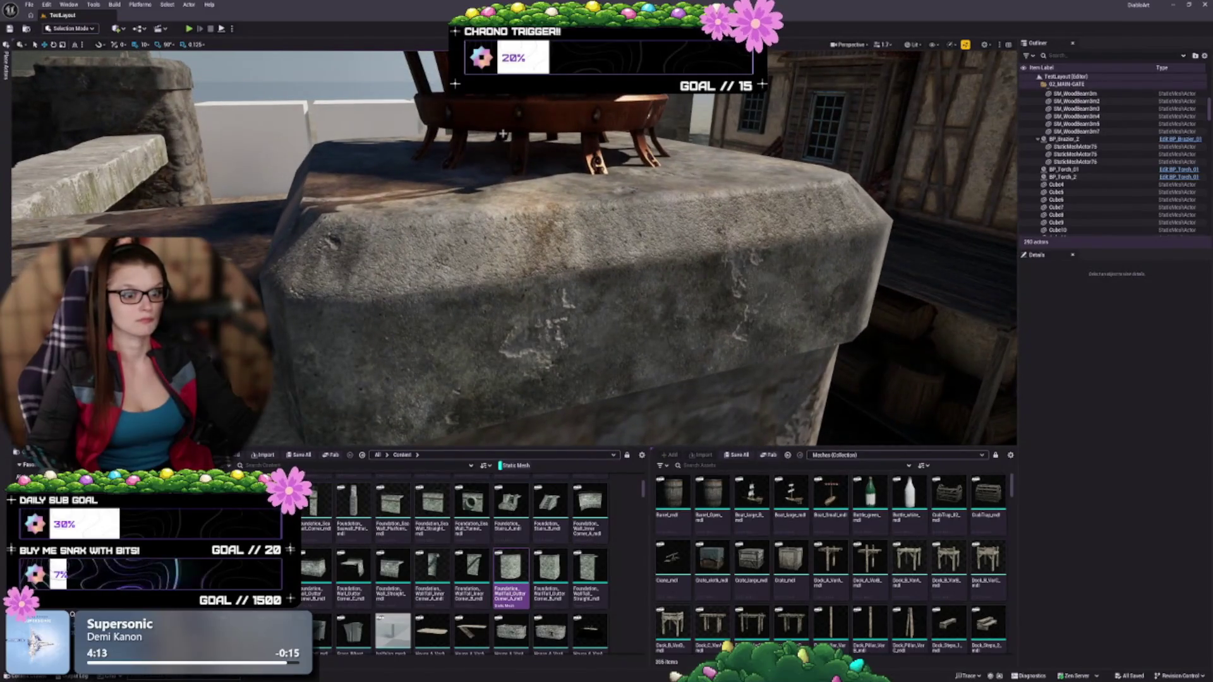
left_click(502, 134)
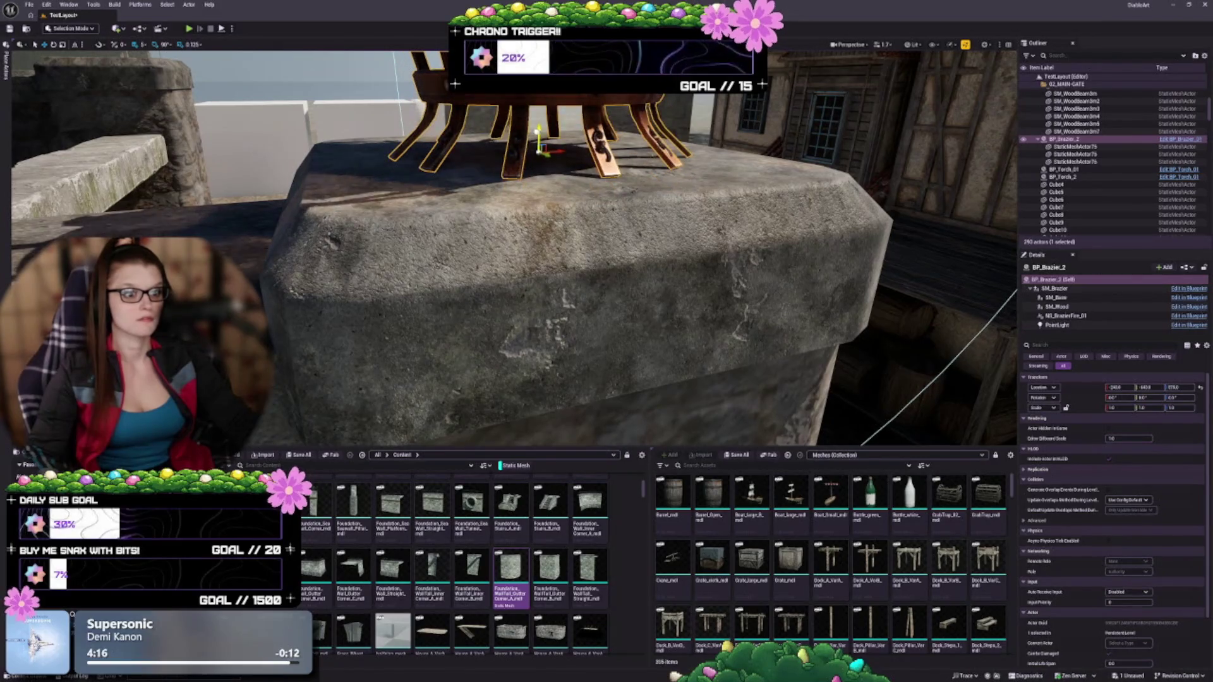
mouse_move(511, 253)
left_mouse_down()
mouse_move(509, 329)
mouse_move(585, 327)
left_mouse_up()
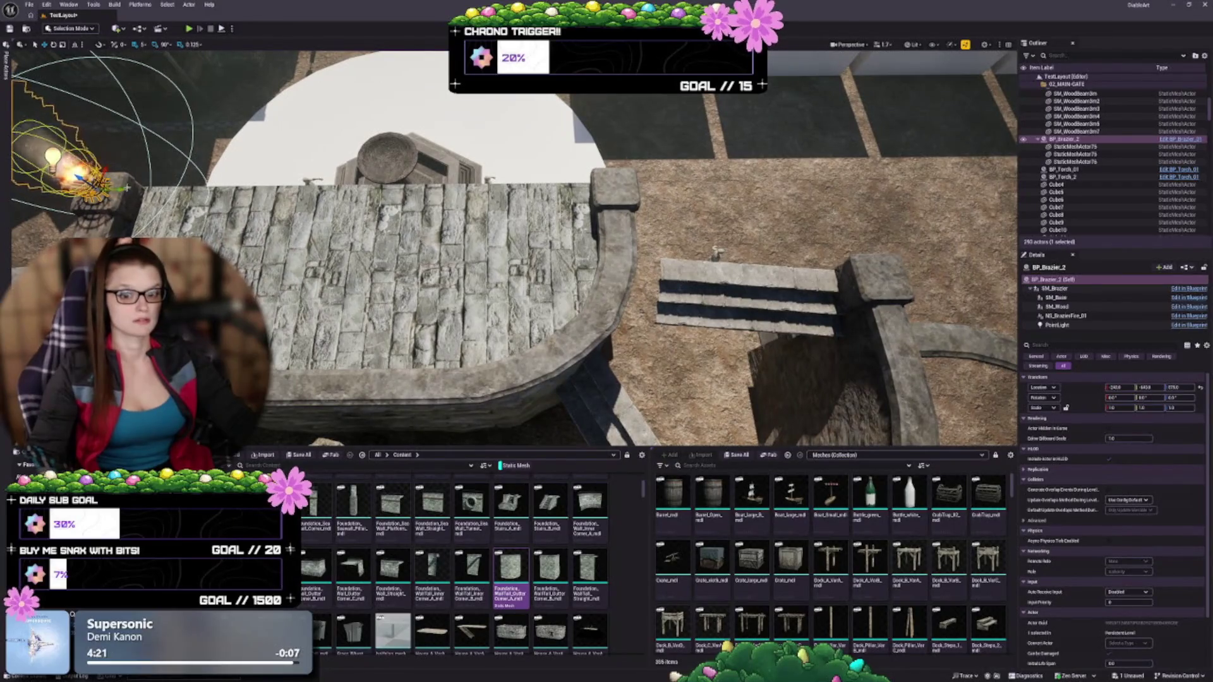
mouse_move(93, 183)
left_mouse_down()
mouse_move(209, 157)
mouse_move(619, 177)
left_mouse_up()
key("f")
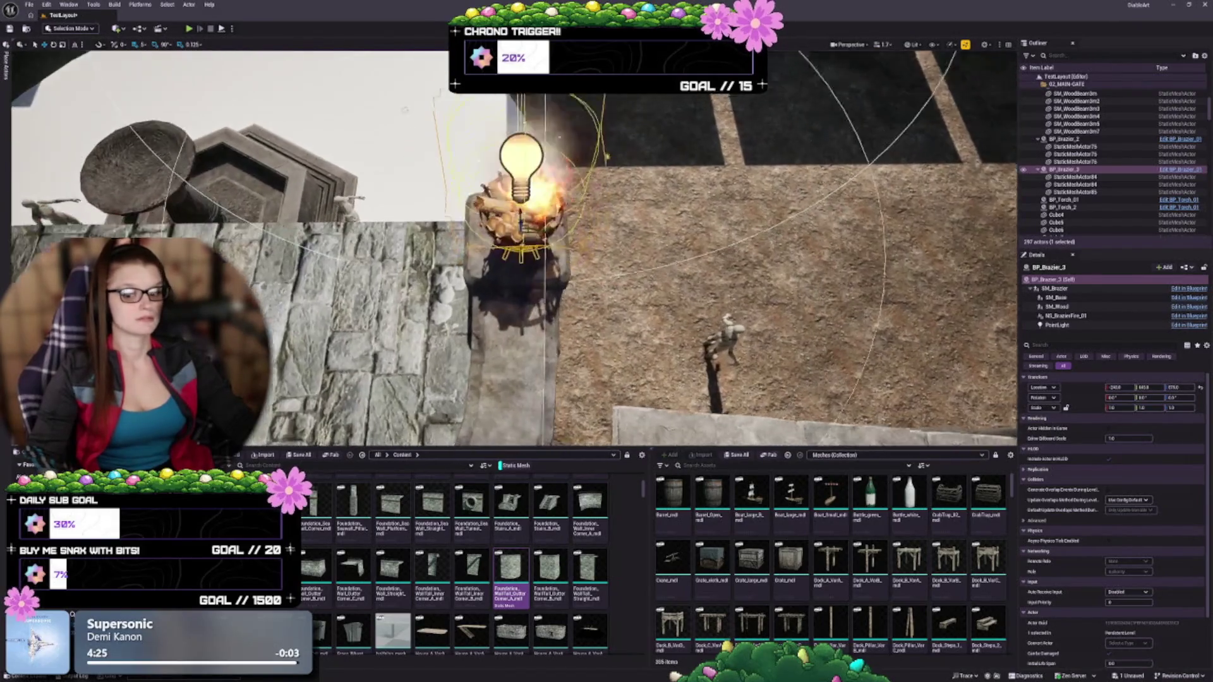
left_click_drag(509, 252, 505, 178)
scroll(648, 362, "down", 5)
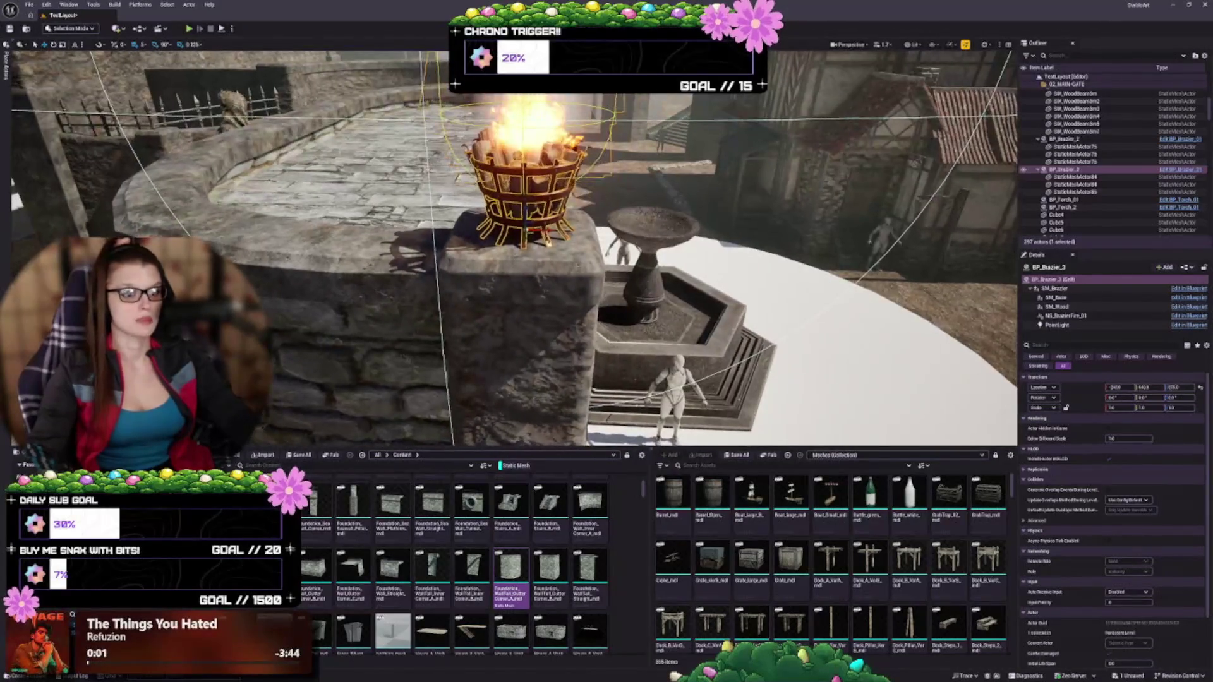
key("Escape")
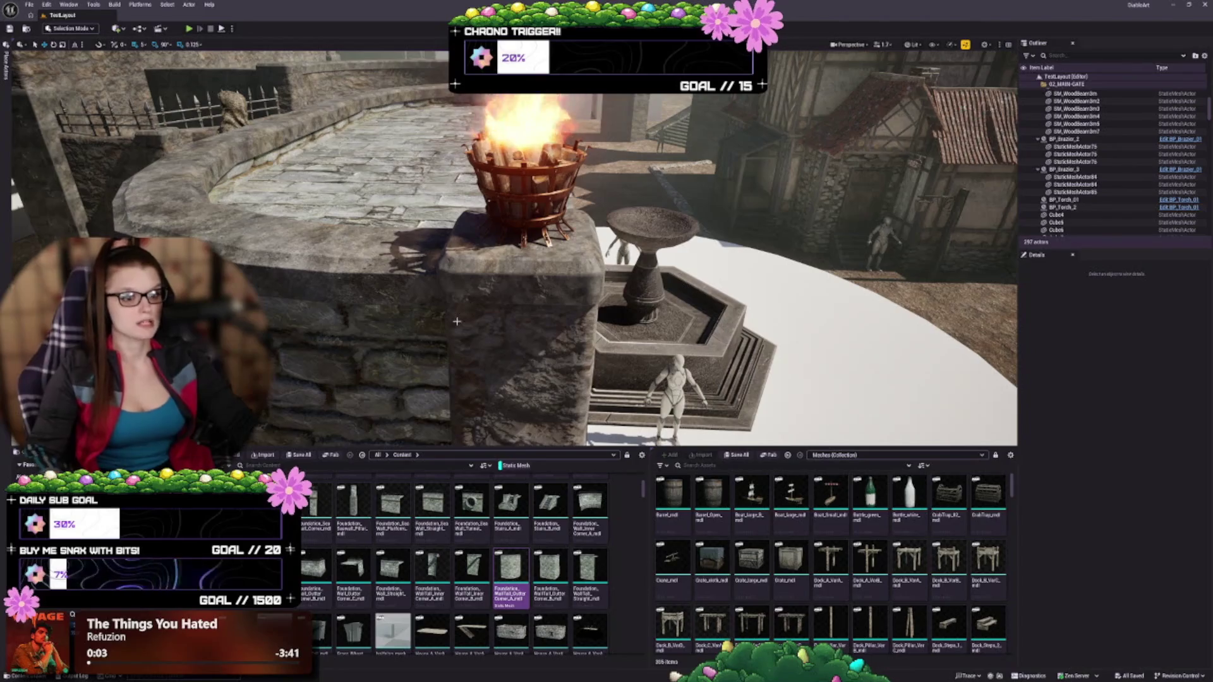
scroll(647, 362, "down", 5)
scroll(648, 362, "up", 5)
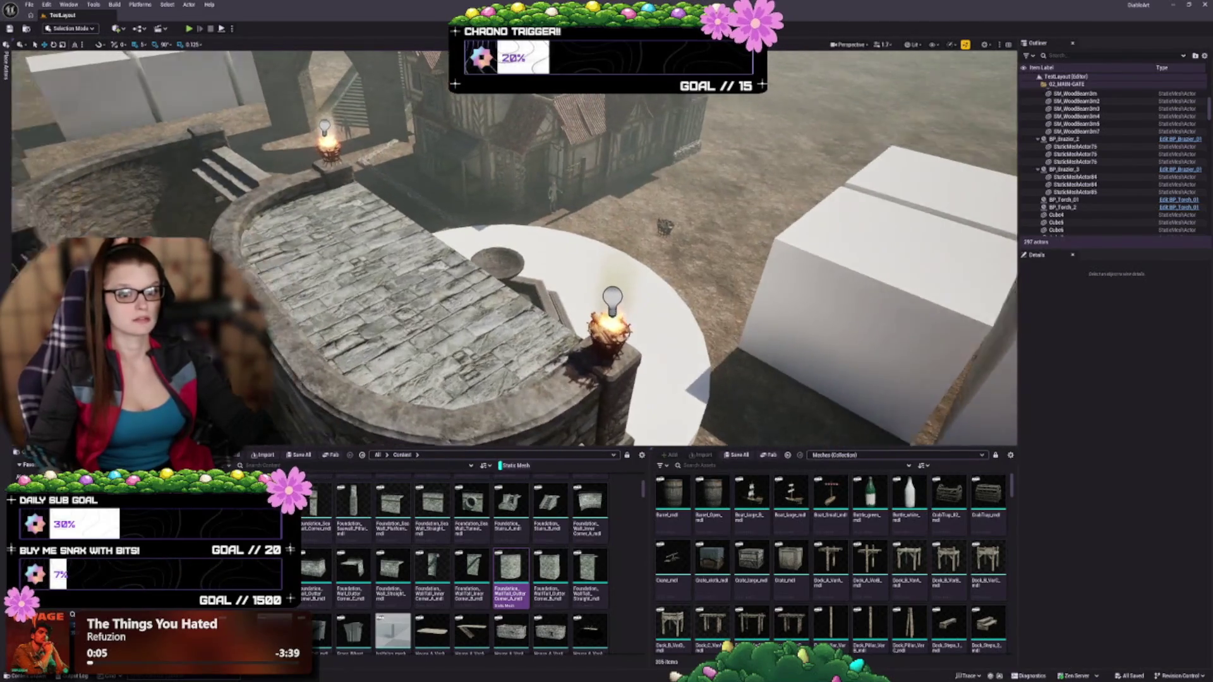
scroll(648, 362, "down", 3)
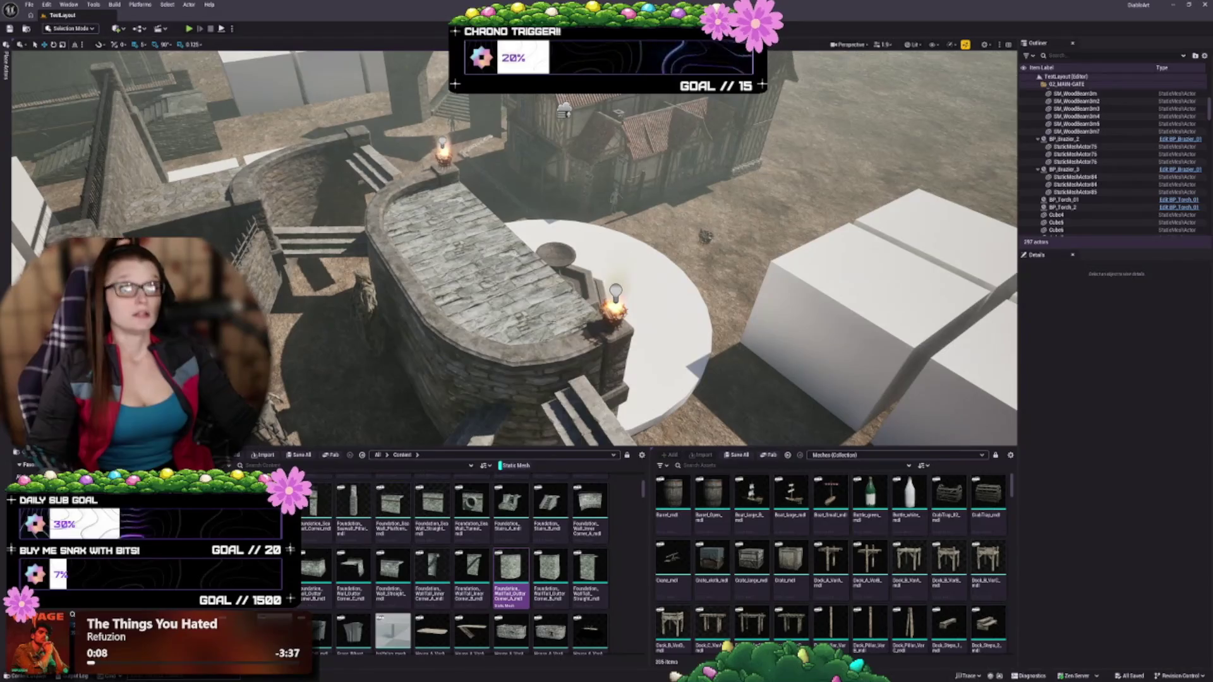
scroll(647, 362, "up", 5)
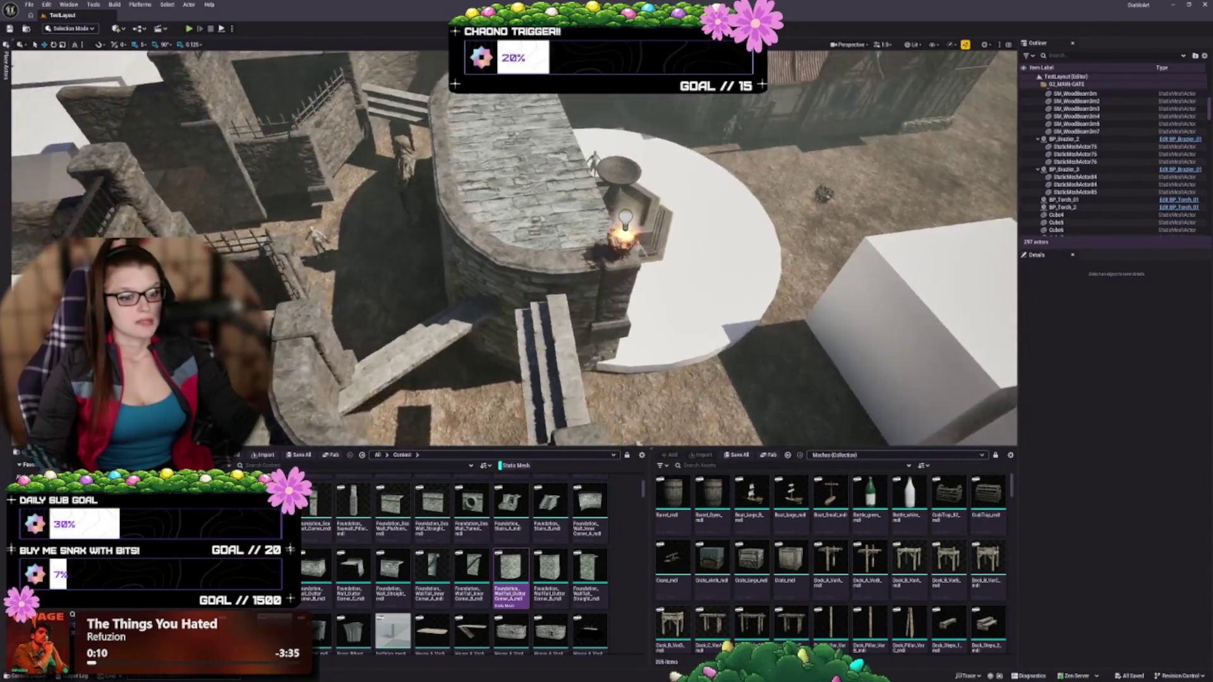
scroll(647, 362, "down", 3)
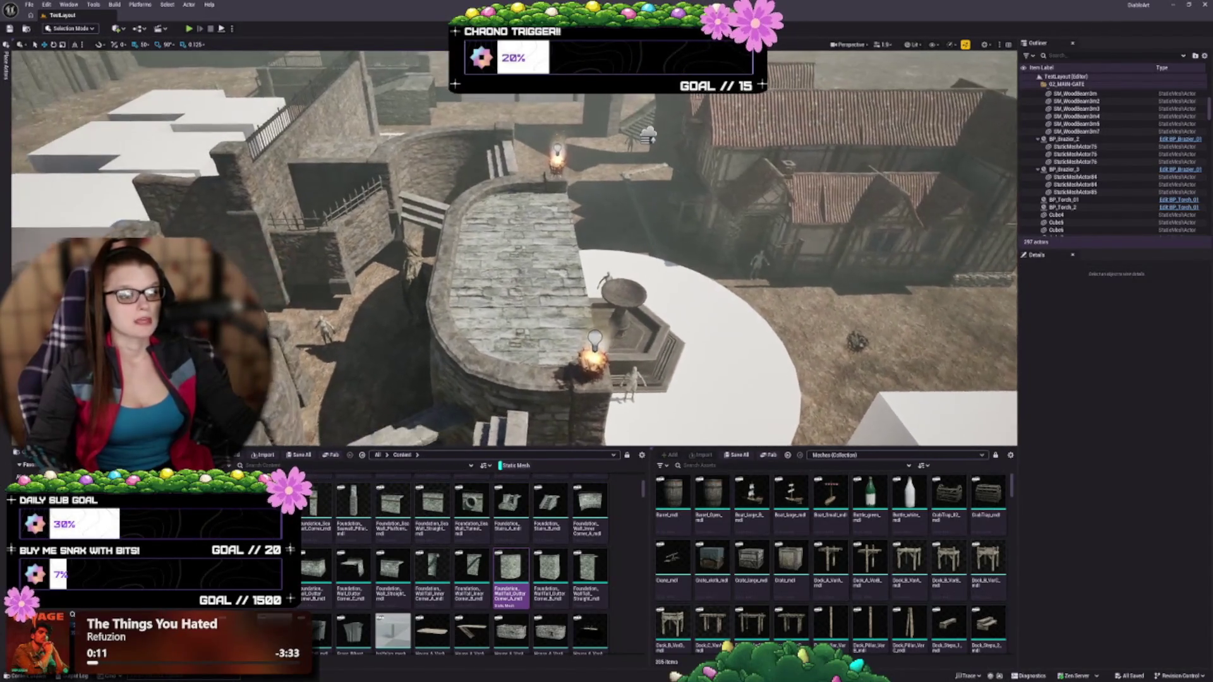
scroll(647, 362, "up", 3)
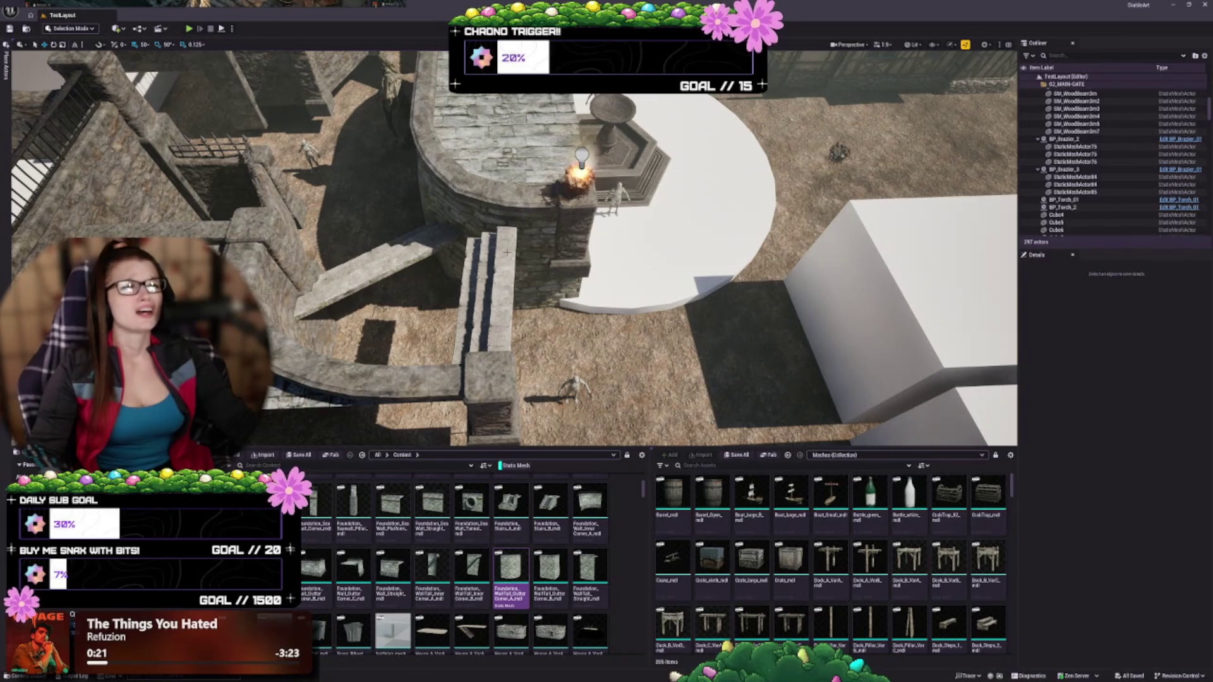
scroll(559, 287, "up", 5)
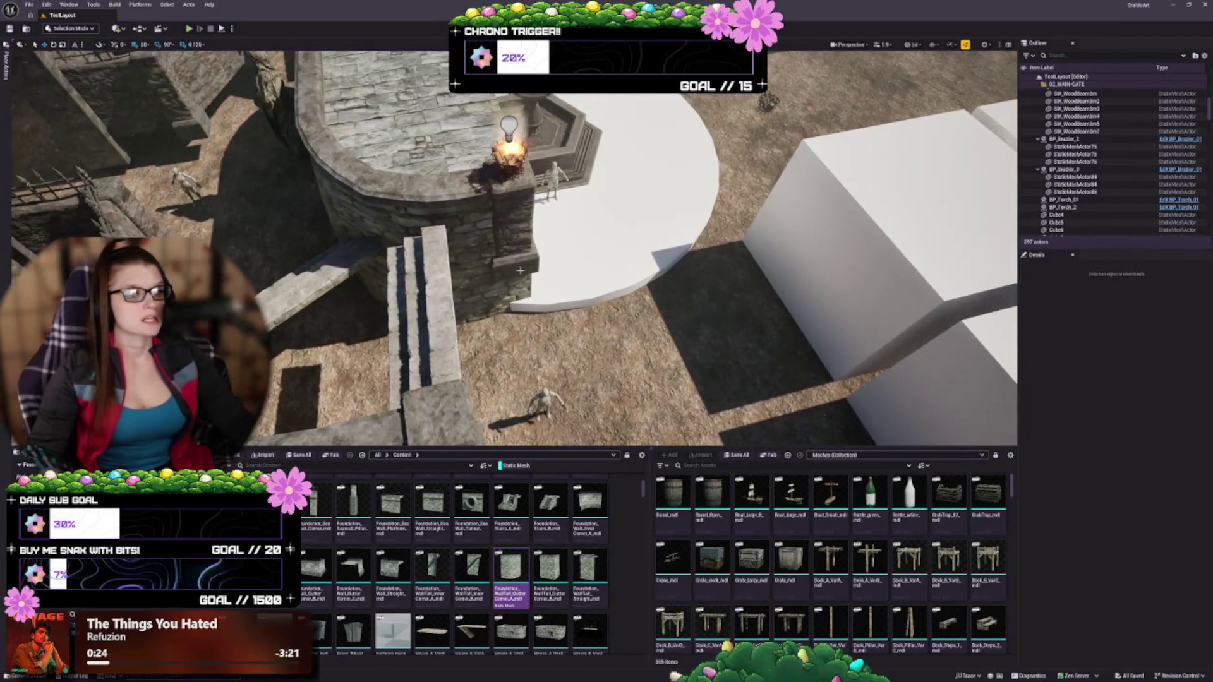
scroll(513, 248, "up", 5)
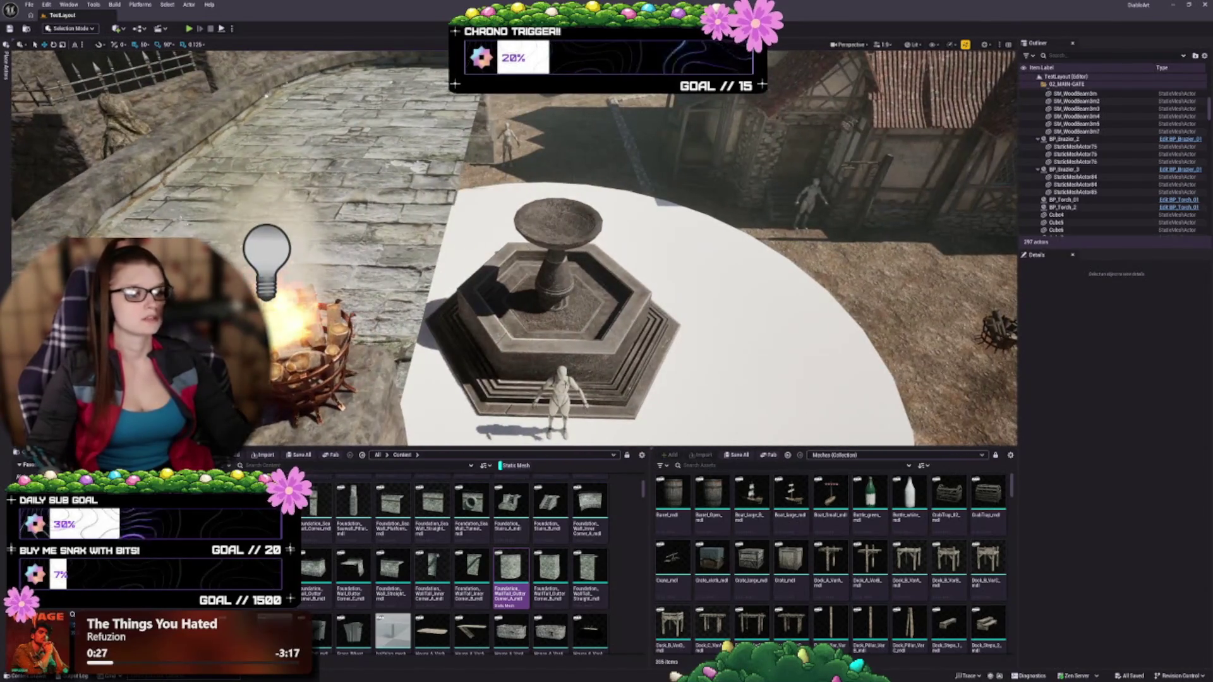
Step: Select a mannequin and the fountain together and frame them in view
left_click(559, 388)
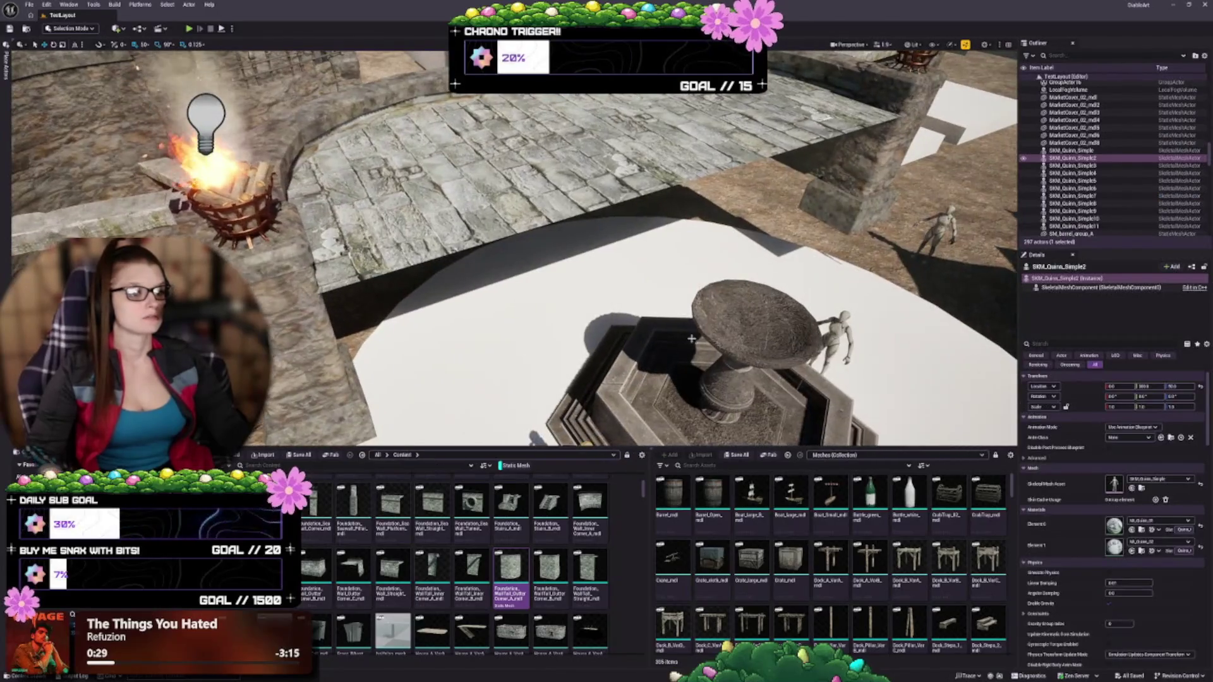
left_click(692, 339, "ctrl")
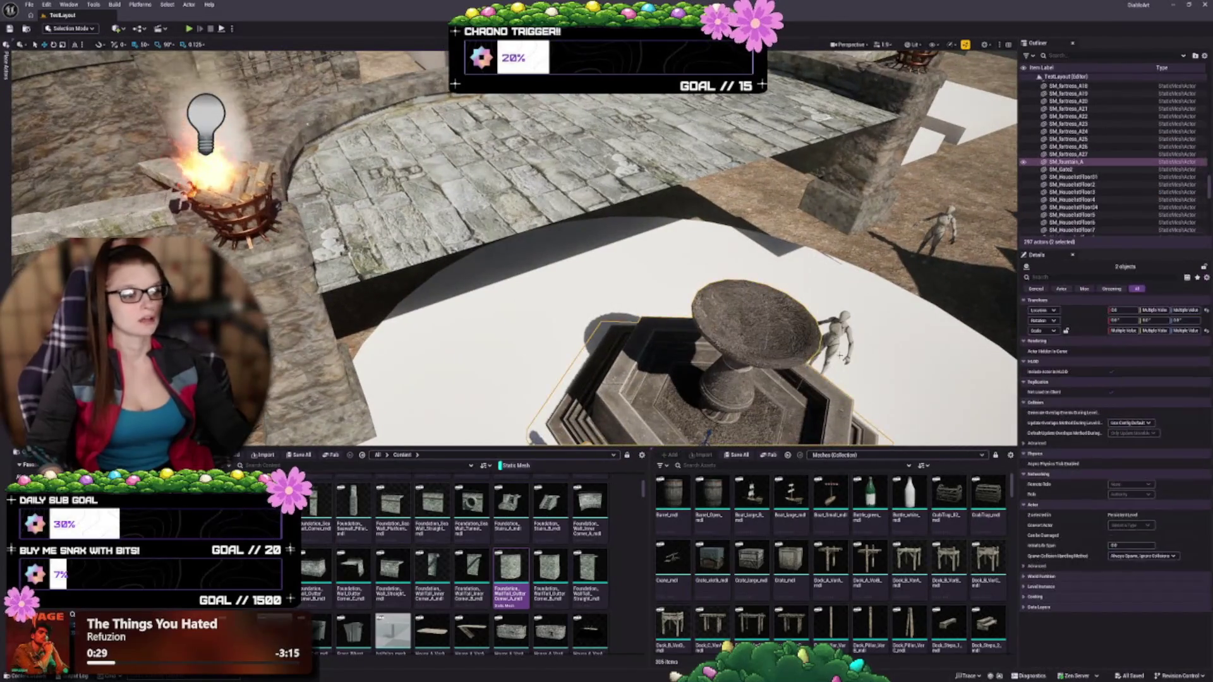
key("f")
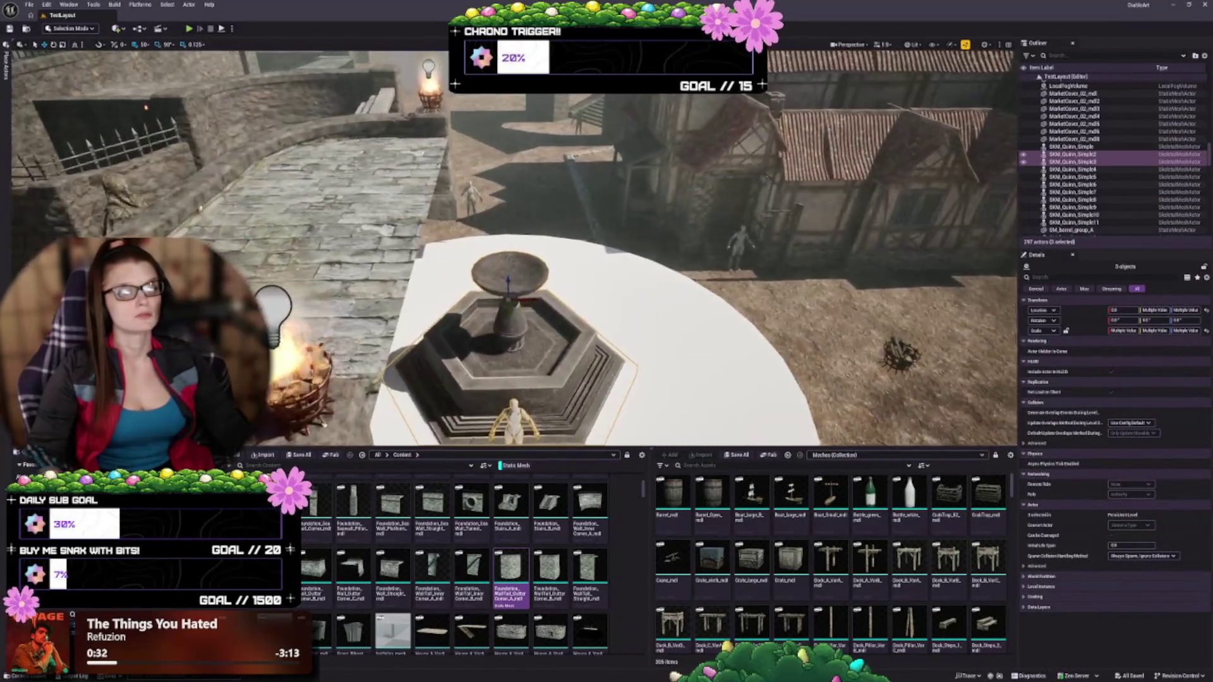
key("f")
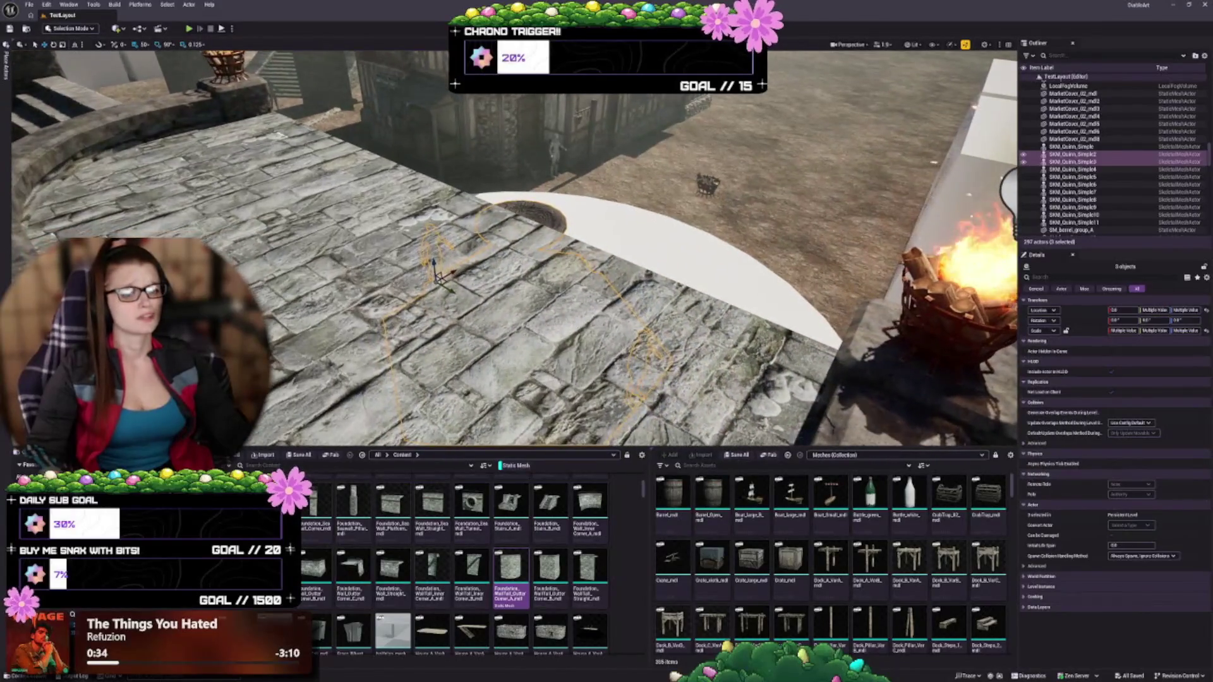
key("f")
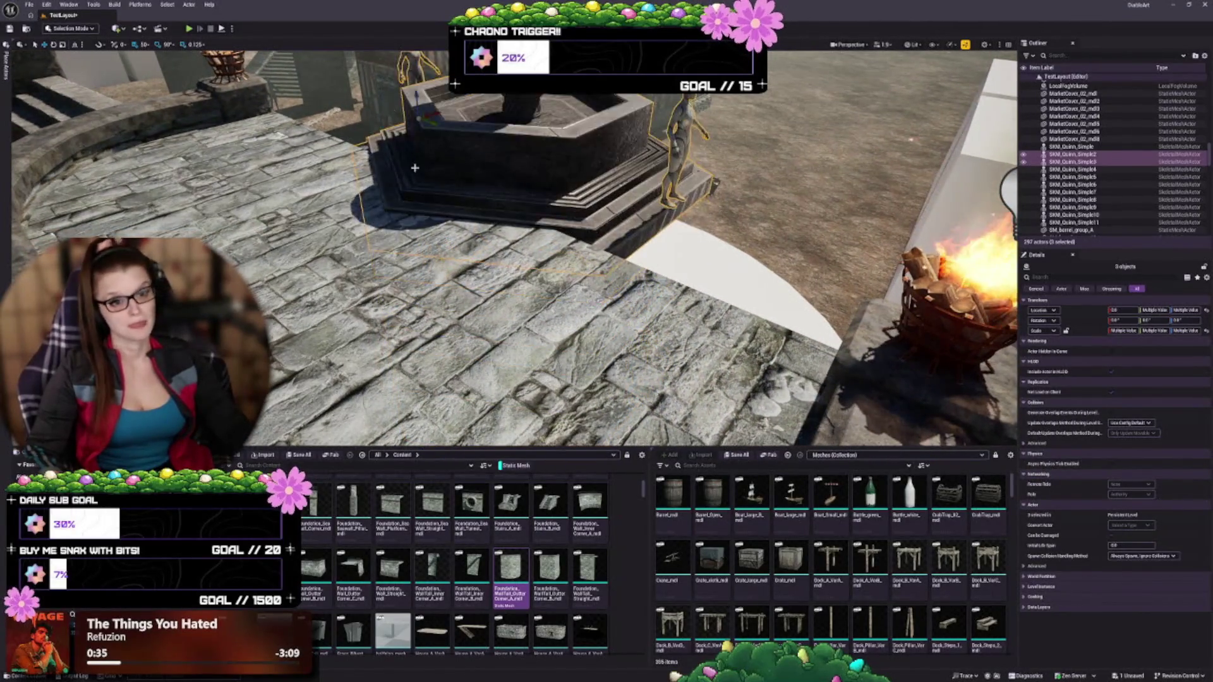
key("f")
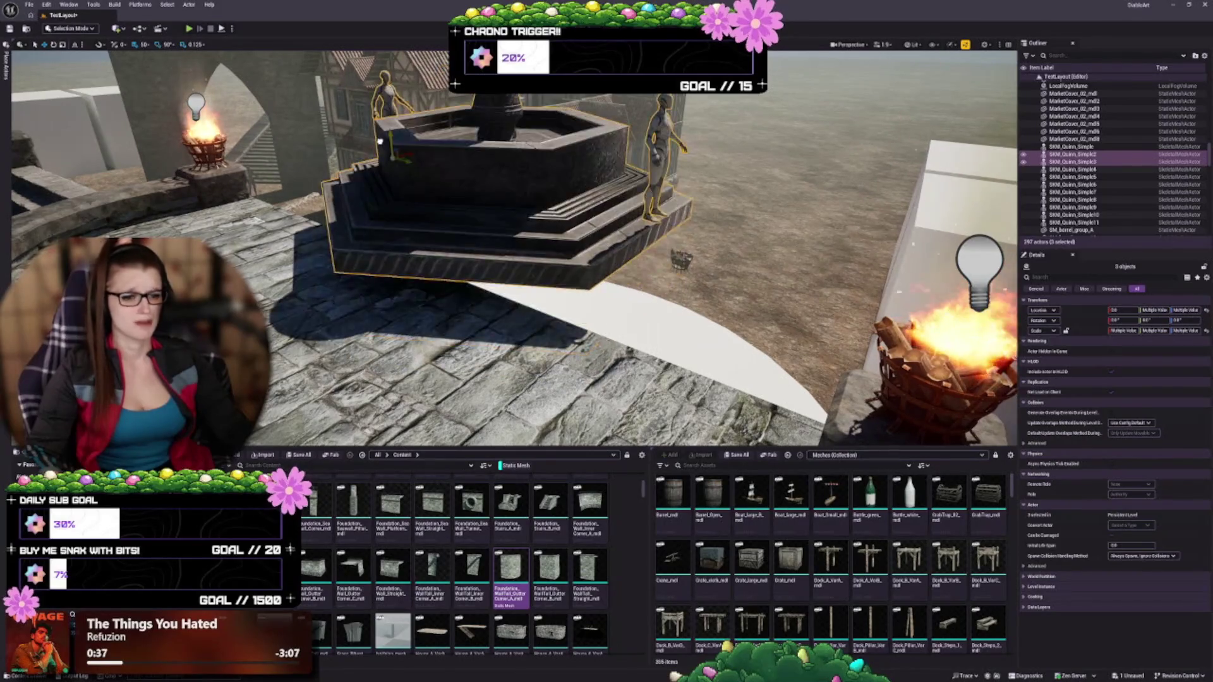
key("f")
Step: Undo five edits to restore the fountain group, then return the view to the platform
key("ctrl+z")
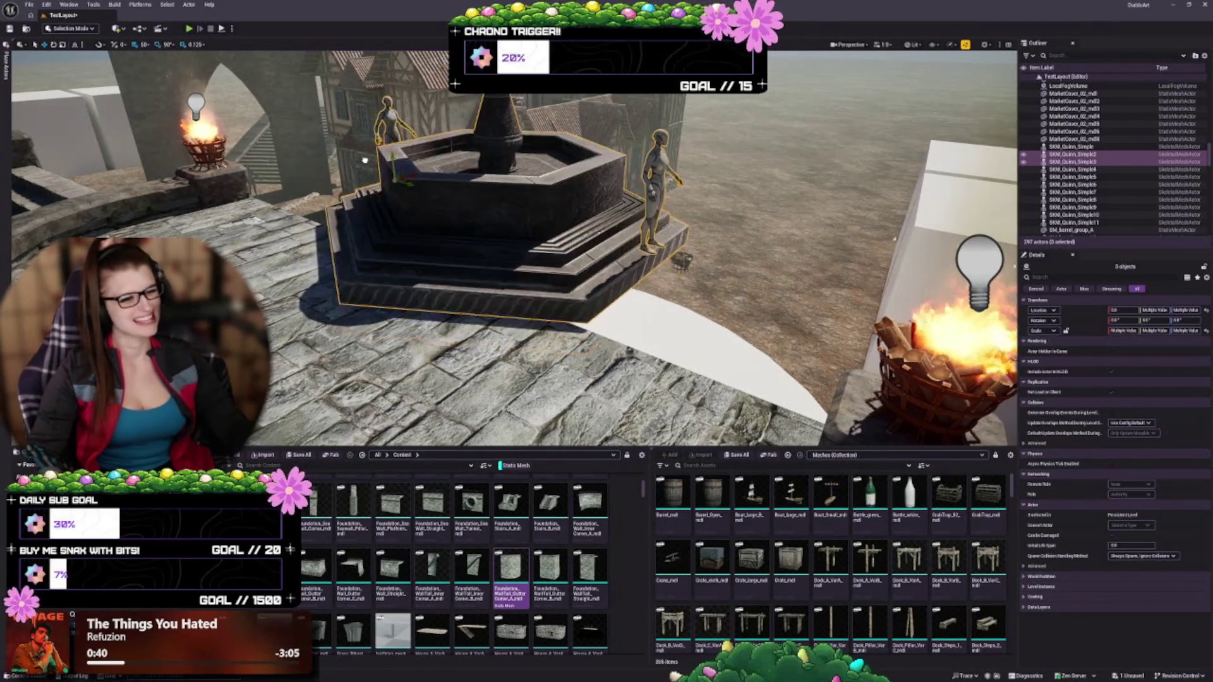
key("ctrl+z")
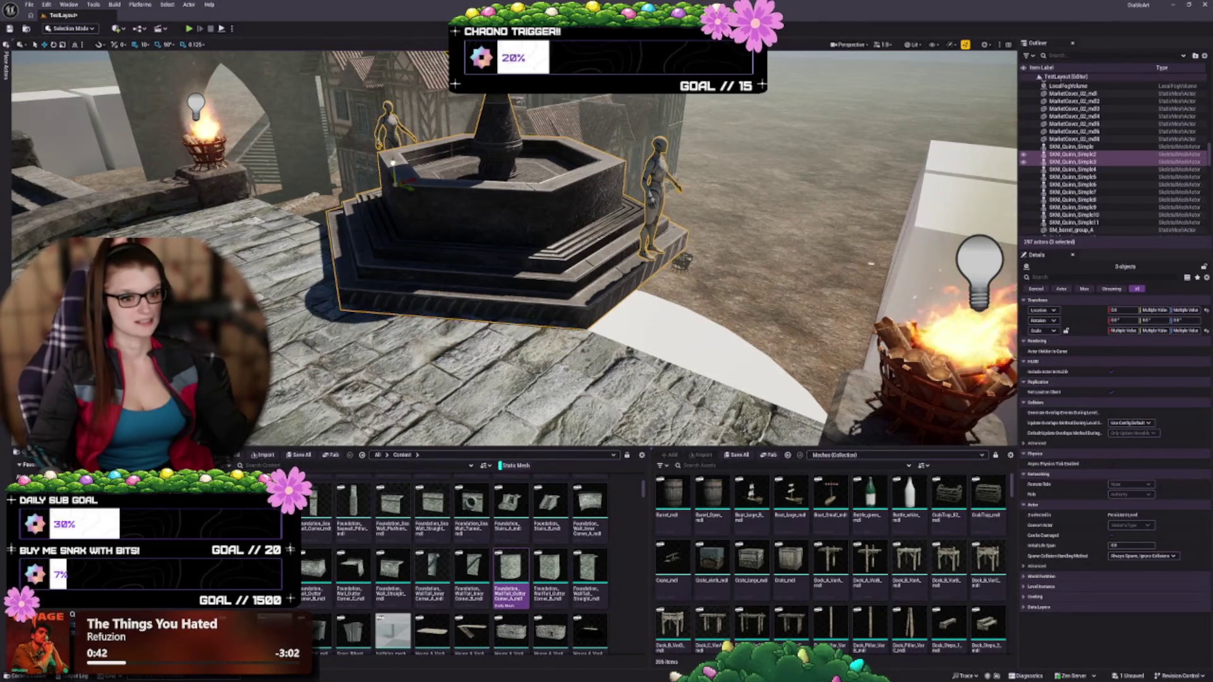
key("ctrl+z")
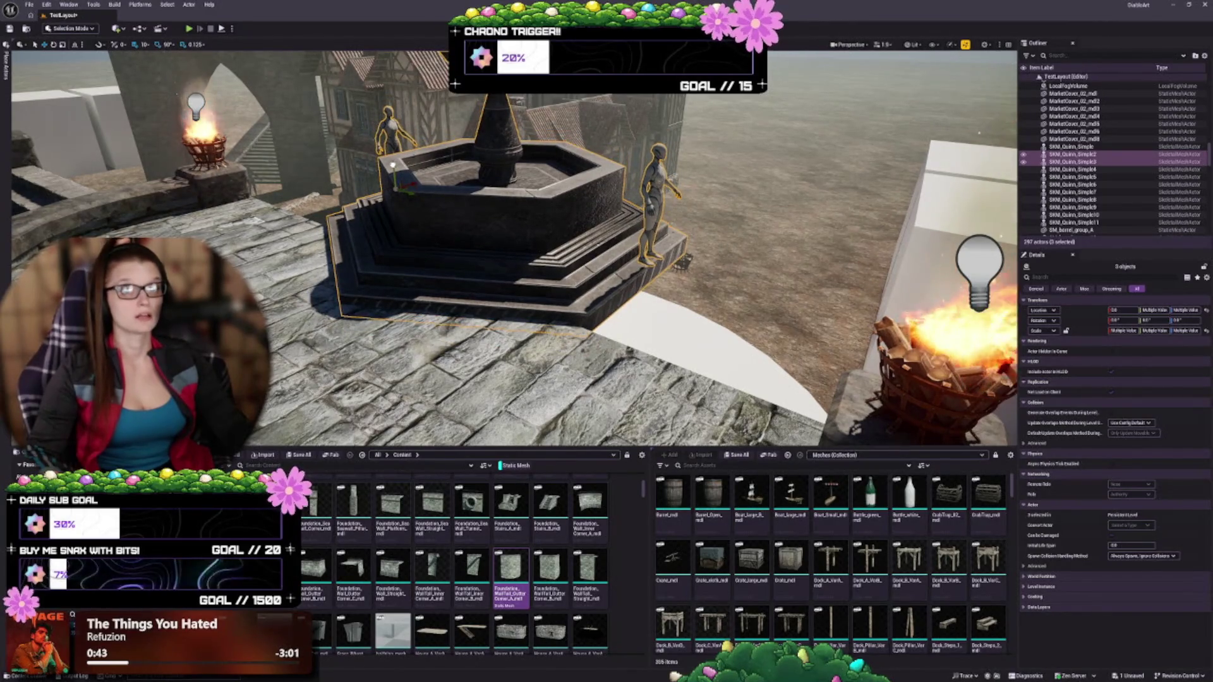
key("ctrl+z")
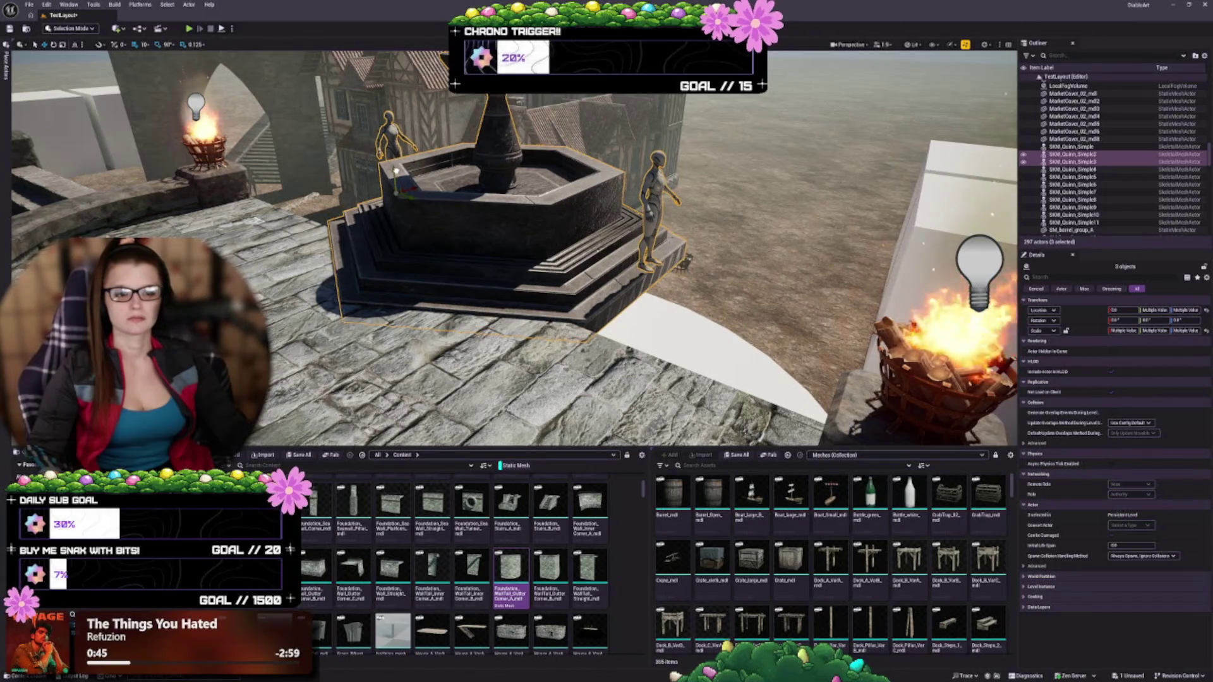
key("ctrl+z")
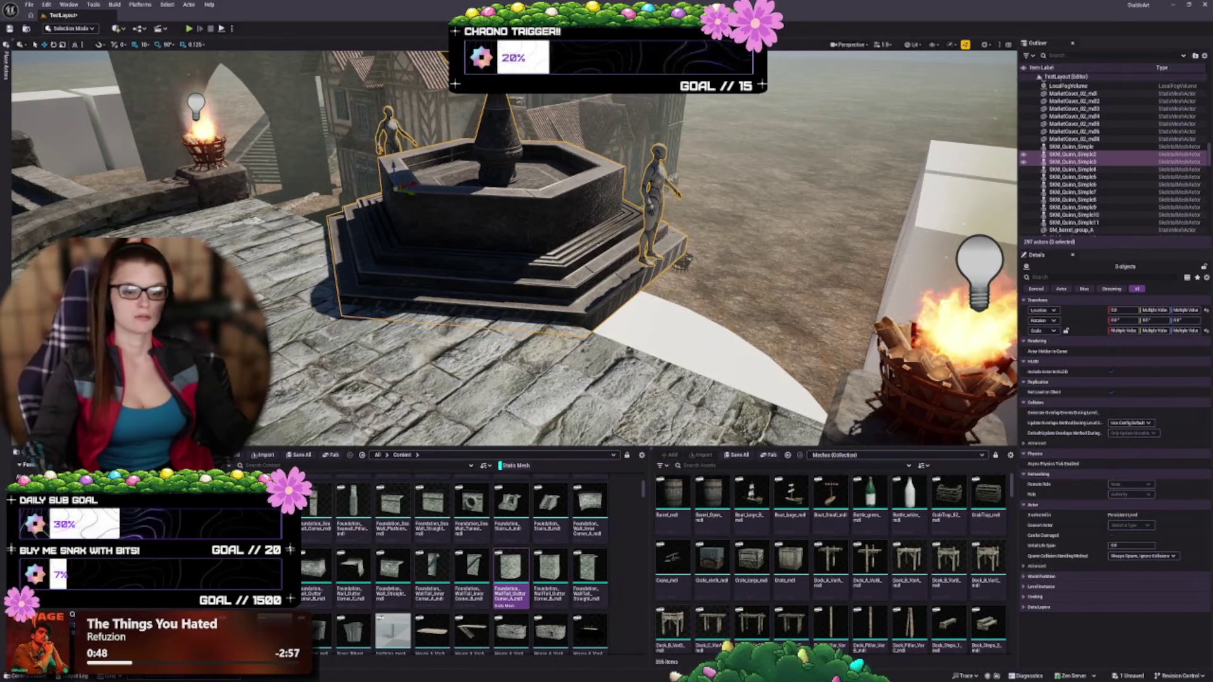
key("Escape")
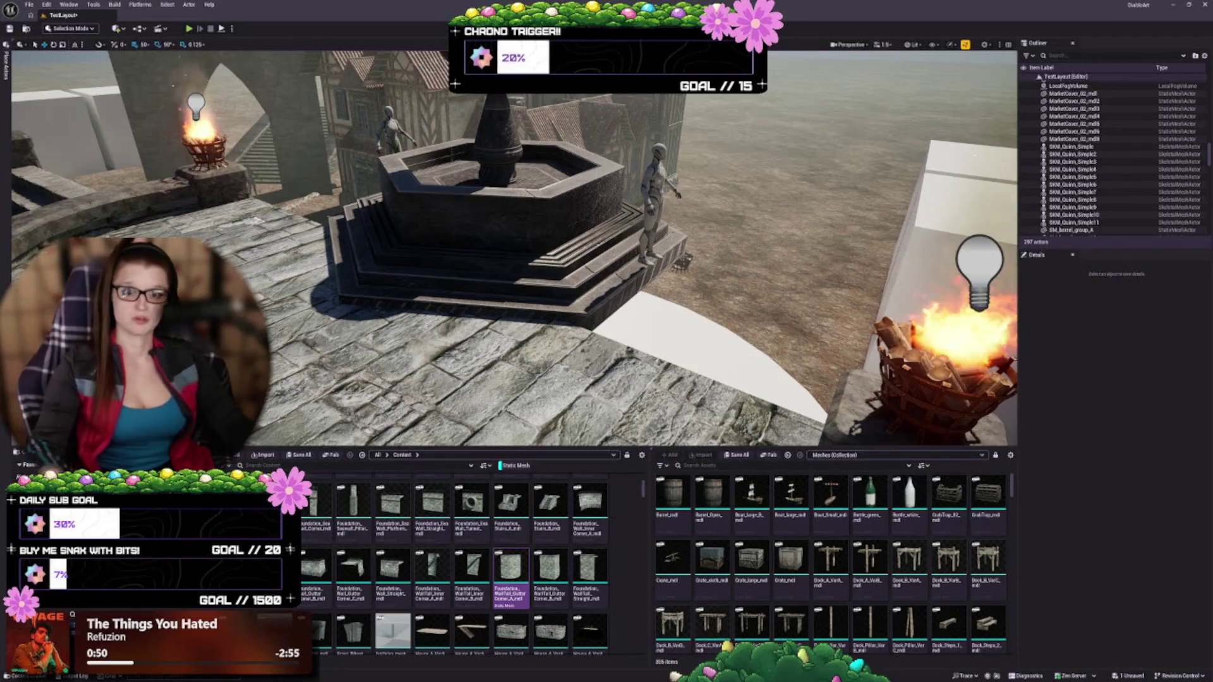
mouse_move(512, 253)
left_mouse_down()
mouse_move(442, 290)
mouse_move(556, 294)
left_mouse_up()
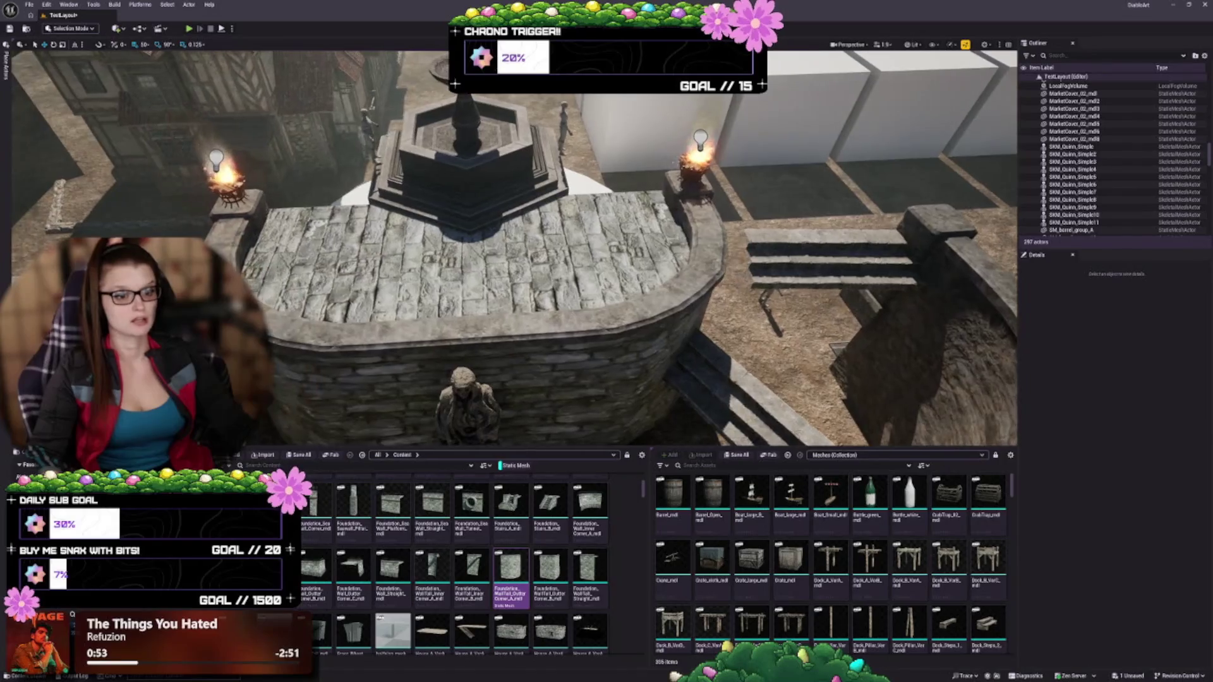
left_click(556, 293)
key("Escape")
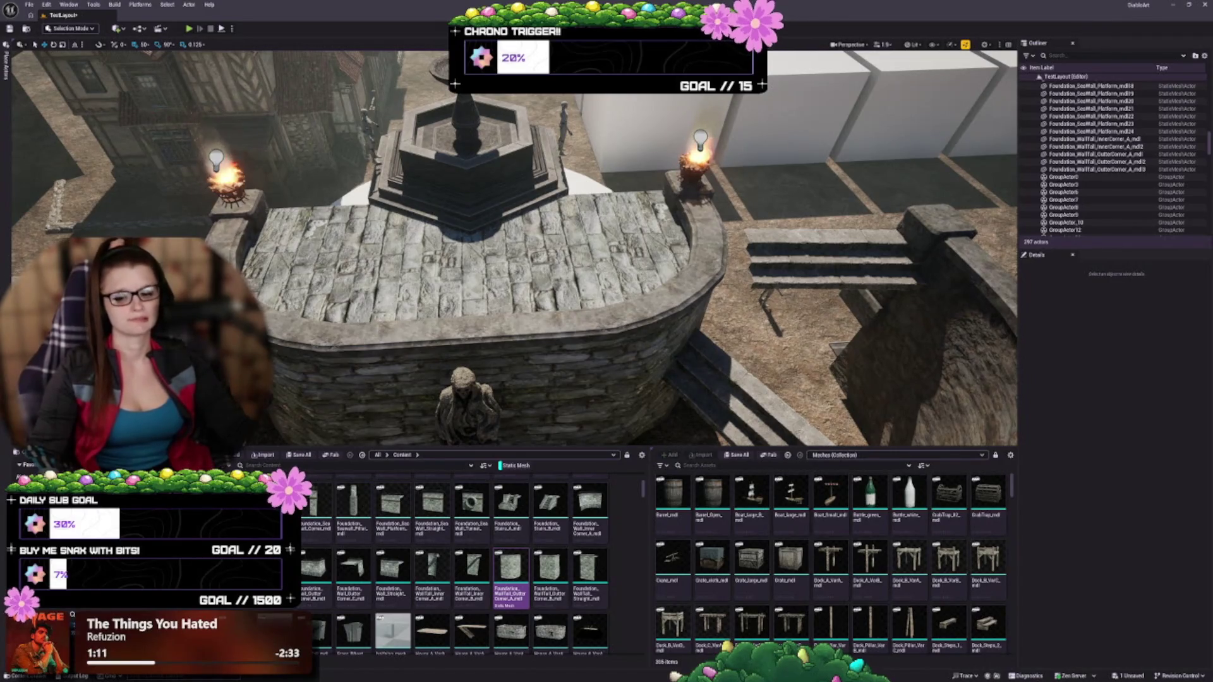
Step: Select the SM_Steps4 stone stairs below the platform and frame them
mouse_move(554, 397)
left_mouse_down()
mouse_move(537, 432)
mouse_move(543, 395)
left_mouse_up()
mouse_move(625, 341)
left_mouse_down()
mouse_move(626, 308)
mouse_move(647, 303)
mouse_move(647, 319)
left_mouse_up()
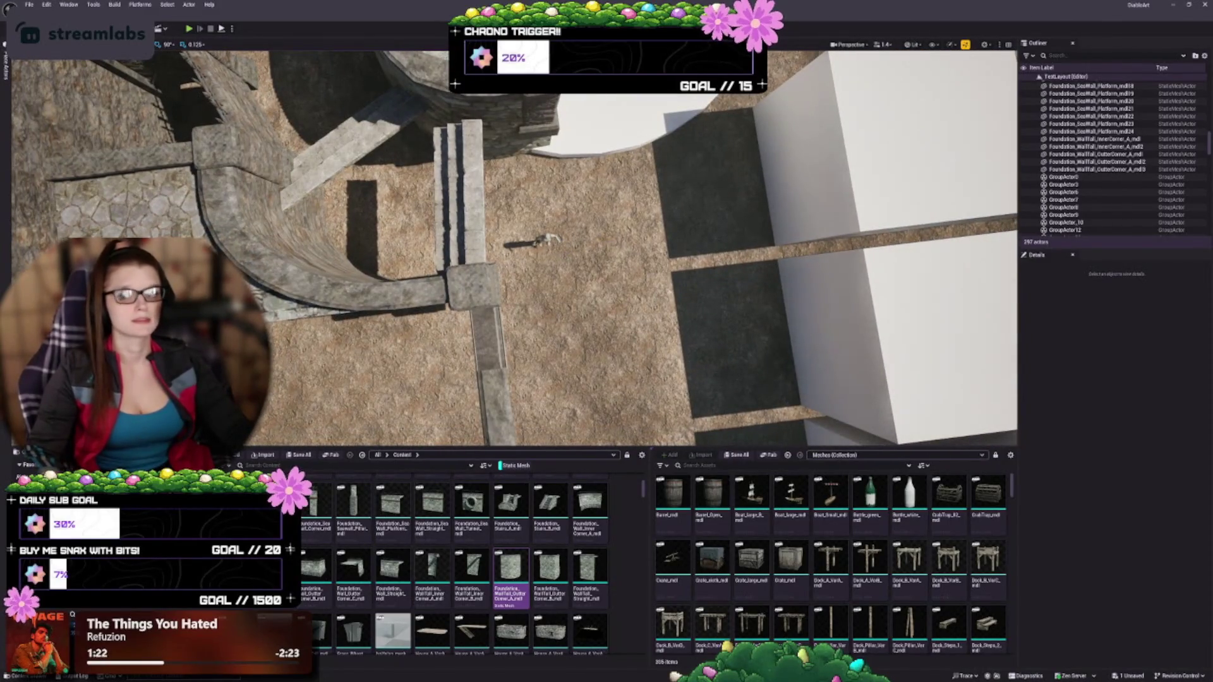
scroll(513, 248, "up", 5)
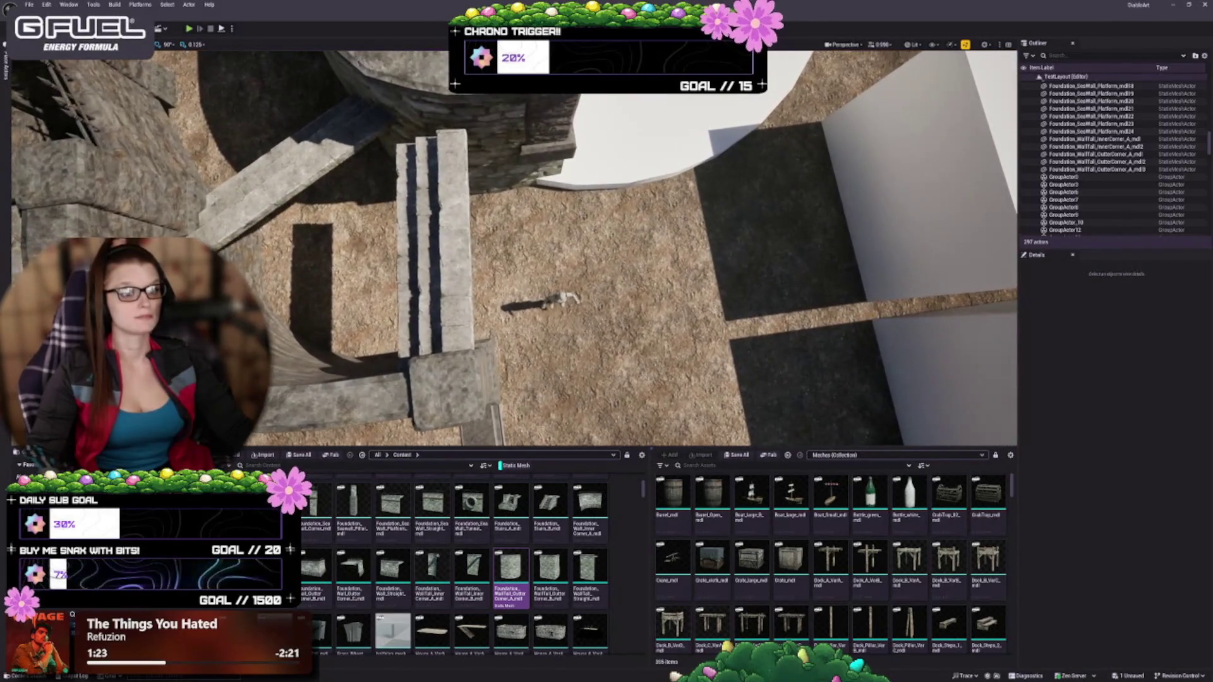
scroll(513, 248, "down", 2)
left_click(466, 234)
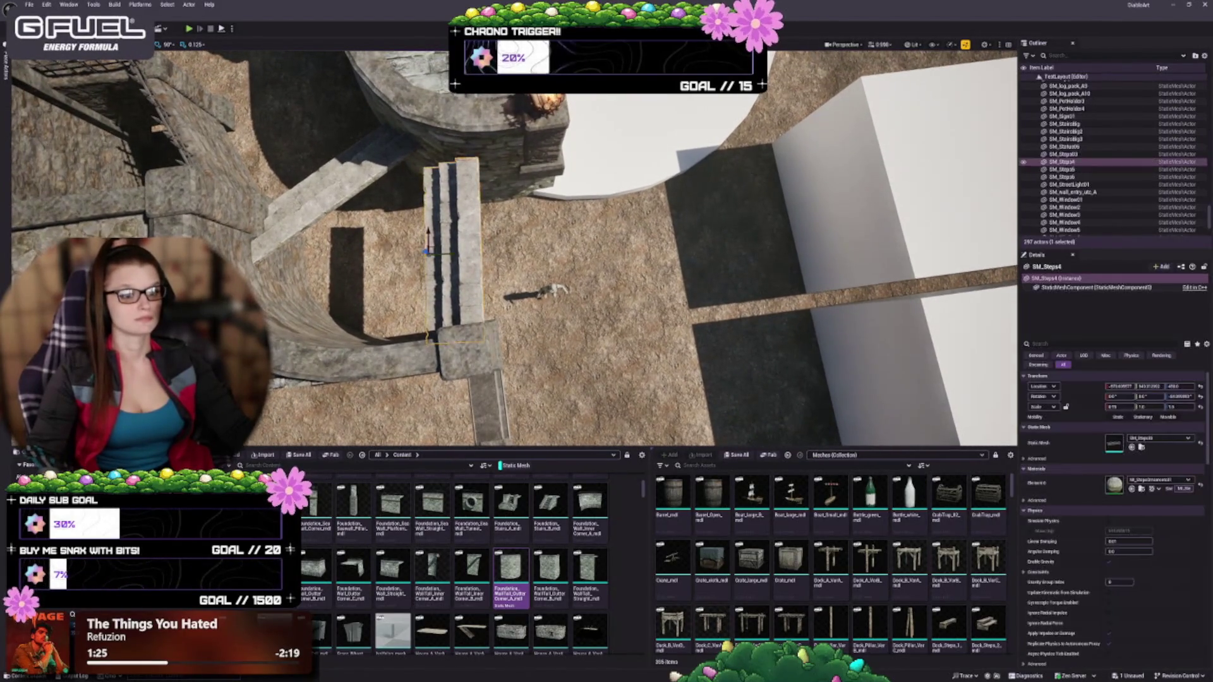
key("w")
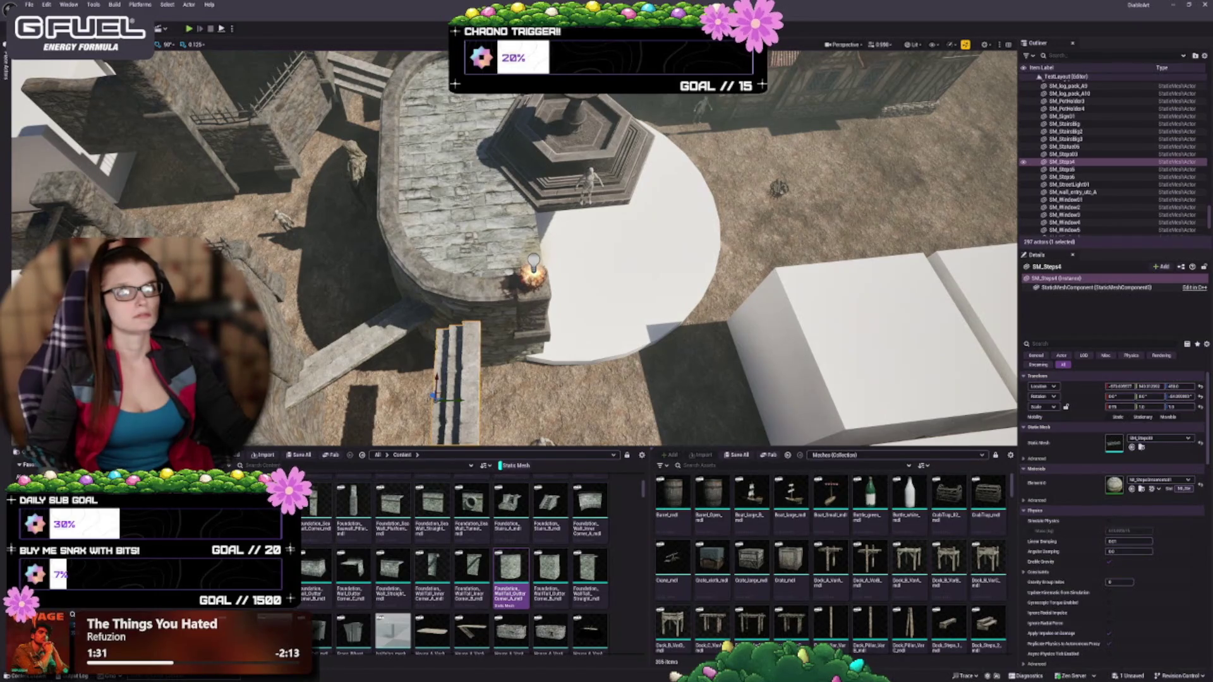
key("f")
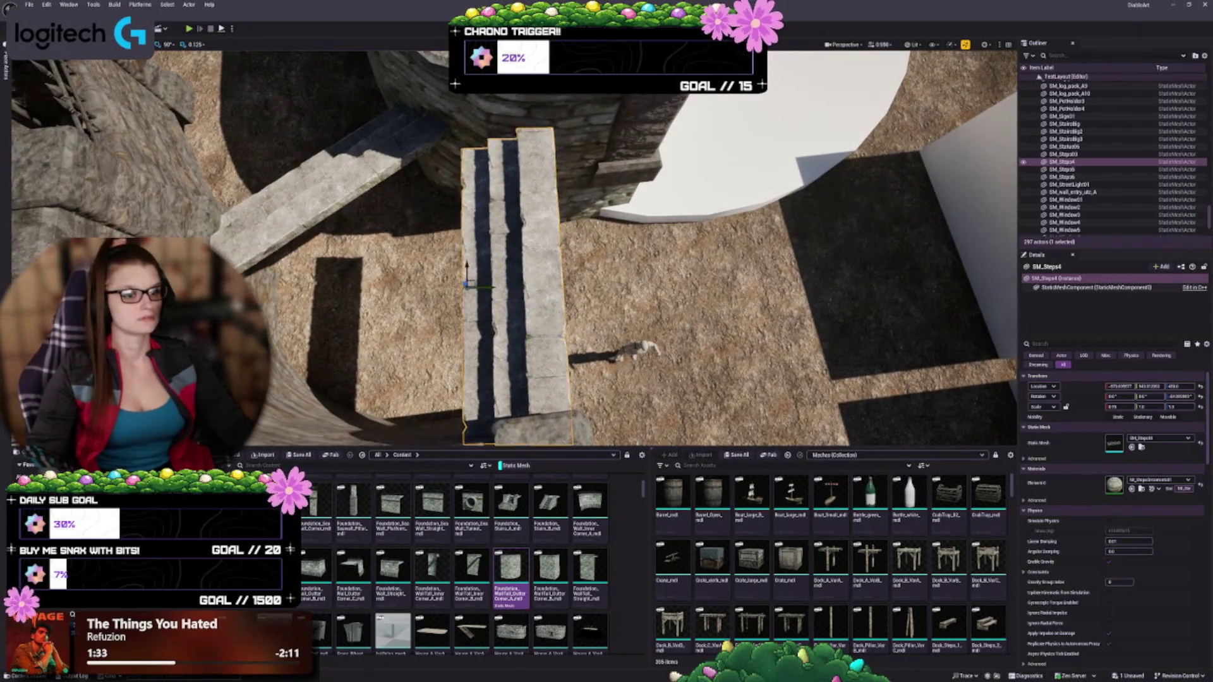
key("d")
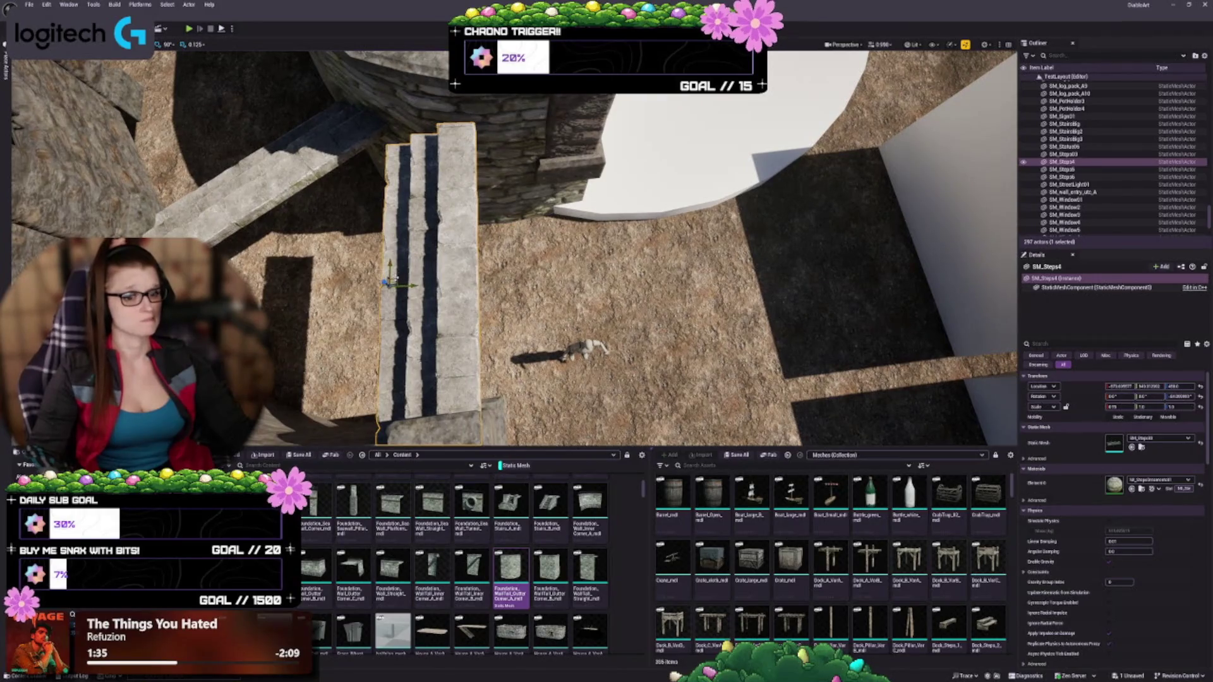
Step: Move the stairs up against the platform wall and rotate them slightly to align
left_click_drag(395, 281, 481, 227)
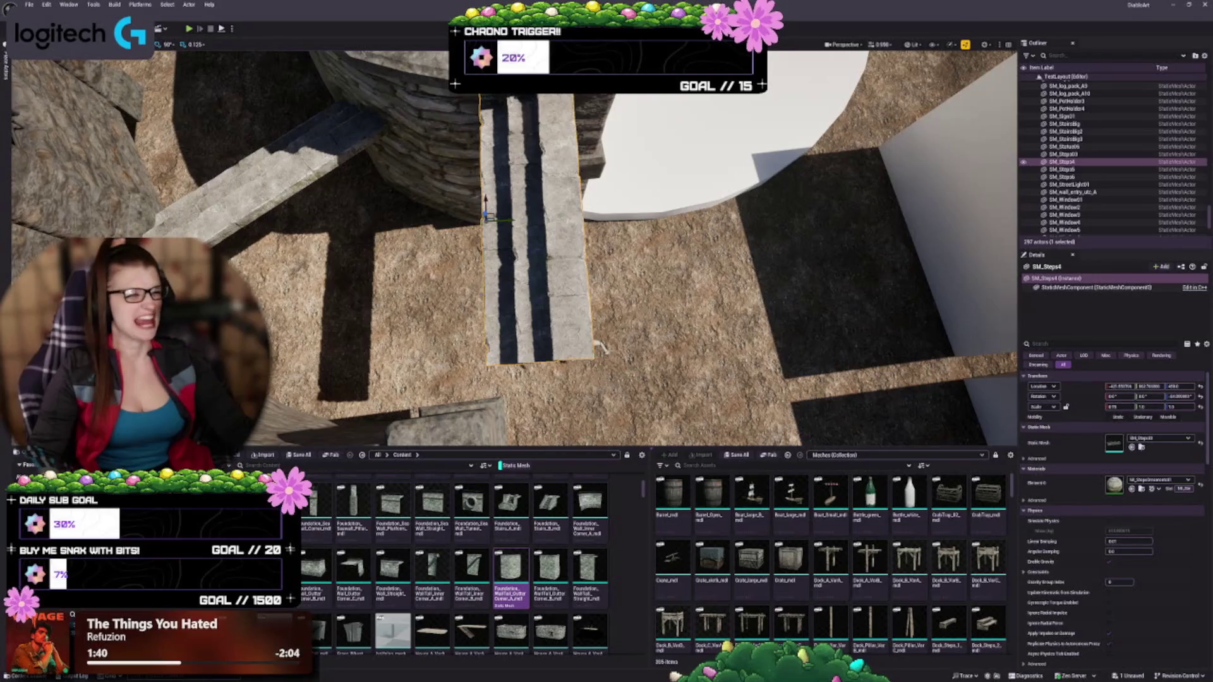
mouse_move(599, 346)
left_mouse_down()
mouse_move(523, 266)
mouse_move(543, 260)
mouse_move(474, 267)
mouse_move(471, 281)
left_mouse_up()
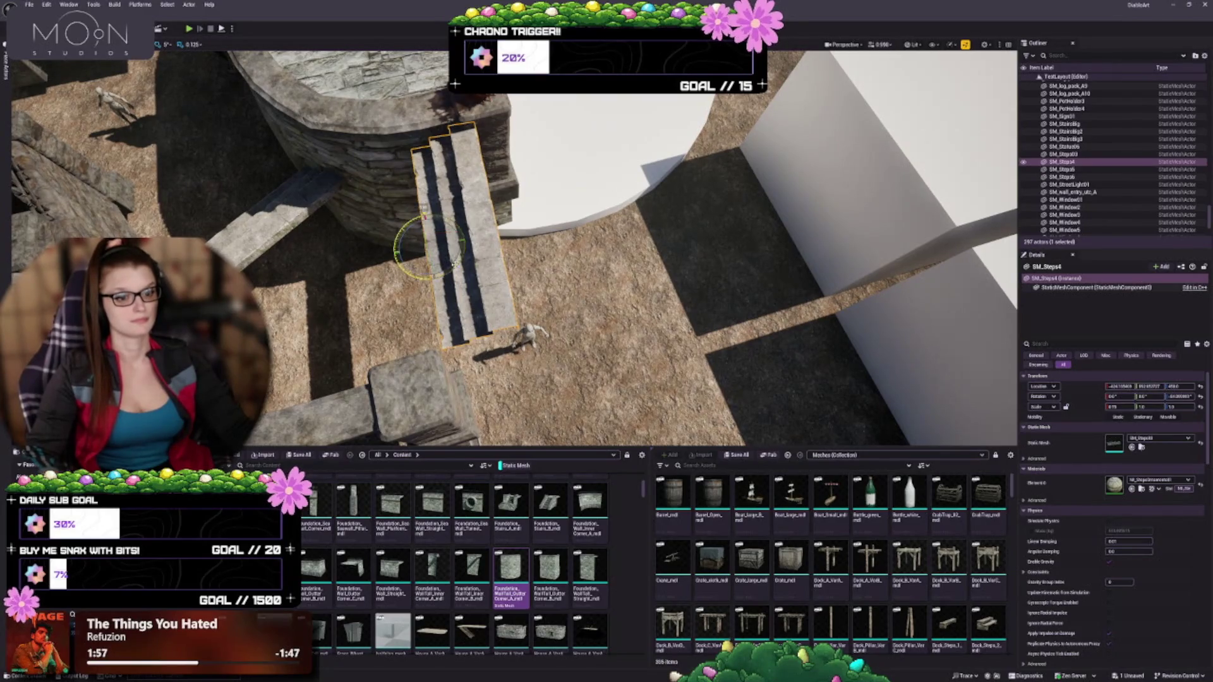
mouse_move(454, 263)
left_mouse_down()
mouse_move(427, 207)
mouse_move(427, 220)
mouse_move(472, 241)
mouse_move(448, 246)
left_mouse_up()
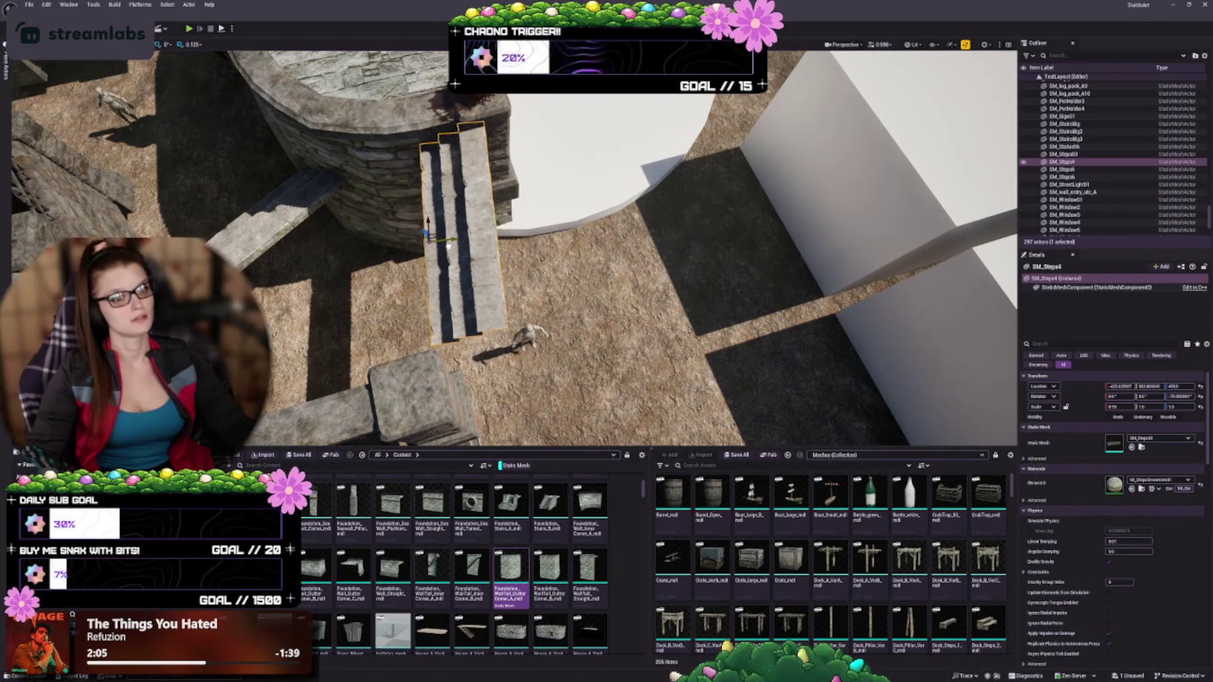
key("f")
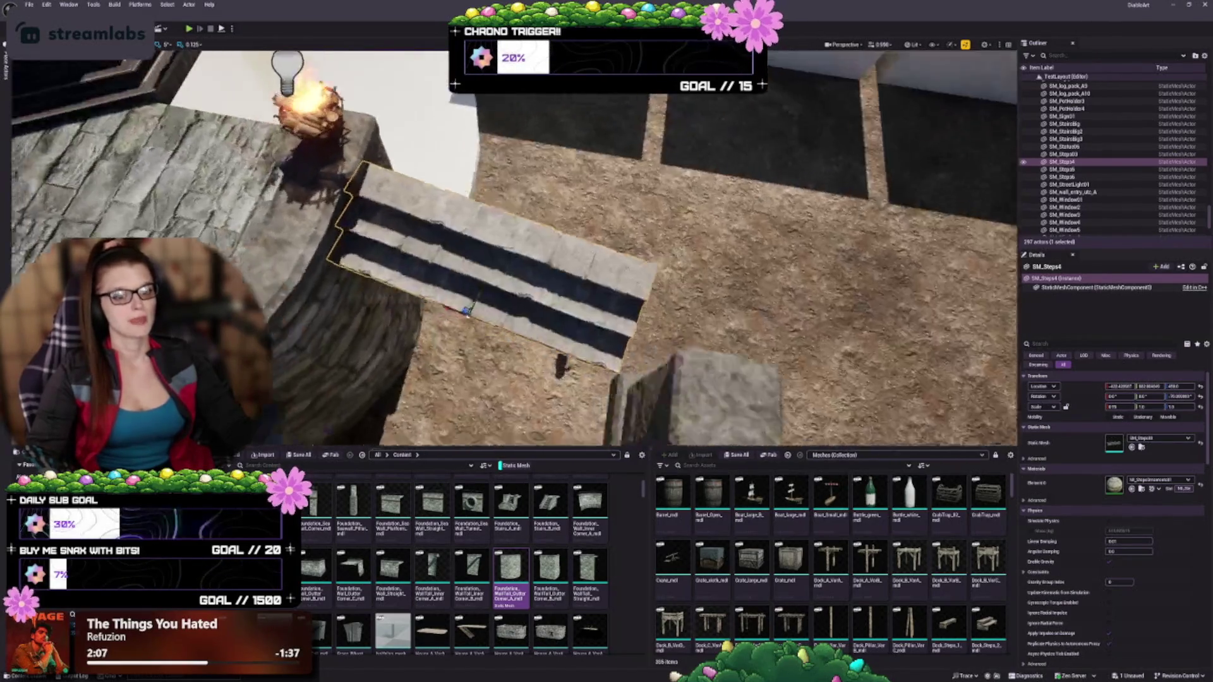
key("Escape")
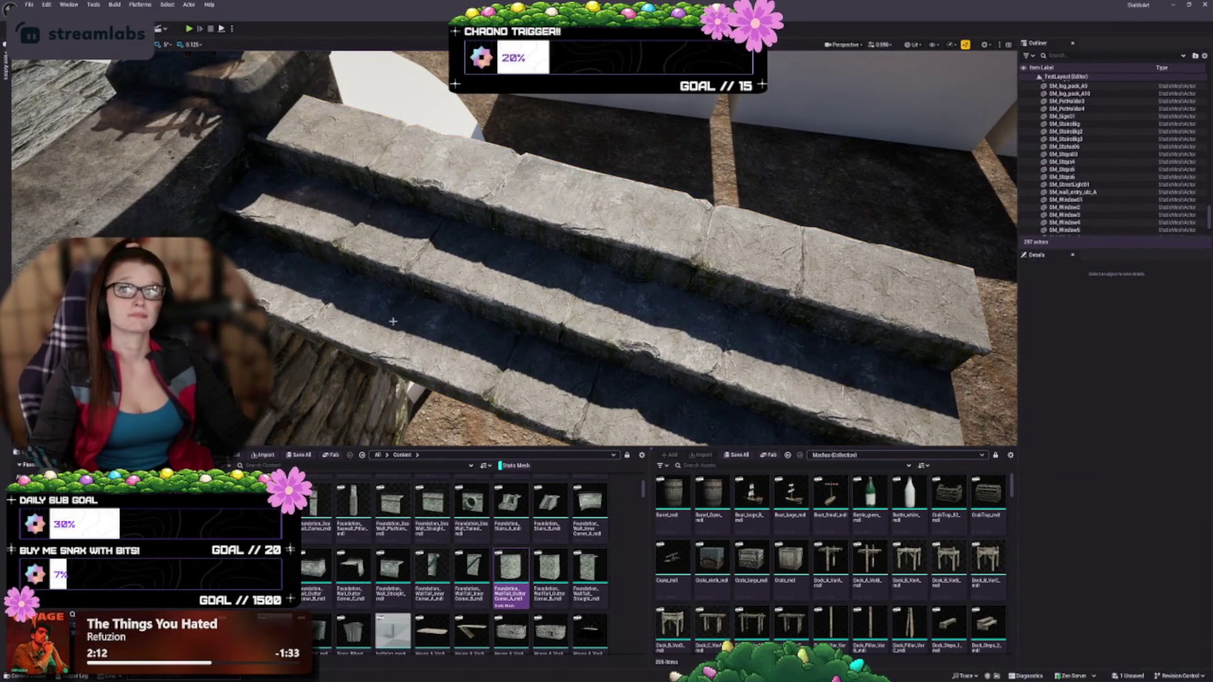
Step: Pull back to the round wall, filter the Content Browser, and move toward the stone steps
left_click_drag(365, 303, 385, 354)
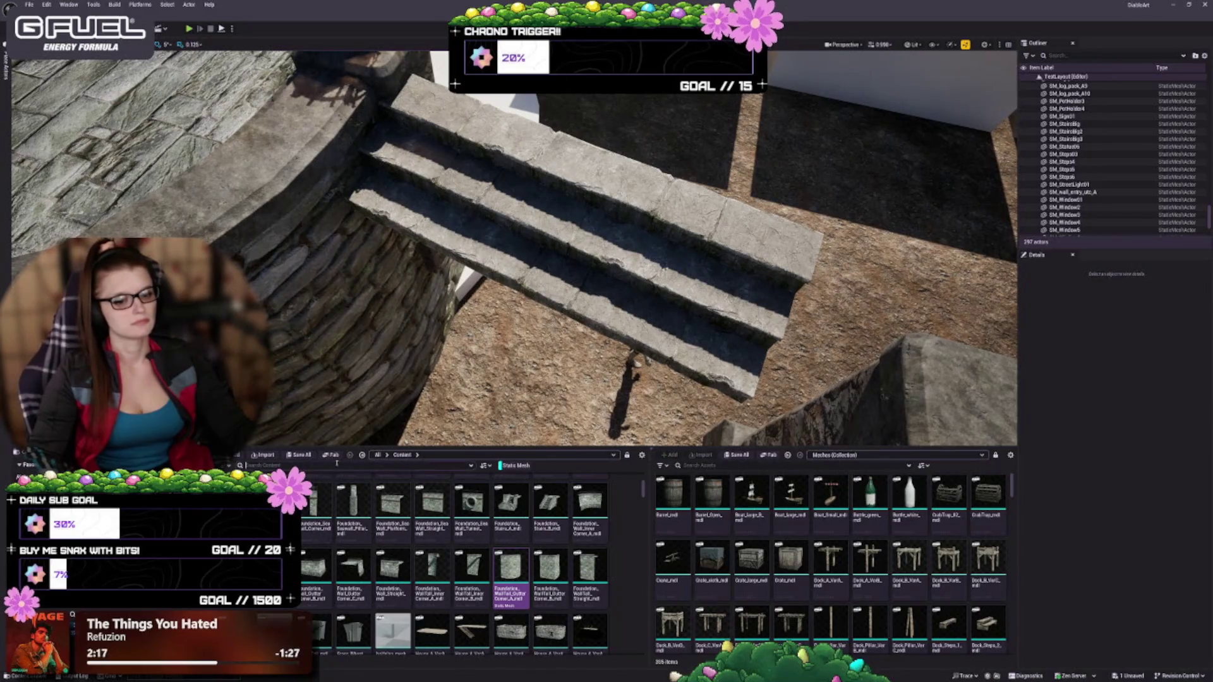
type("stair")
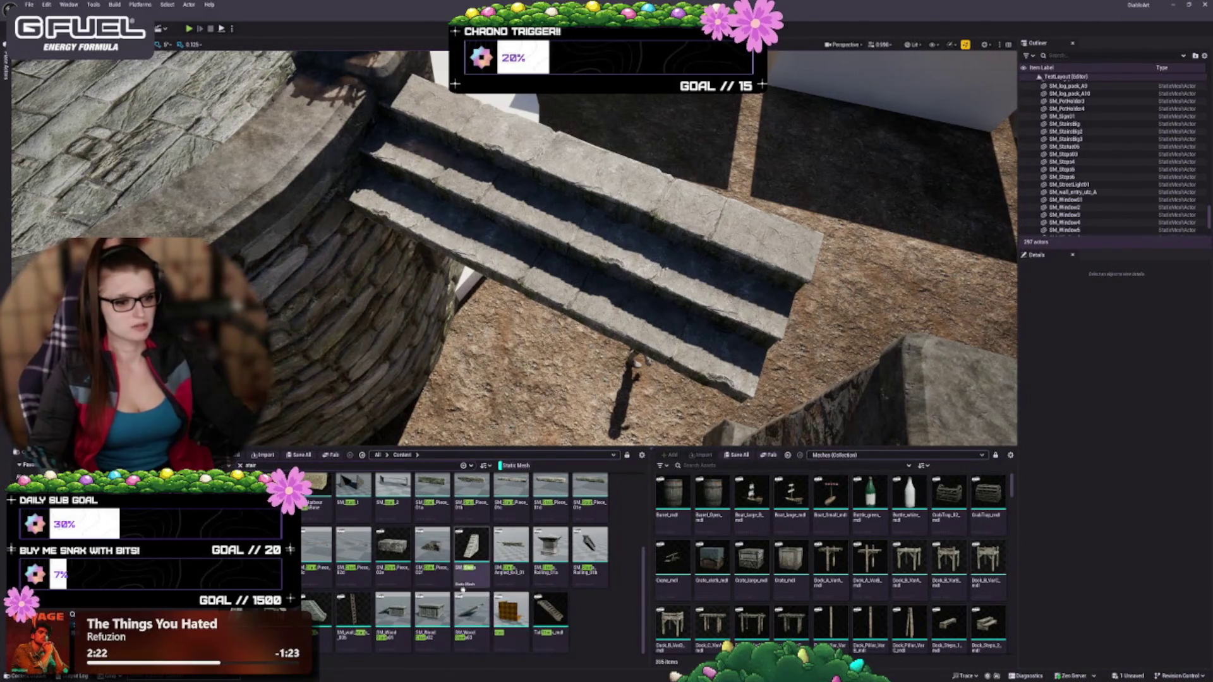
scroll(419, 576, "up", 1)
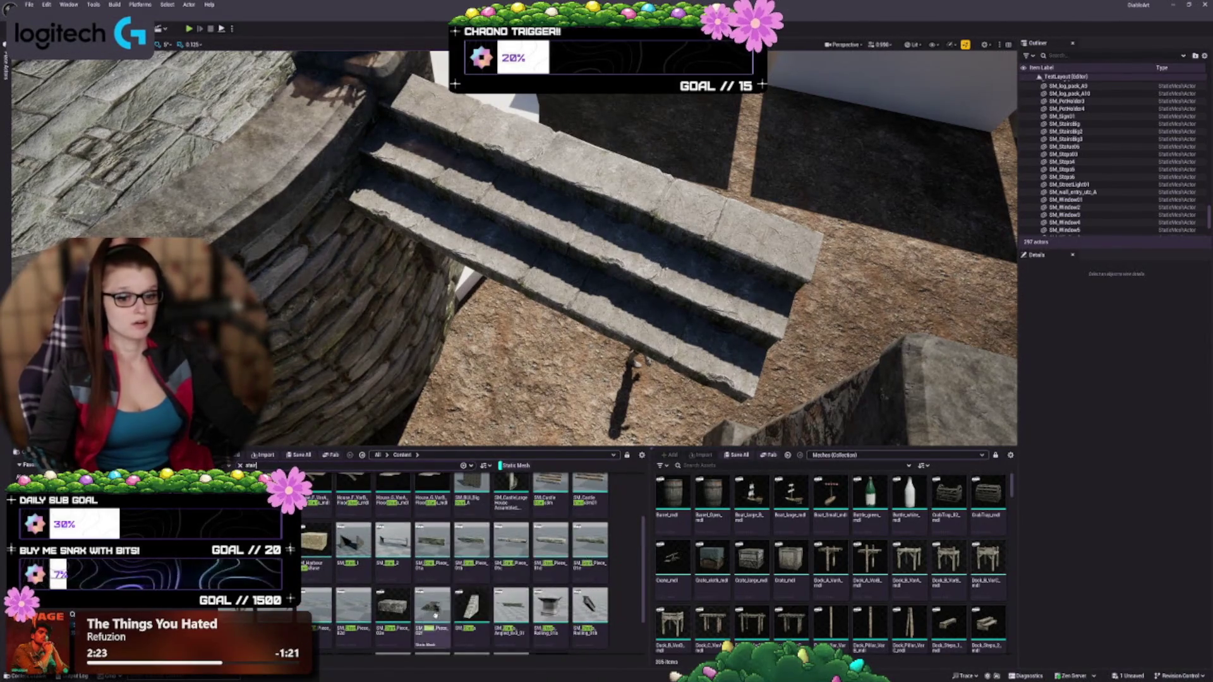
scroll(481, 600, "up", 1)
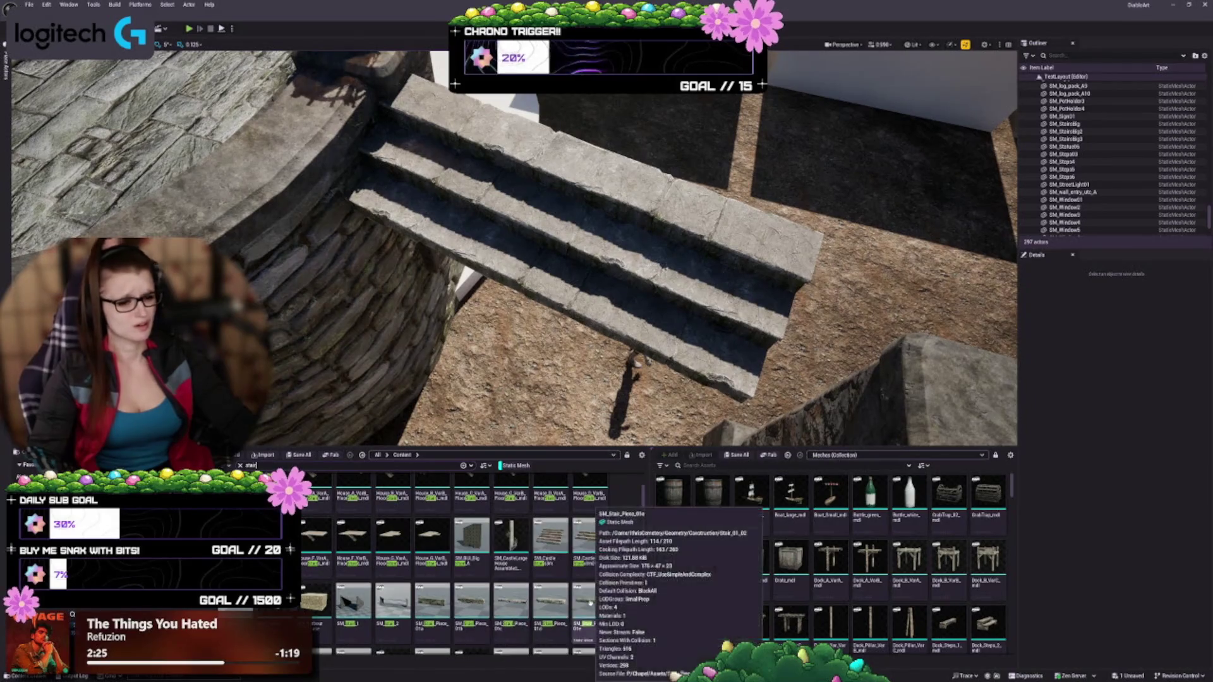
scroll(514, 248, "down", 3)
key("d")
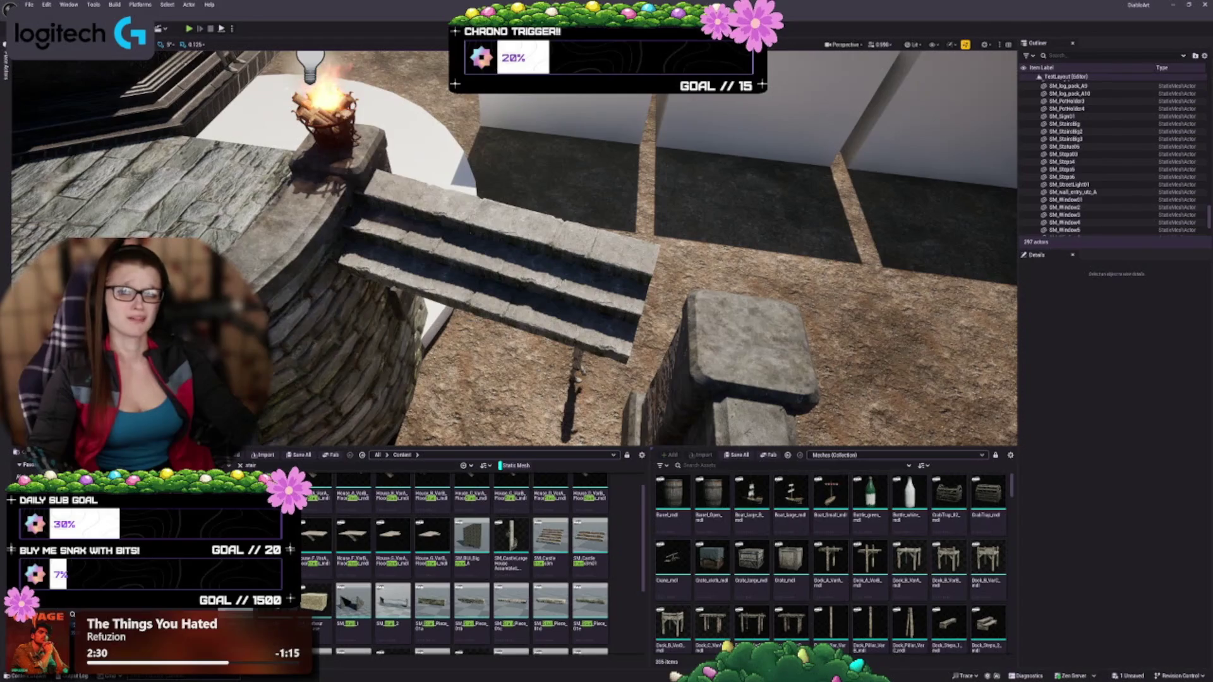
key("w")
key("w")
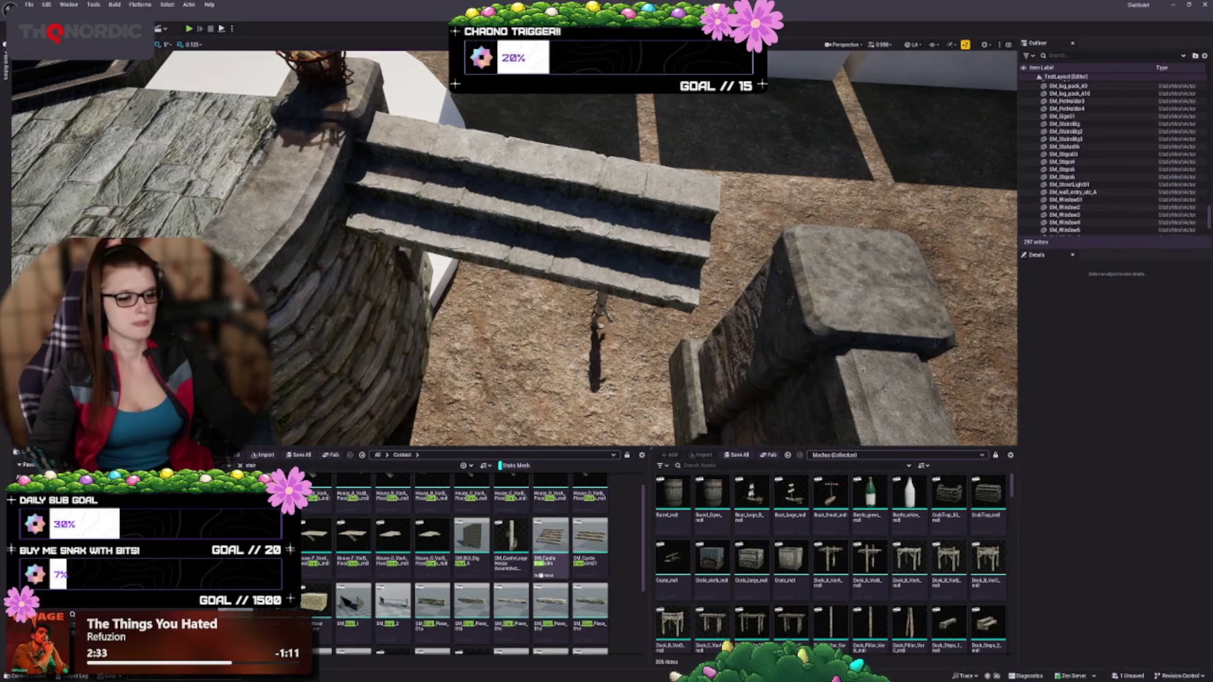
Step: Try two castle stairs meshes, a wooden deck and wooden SM_stair_2 beside the steps, deleting each
left_click_drag(549, 546, 565, 231)
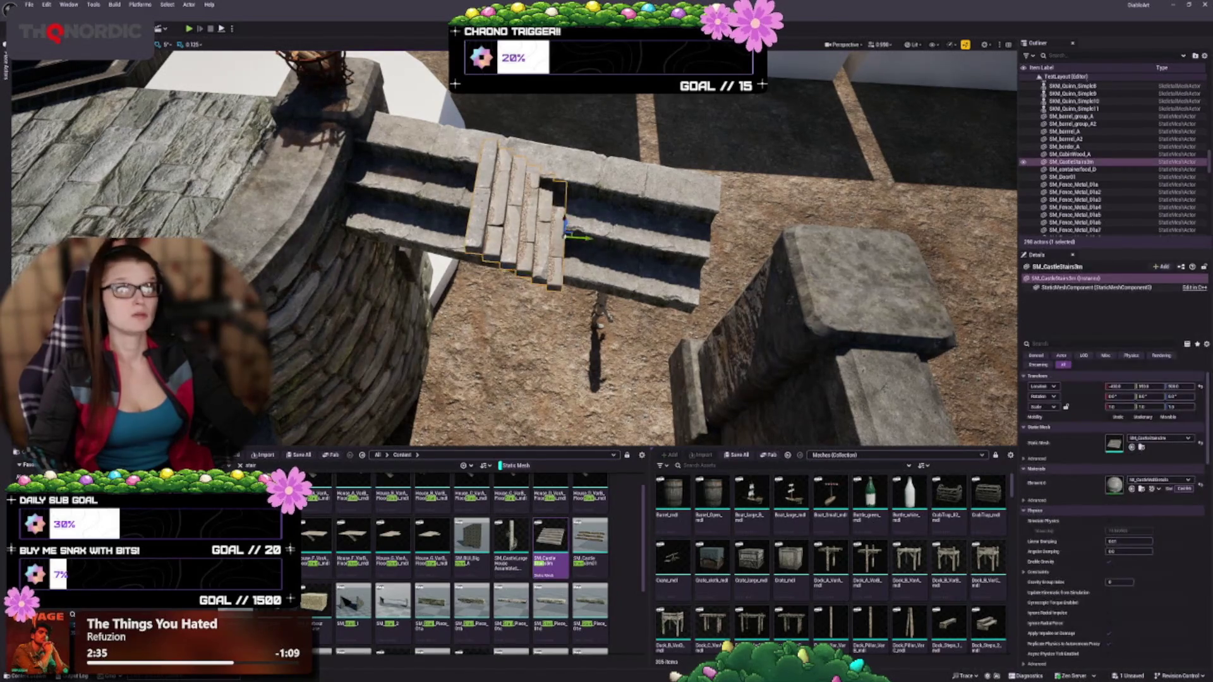
key("Delete")
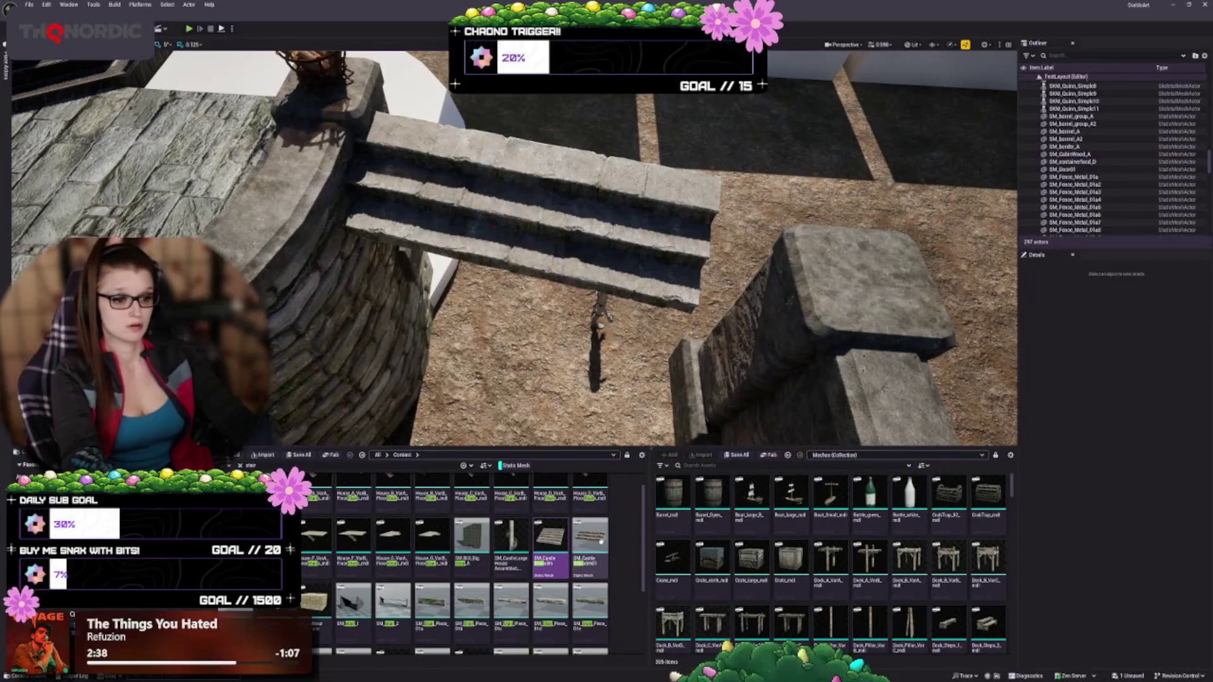
left_click_drag(590, 537, 587, 258)
key("Delete")
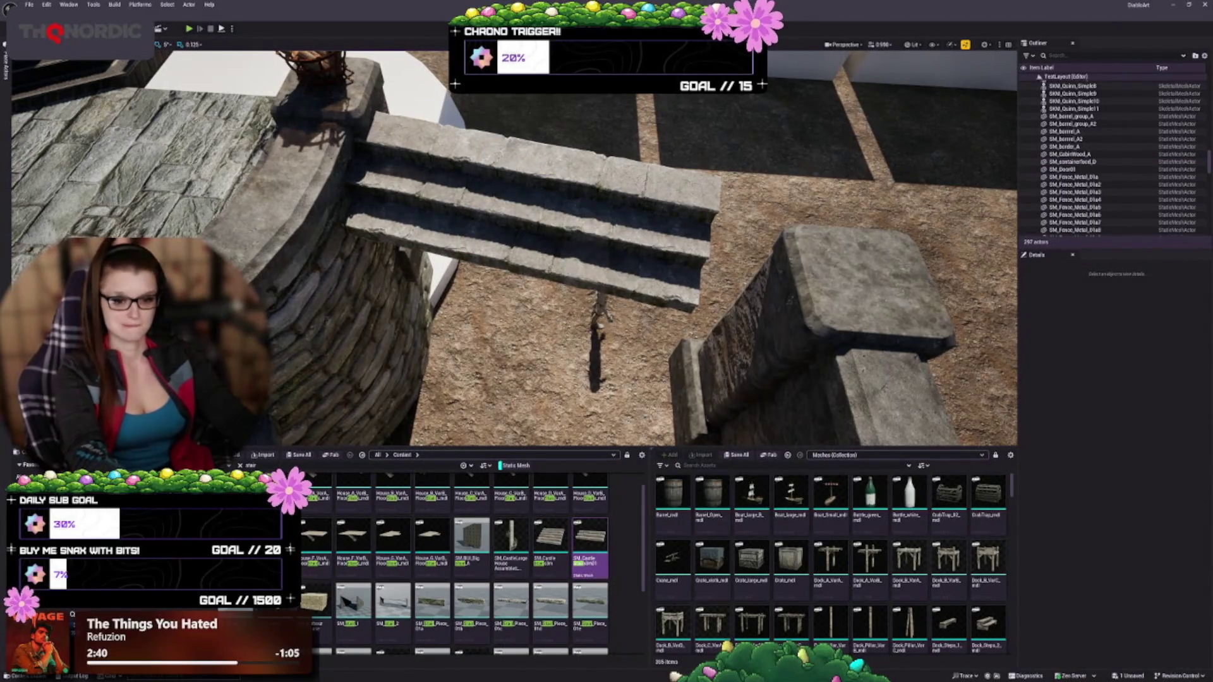
mouse_move(354, 607)
left_mouse_down()
mouse_move(487, 179)
mouse_move(473, 281)
left_mouse_up()
key("Delete")
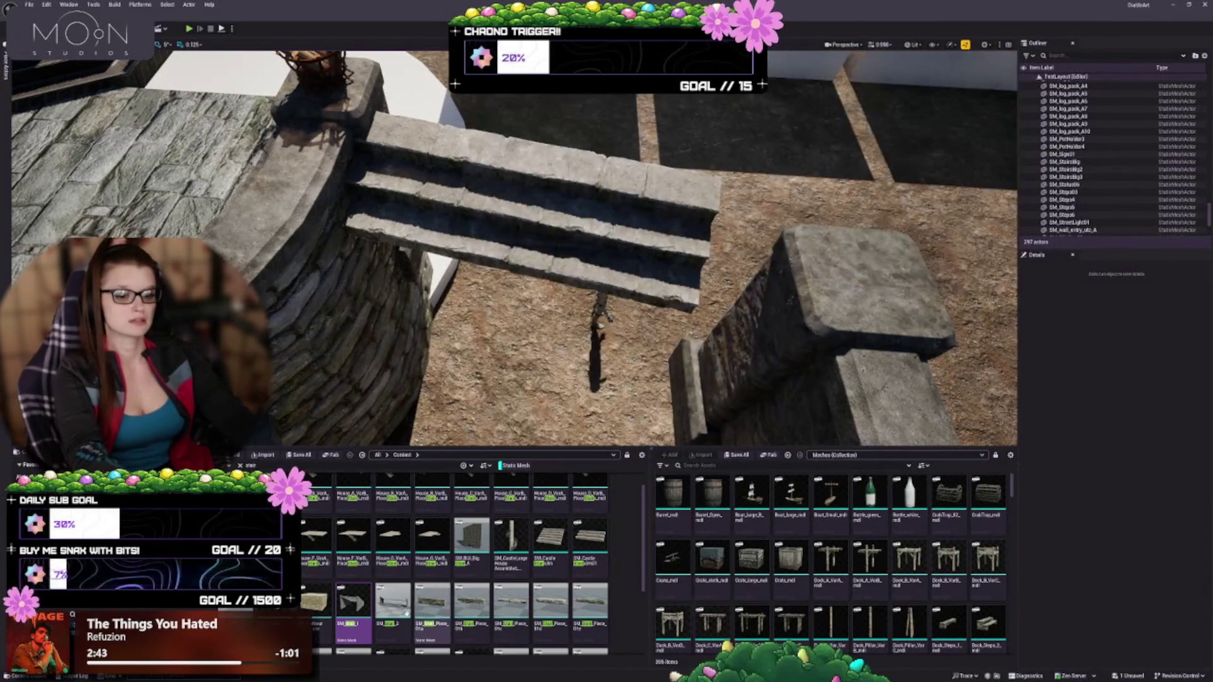
left_click_drag(393, 603, 530, 205)
key("f")
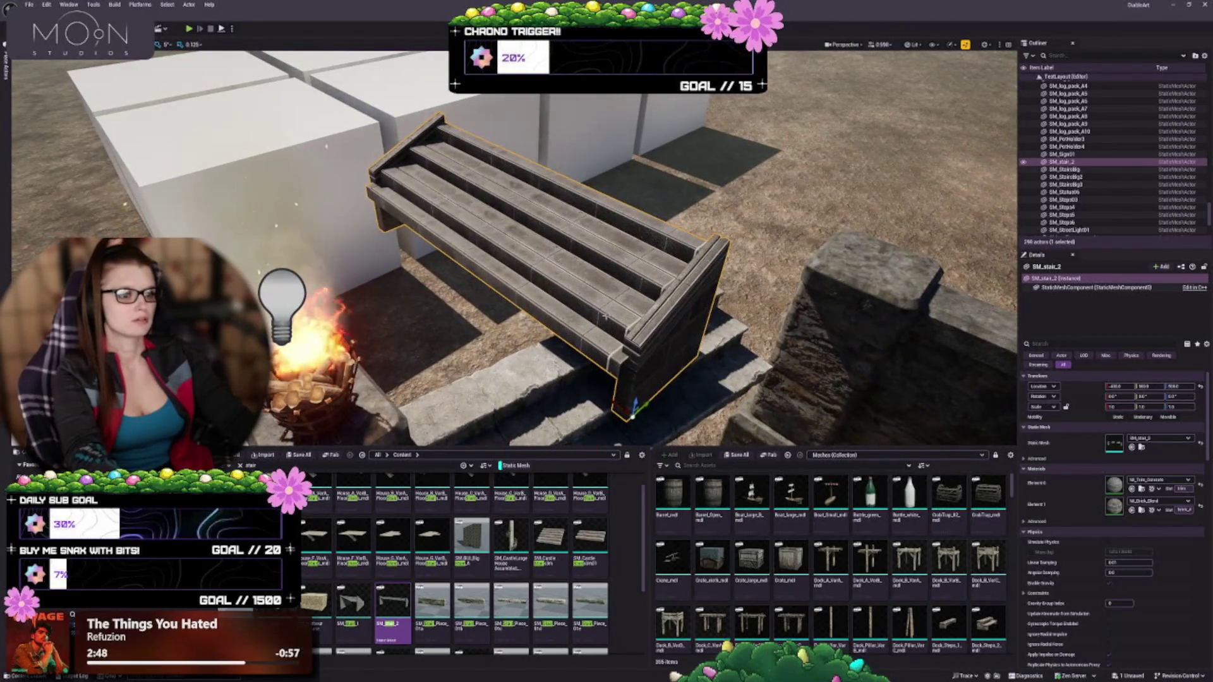
key("Delete")
Step: Try stone stair pieces SM_Stair_Piece_01a, 01b and 01c, deleting each one
left_click_drag(432, 605, 507, 359)
key("f")
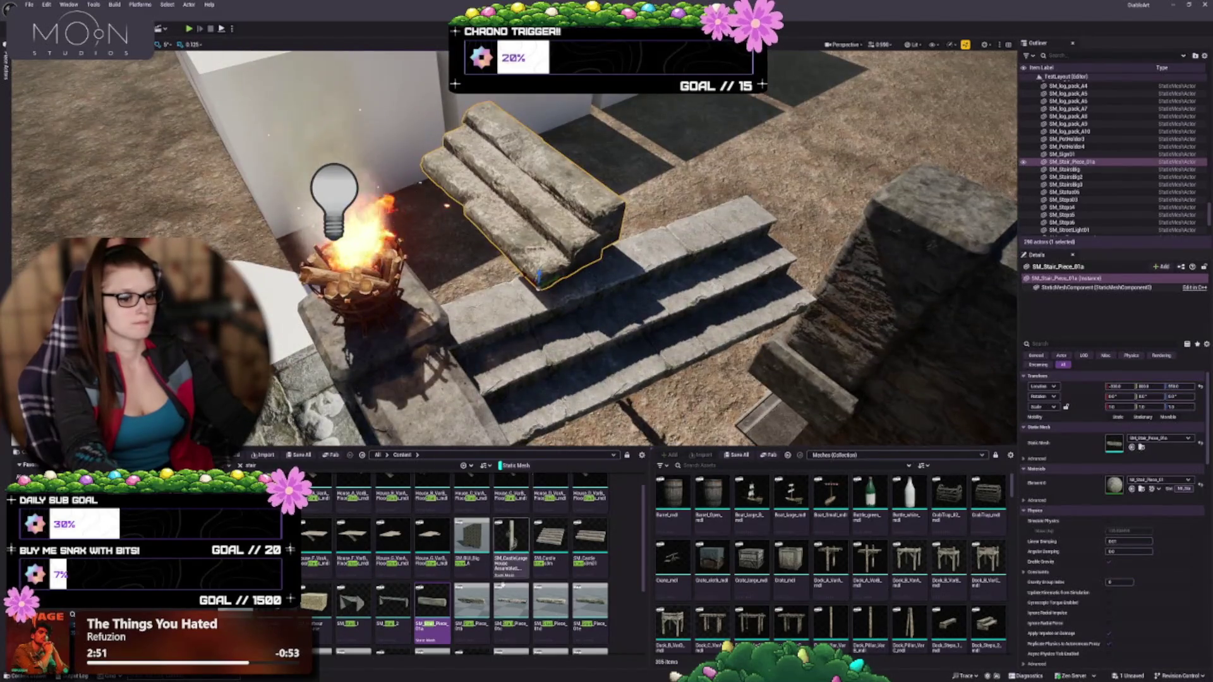
key("Delete")
left_click_drag(478, 605, 543, 209)
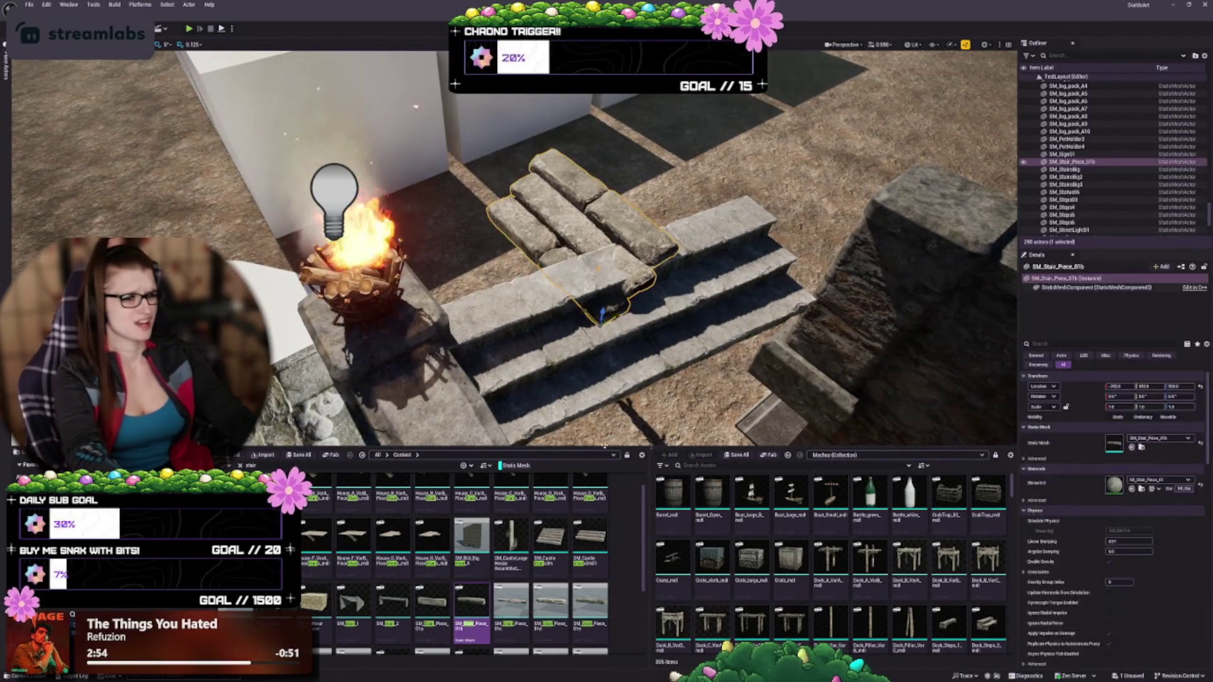
key("Delete")
mouse_move(522, 603)
left_mouse_down()
mouse_move(549, 218)
mouse_move(623, 284)
left_mouse_up()
key("Delete")
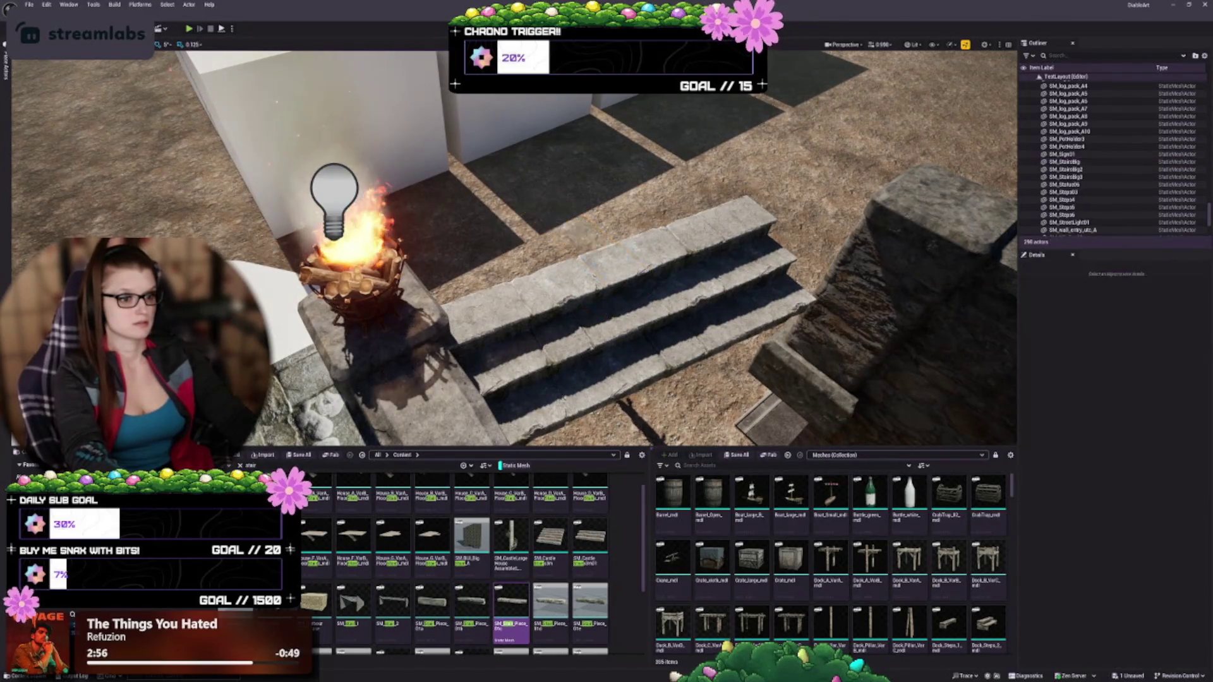
Step: Place SM_Stairs_Angled_6x5_01 over the stone steps and frame it
scroll(531, 618, "down", 2)
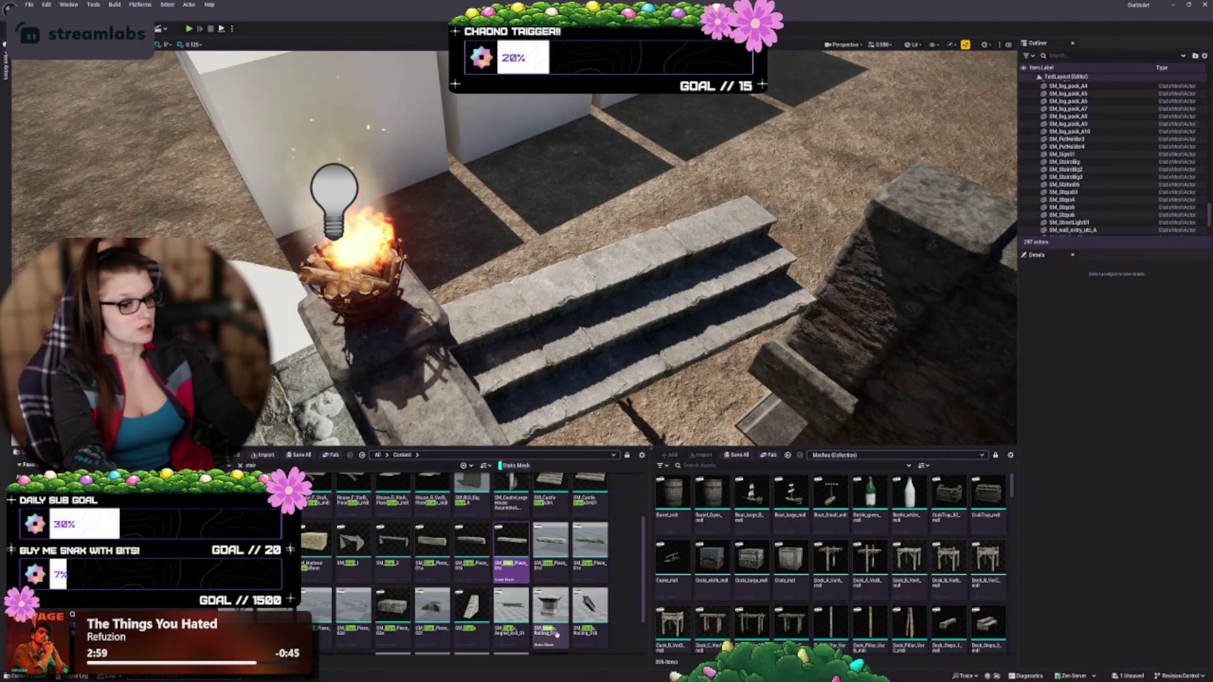
left_click(511, 608)
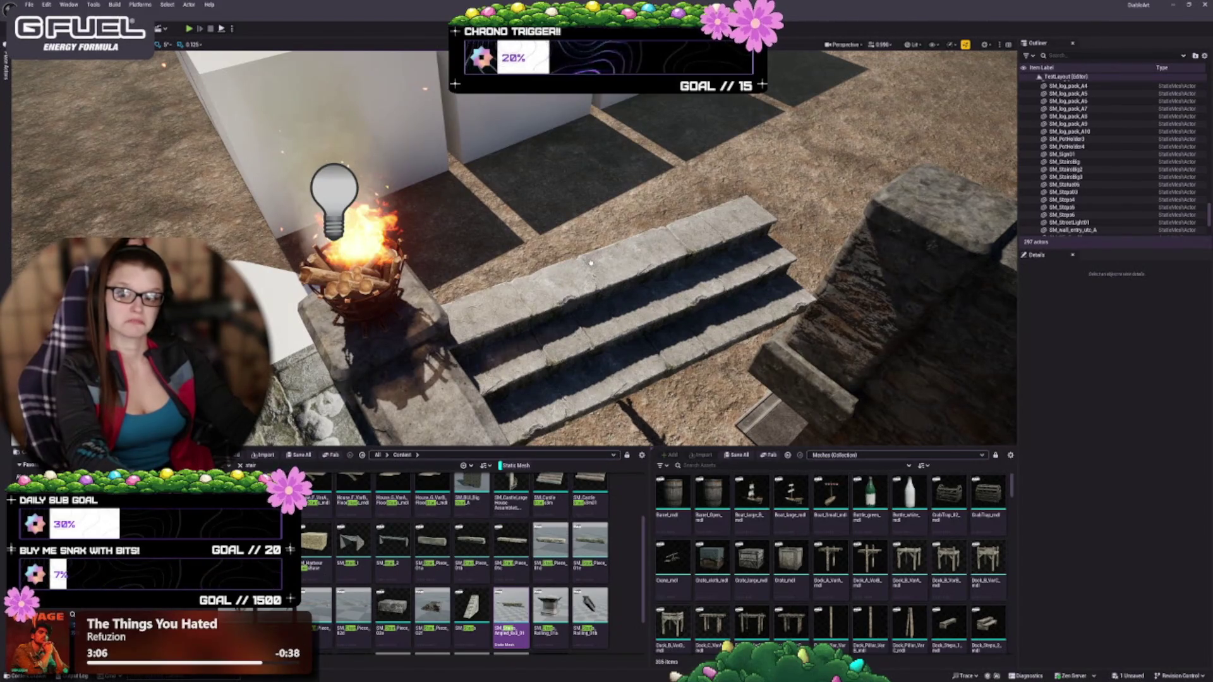
left_click_drag(590, 263, 581, 255)
key("f")
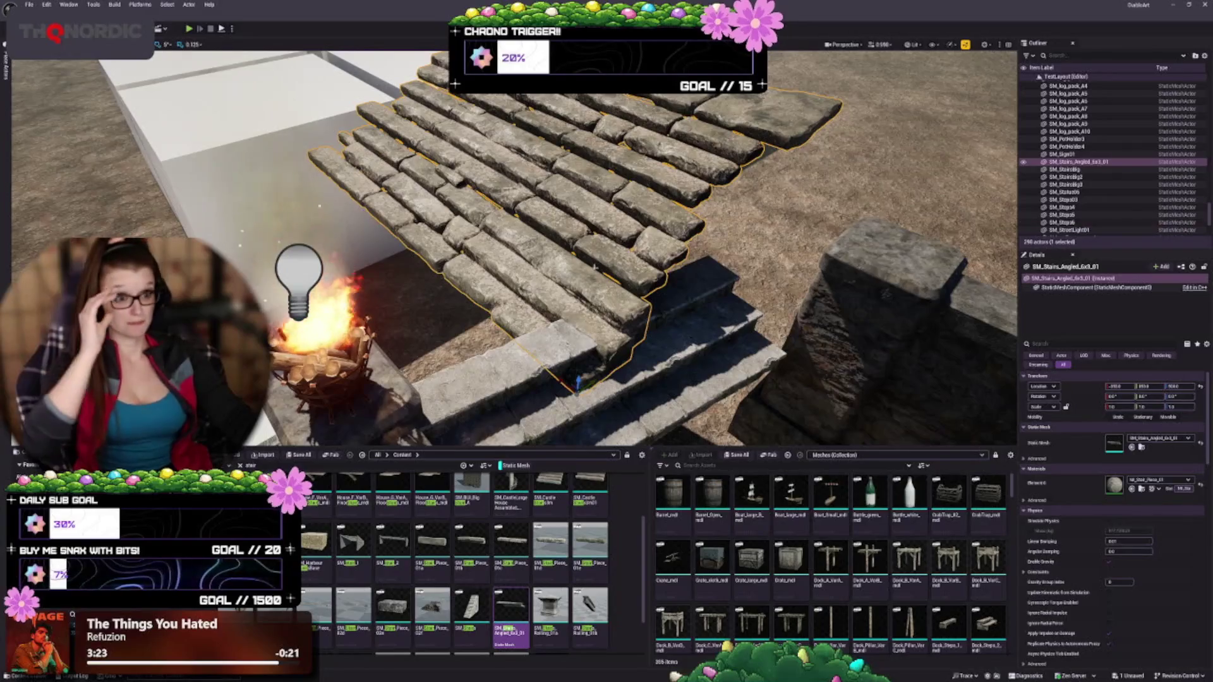
Step: Orbit to inspect the angled stairs over the steps, then delete them
mouse_move(582, 223)
left_mouse_down()
mouse_move(565, 228)
mouse_move(582, 223)
left_mouse_up()
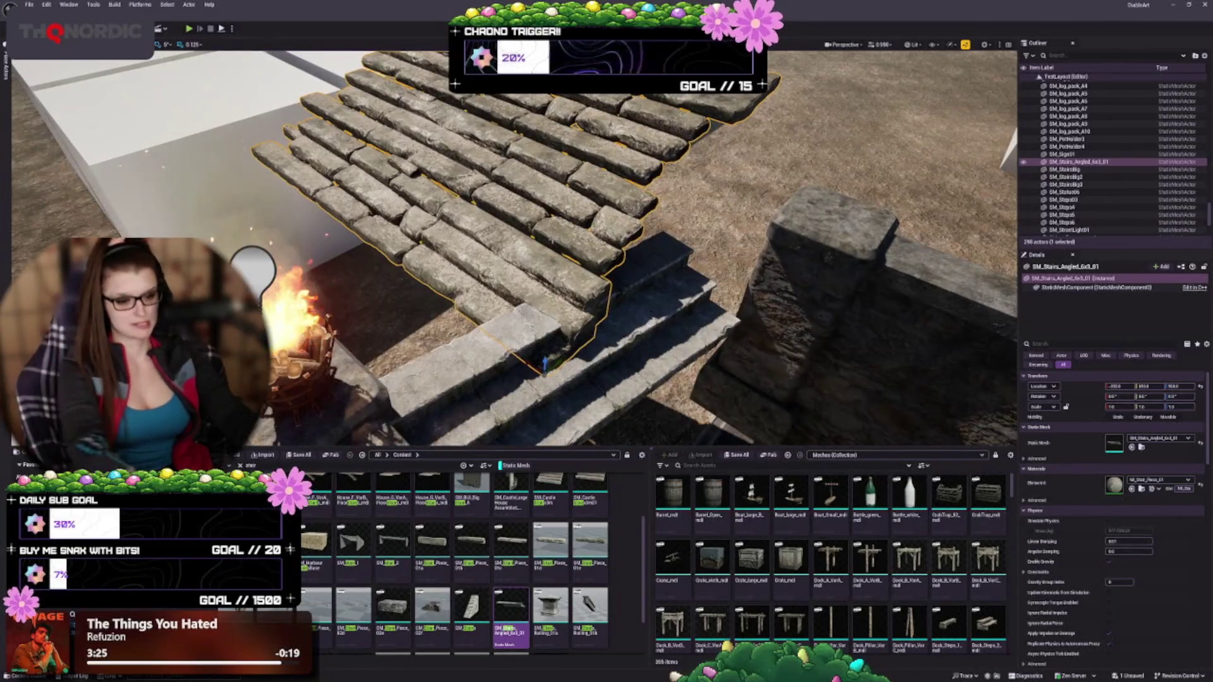
key("Delete")
scroll(376, 590, "down", 2)
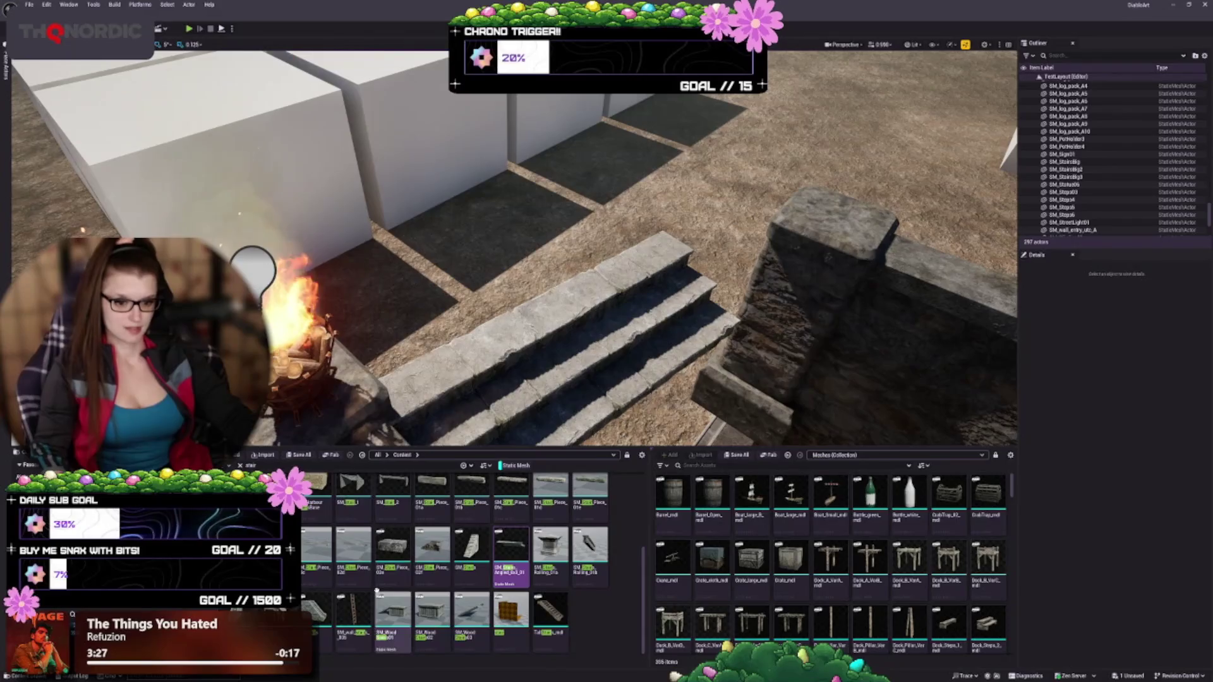
scroll(443, 569, "up", 1)
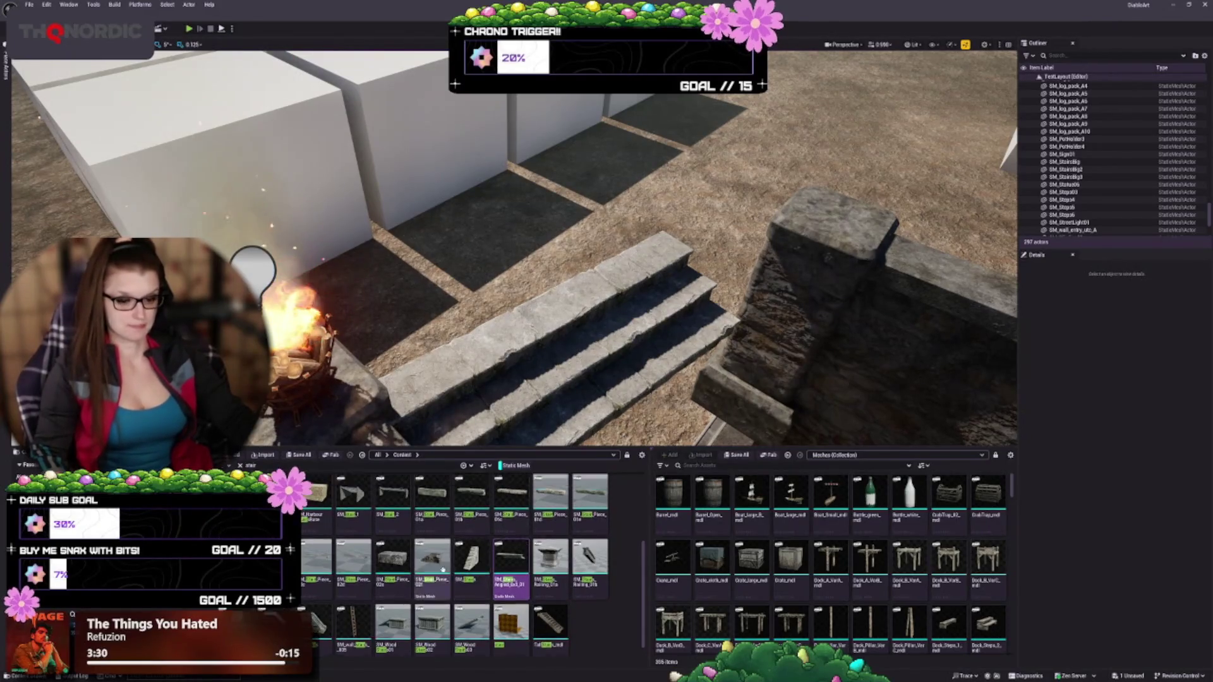
scroll(442, 569, "up", 3)
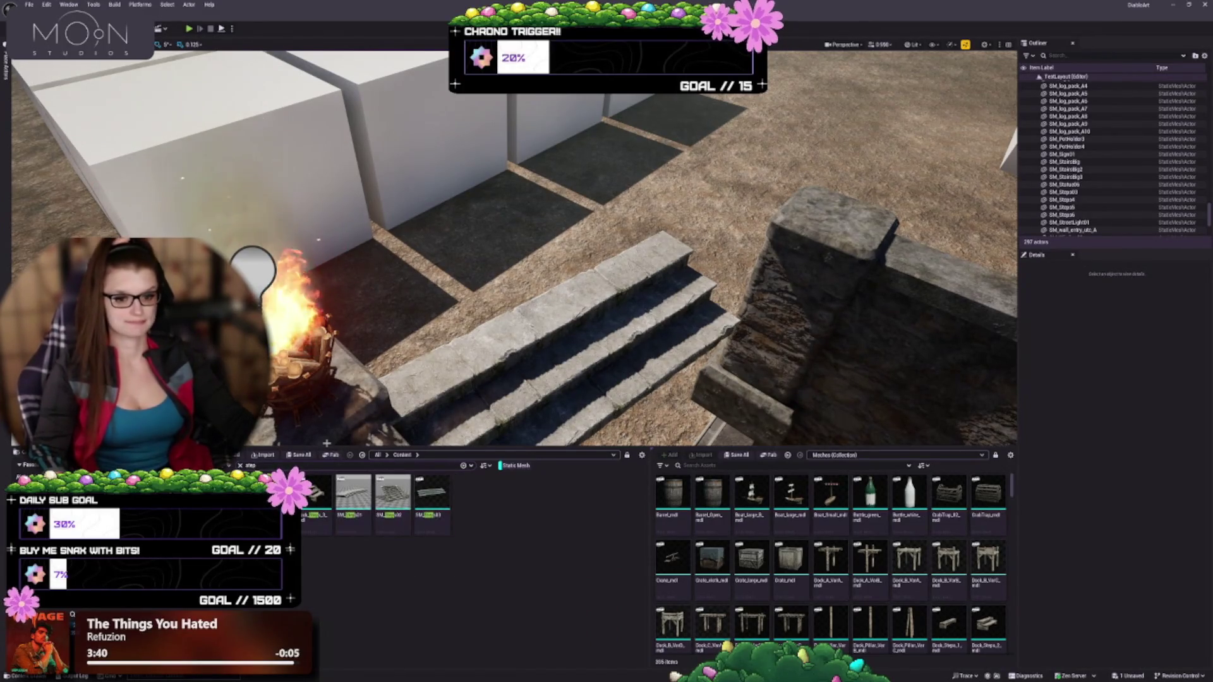
Step: Clear the asset filter, search the Content Browser for 'stair', and face the stone steps head-on
left_click(240, 466)
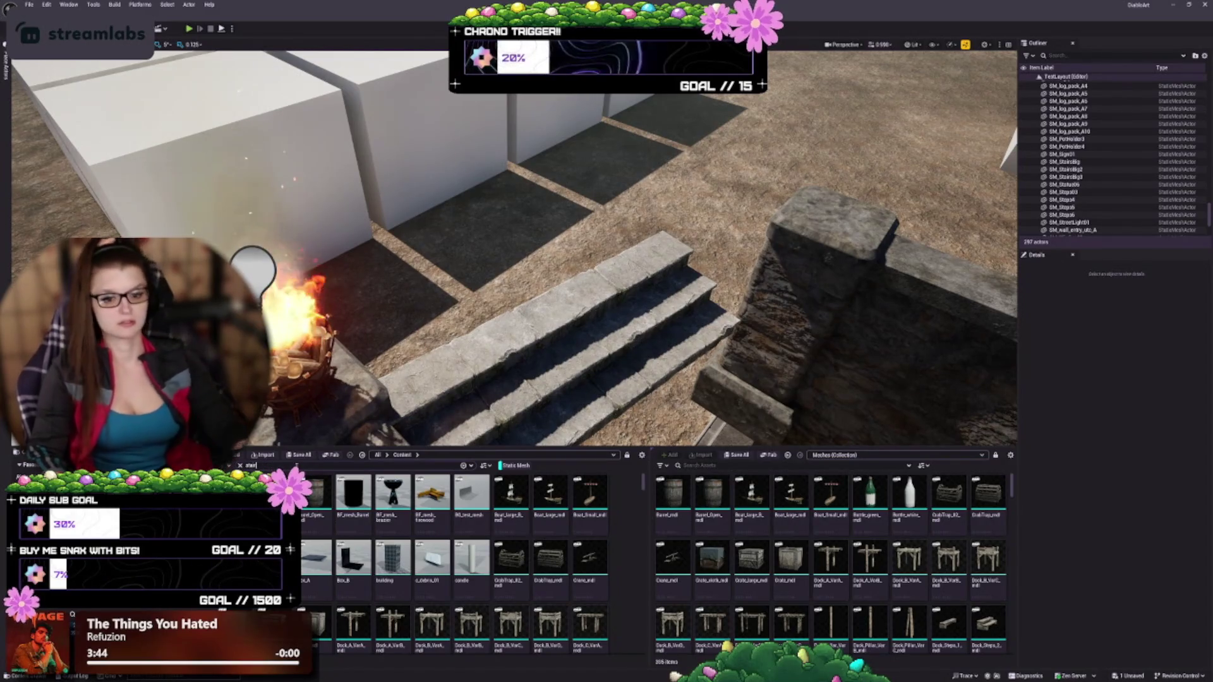
type("tair")
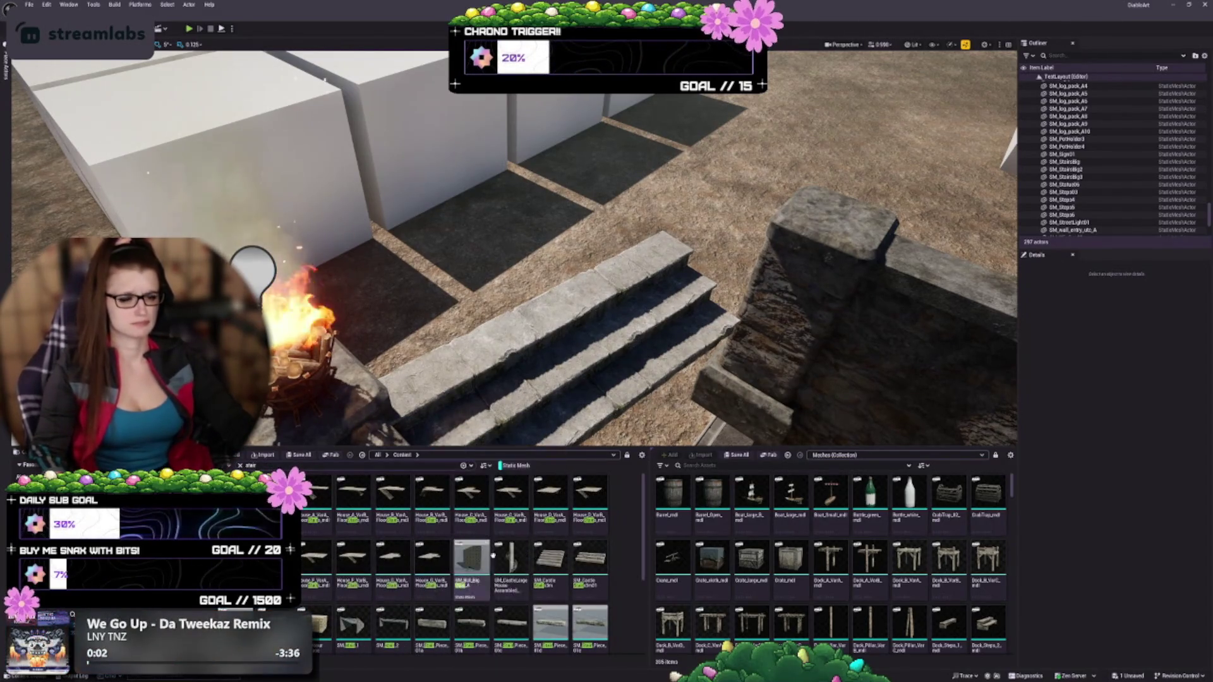
scroll(517, 561, "down", 2)
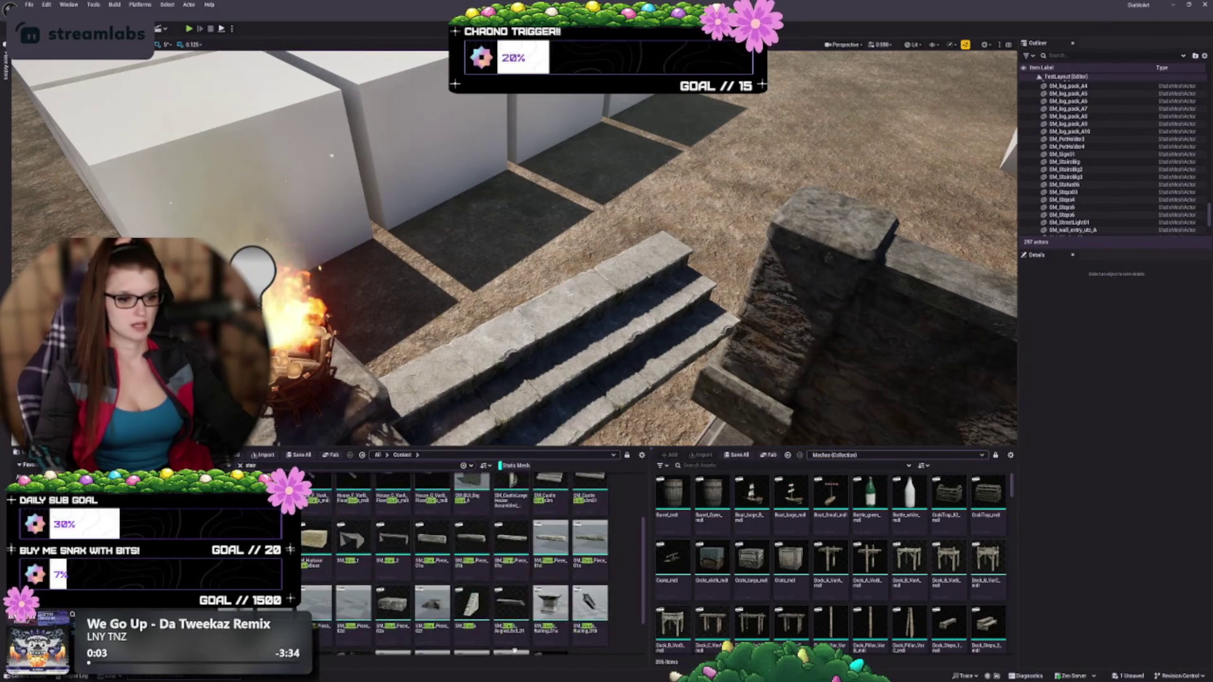
scroll(509, 606, "down", 2)
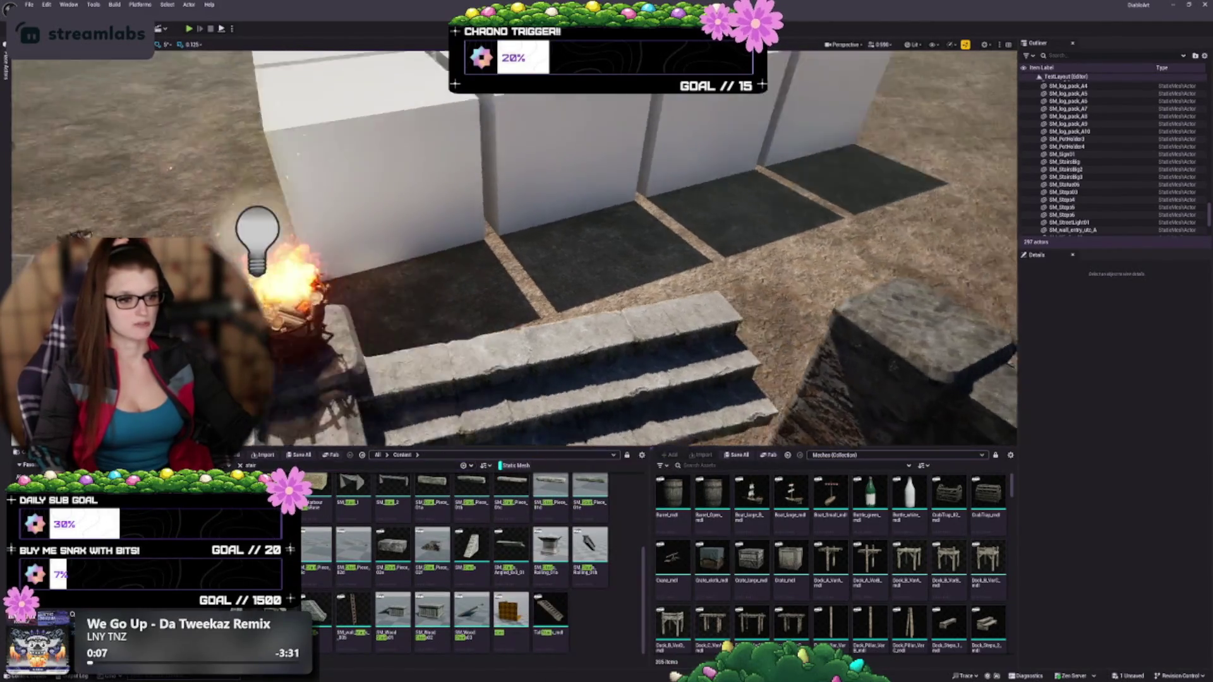
left_click_drag(556, 391, 612, 429)
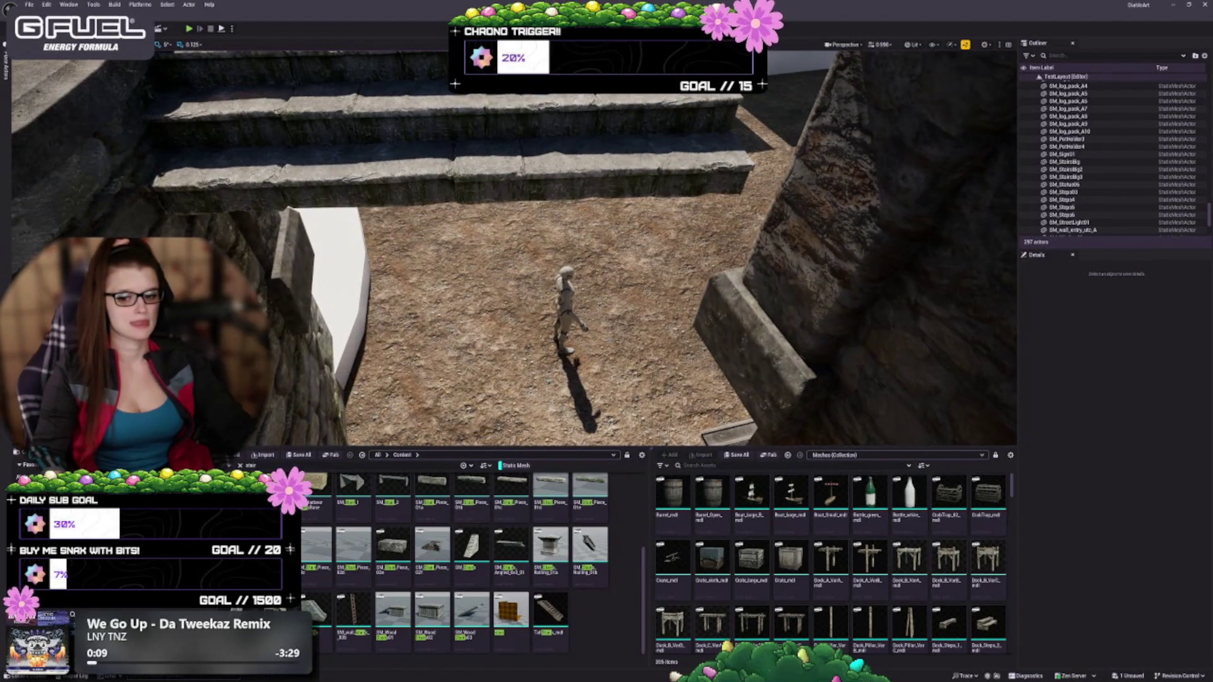
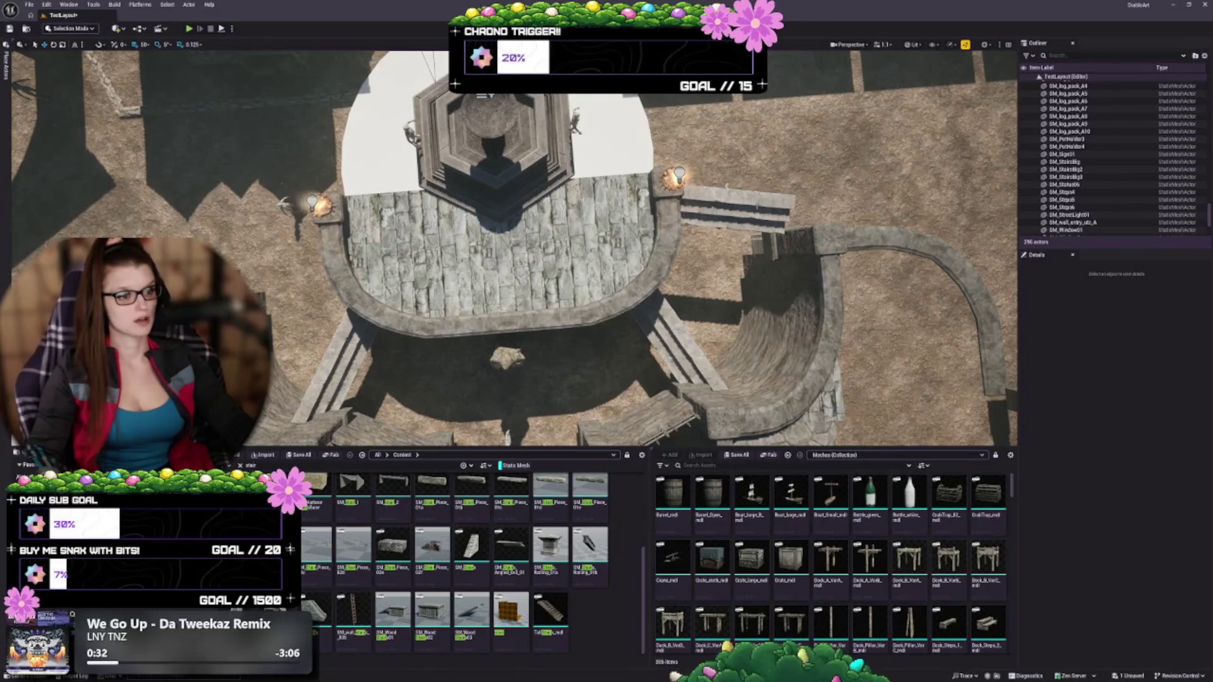
Step: Duplicate the right-hand stair piece SM_Steps4 over to the plaza's left side
left_click(733, 208)
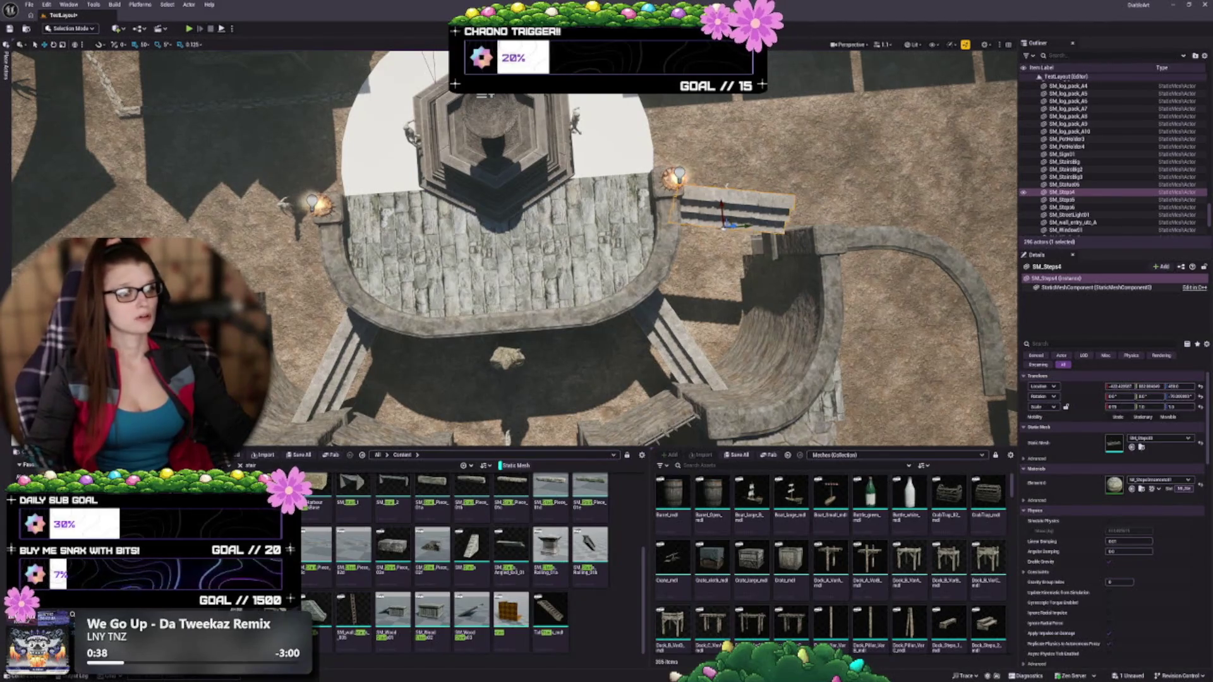
mouse_move(748, 226)
left_mouse_down()
mouse_move(429, 243)
mouse_move(318, 275)
left_mouse_up()
key("a")
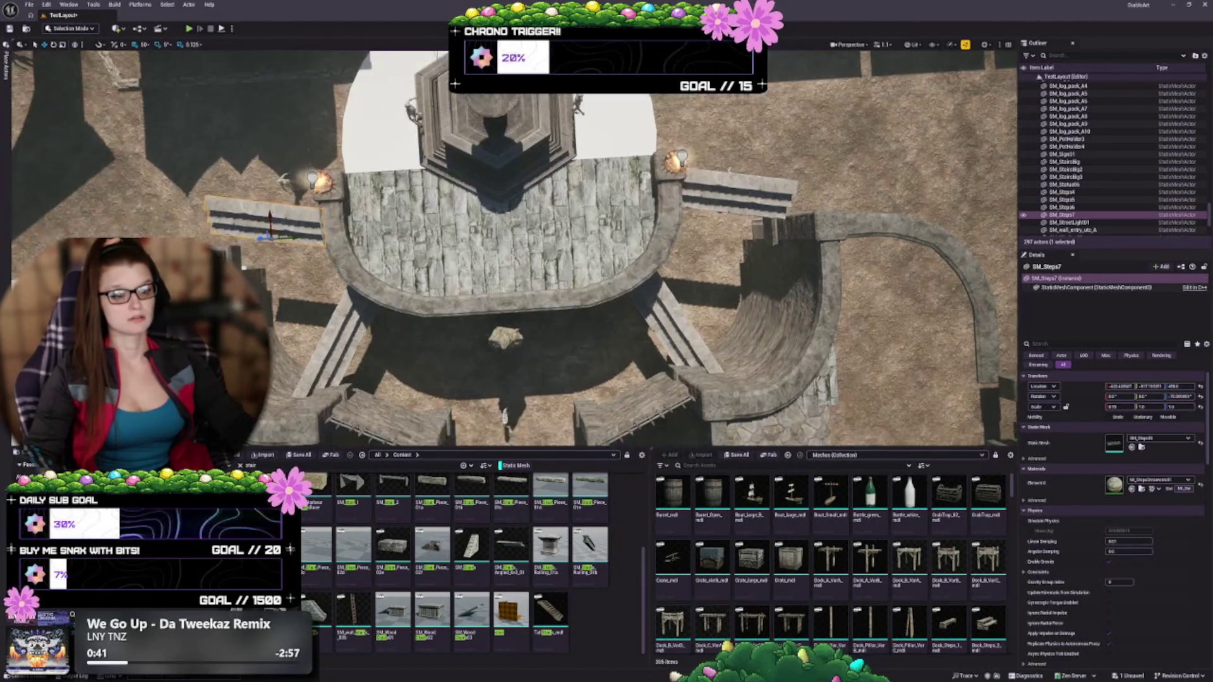
key("a")
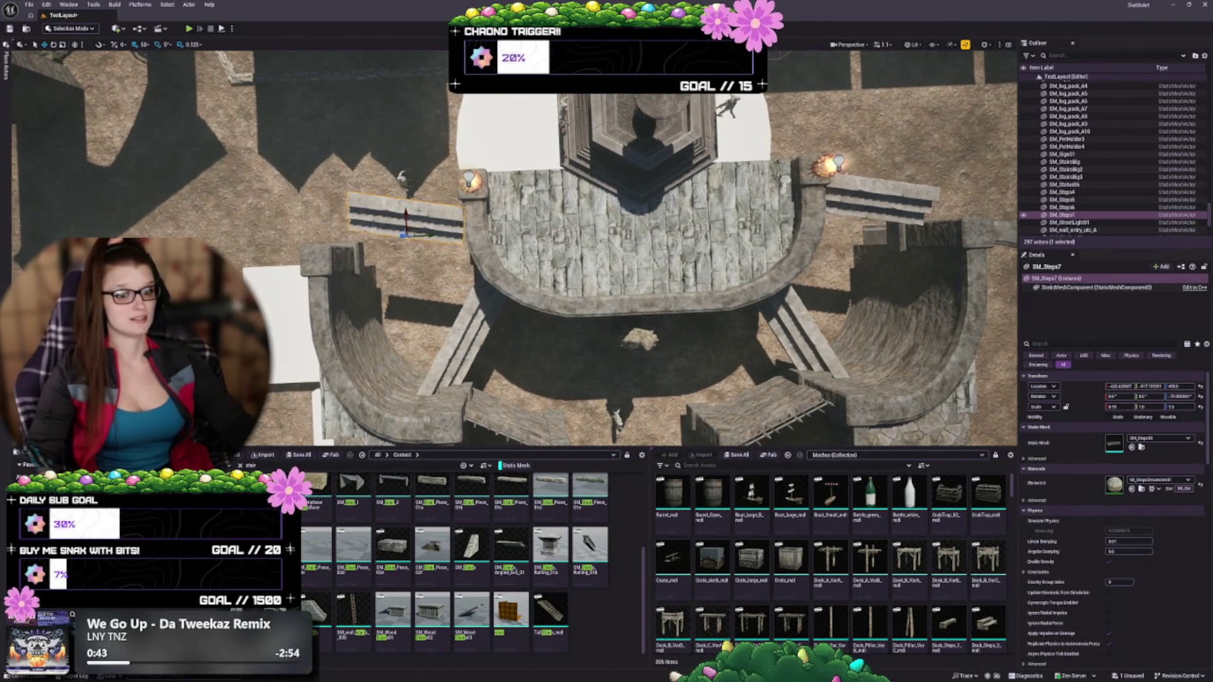
Step: Mirror the copied stairs and slide them against the curved platform
right_click(420, 214)
mouse_move(503, 373)
left_click(578, 401)
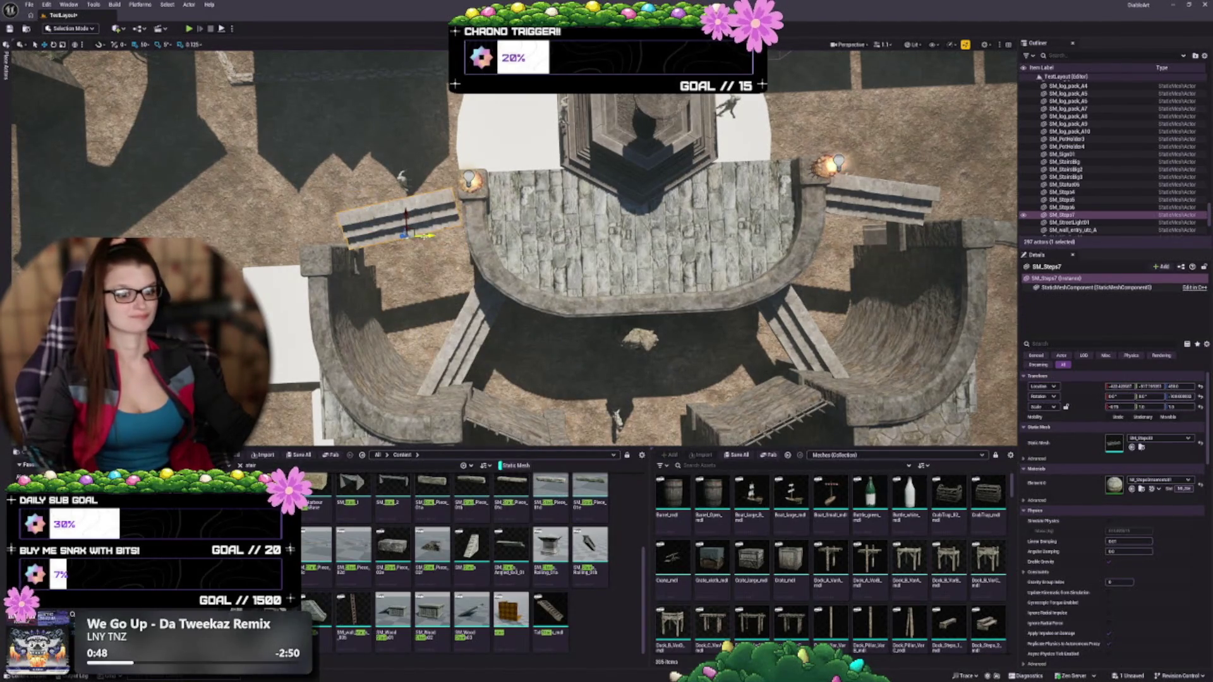
mouse_move(419, 236)
left_mouse_down()
mouse_move(431, 237)
mouse_move(265, 249)
mouse_move(547, 267)
left_mouse_up()
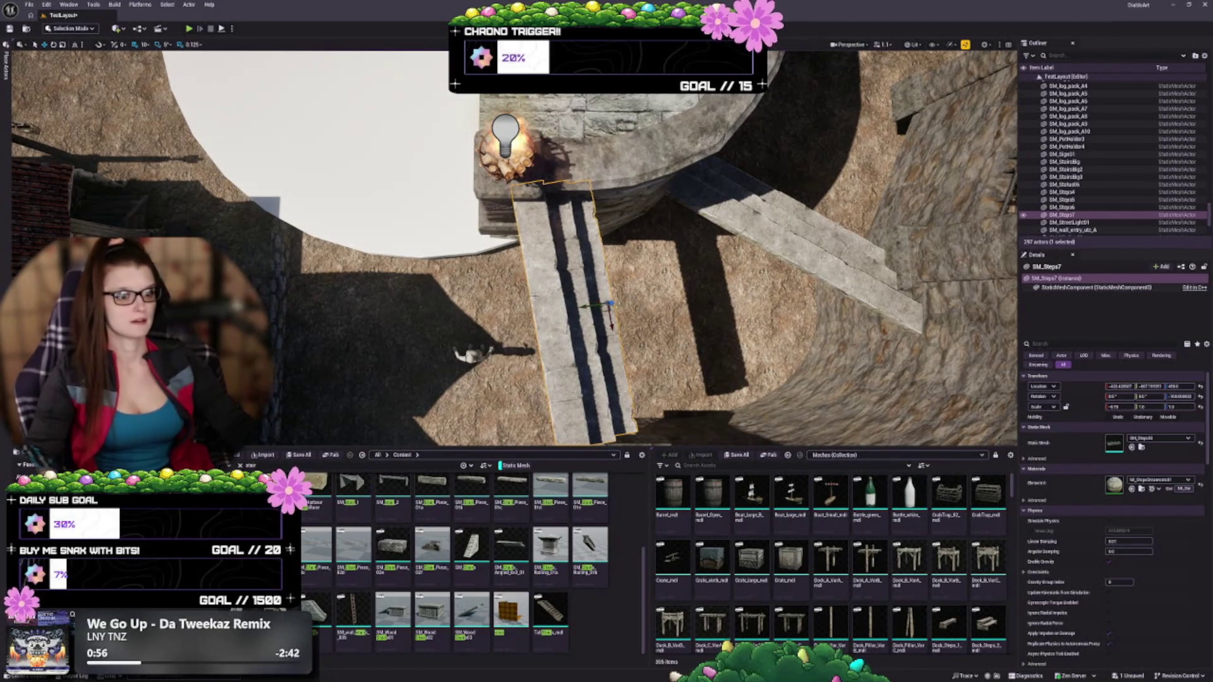
left_click_drag(612, 324, 511, 312)
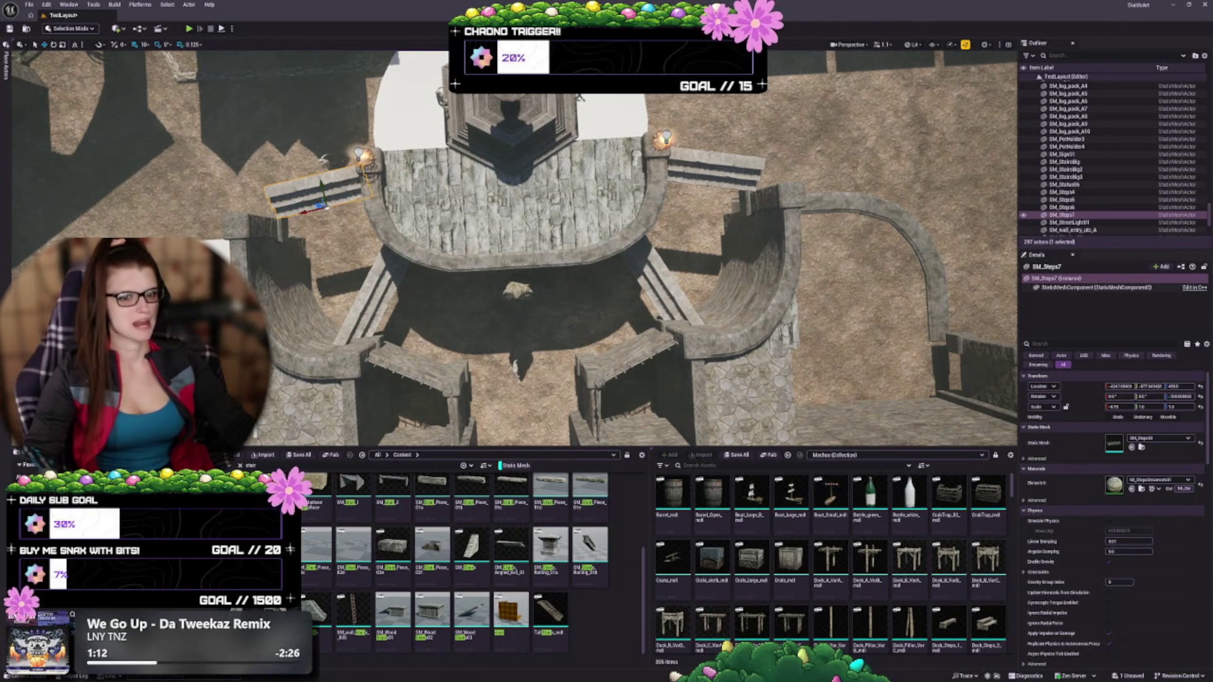
Step: Lengthen the left stair piece SM_Steps7 and shift it slightly left
scroll(508, 247, "up", 5)
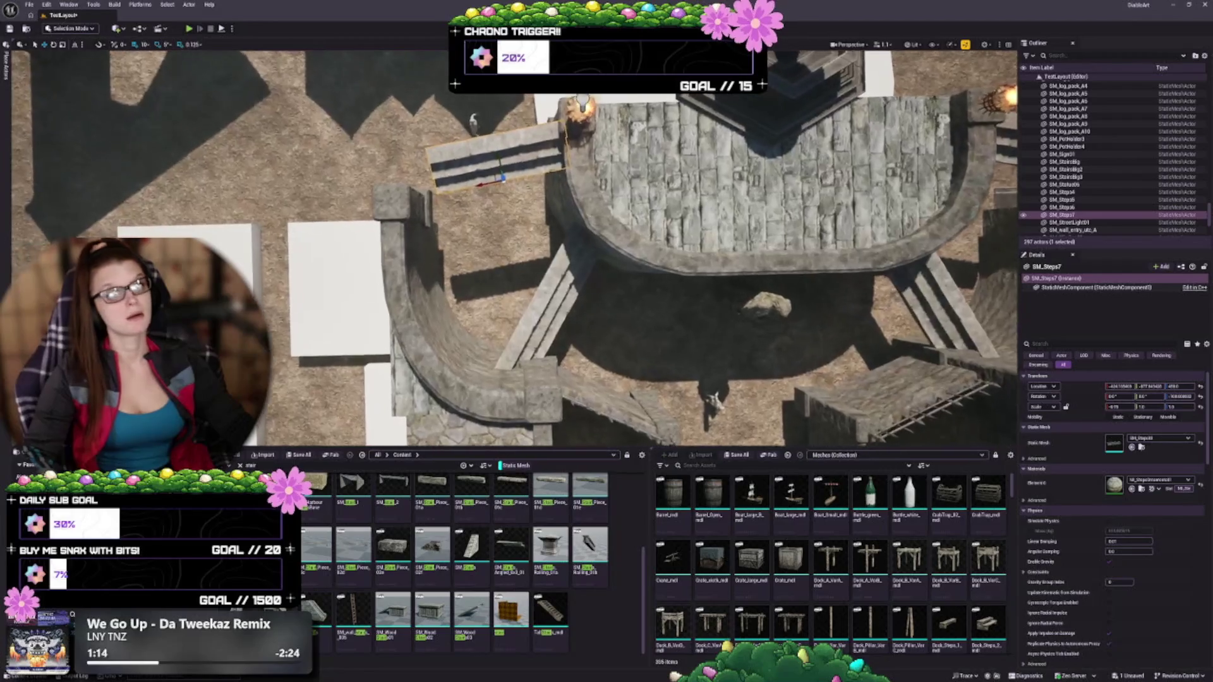
key("a")
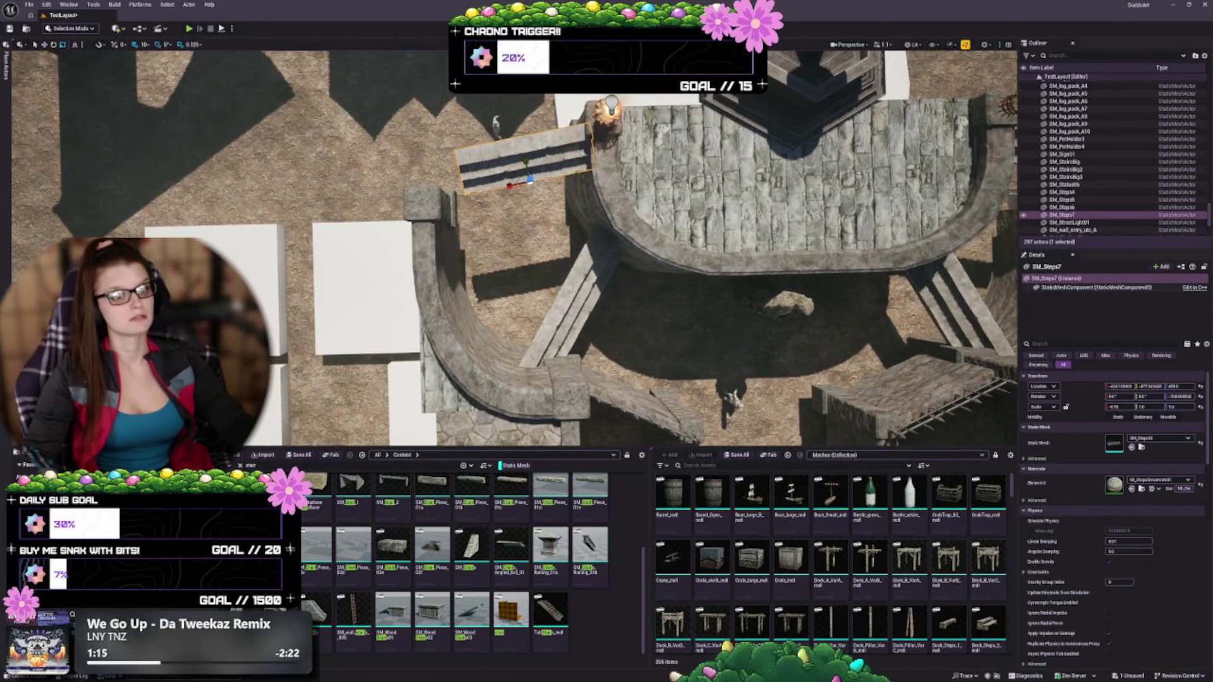
mouse_move(509, 187)
left_mouse_down()
mouse_move(498, 185)
mouse_move(509, 185)
left_mouse_up()
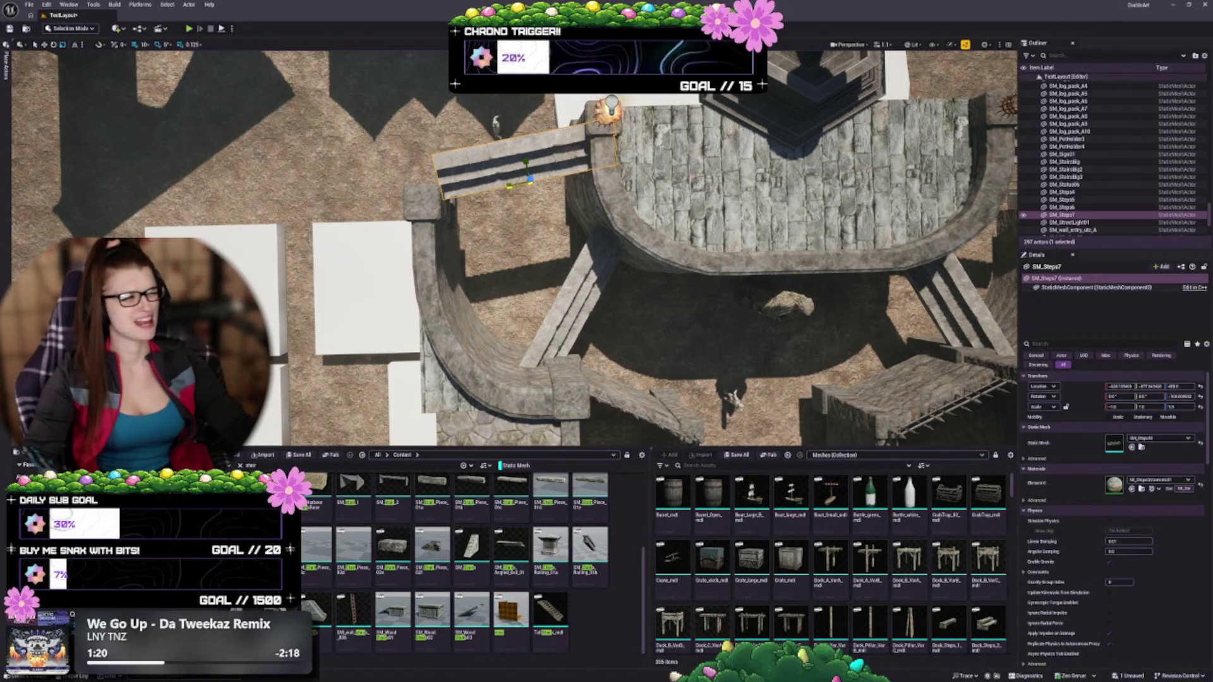
left_click_drag(509, 186, 485, 187)
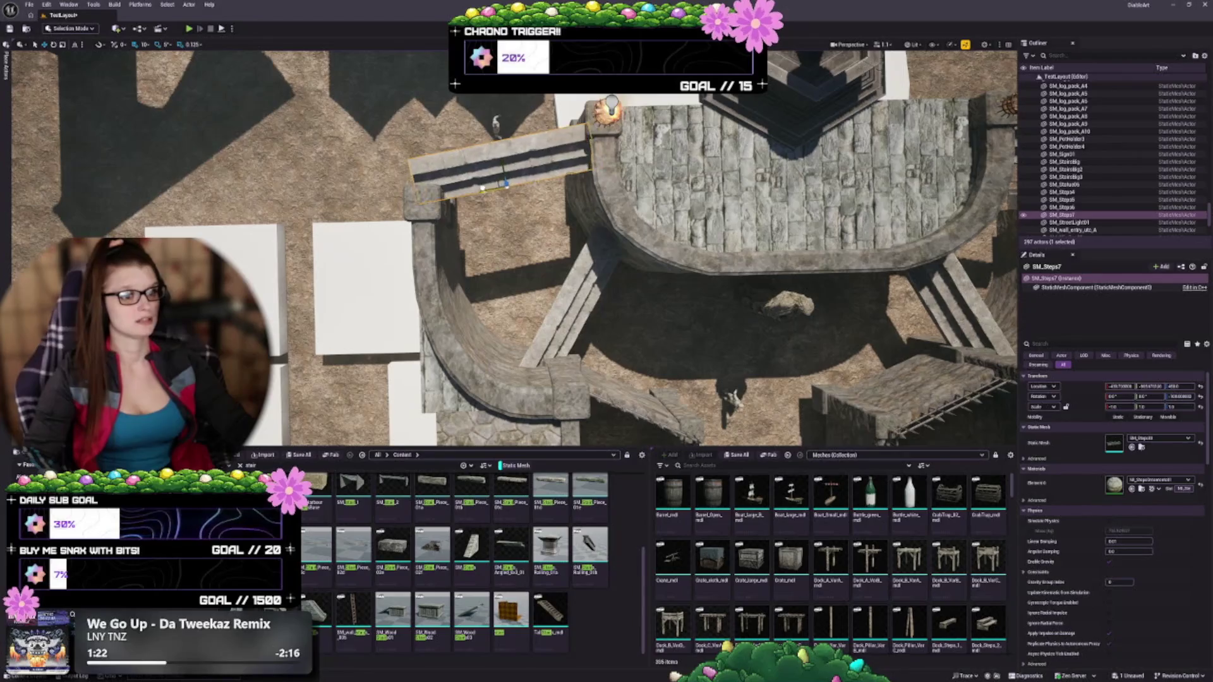
Step: Widen the right-hand stairs SM_Steps4 to match the left and move them slightly right
key("Right")
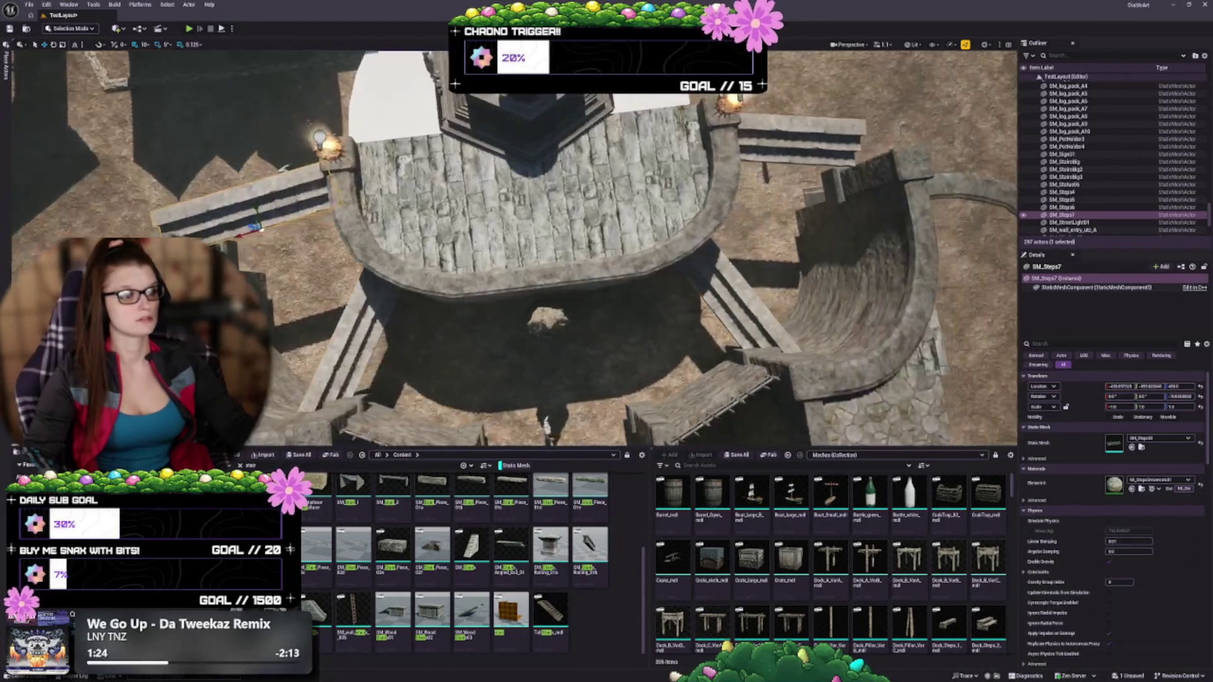
left_click(686, 161)
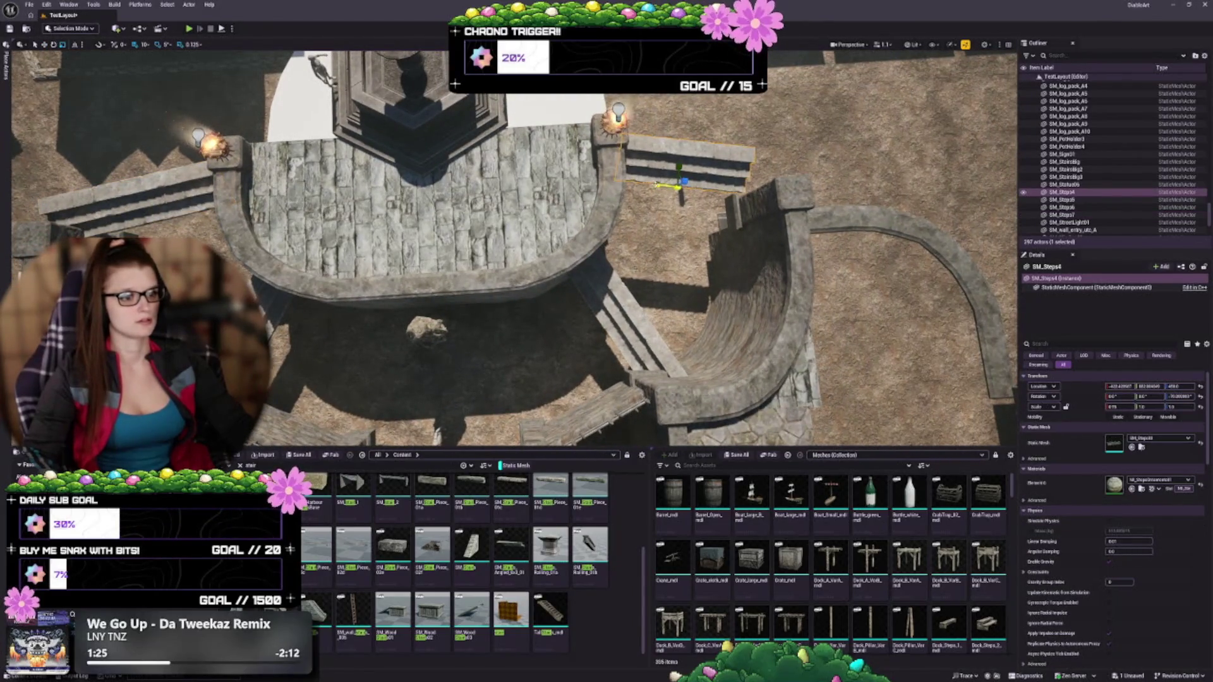
left_click_drag(1118, 406, 1137, 407)
key("Right")
key("Up")
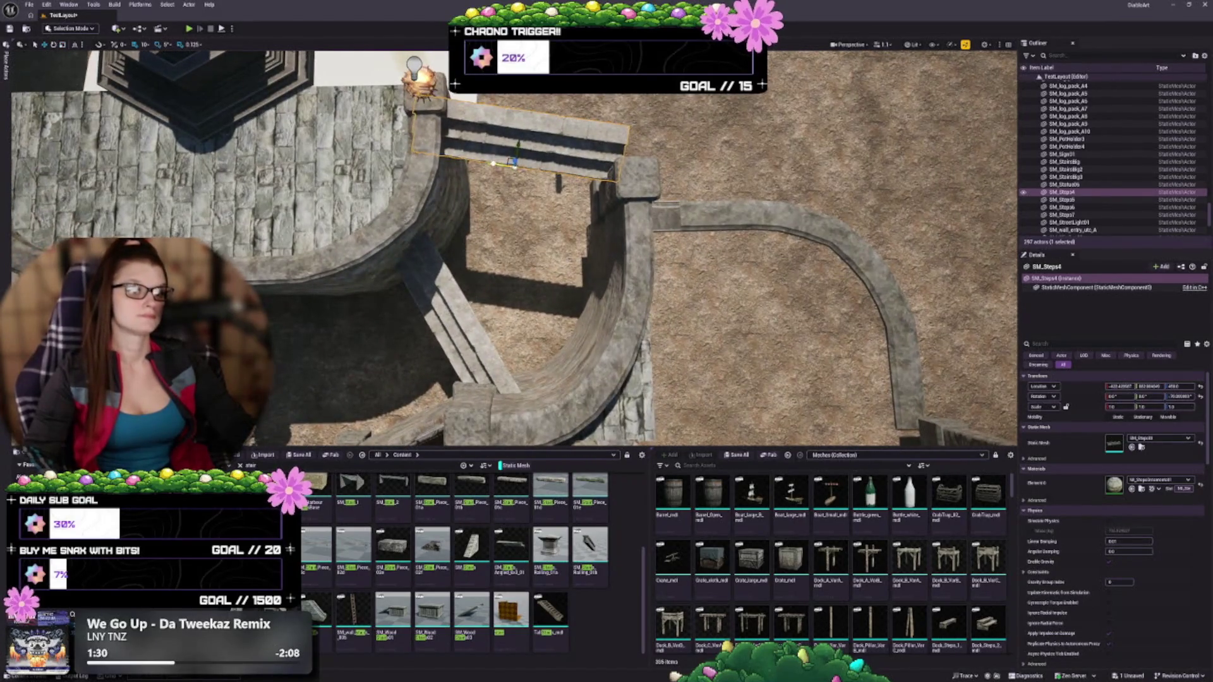
mouse_move(513, 163)
left_mouse_down()
mouse_move(540, 166)
mouse_move(528, 217)
mouse_move(547, 314)
left_mouse_up()
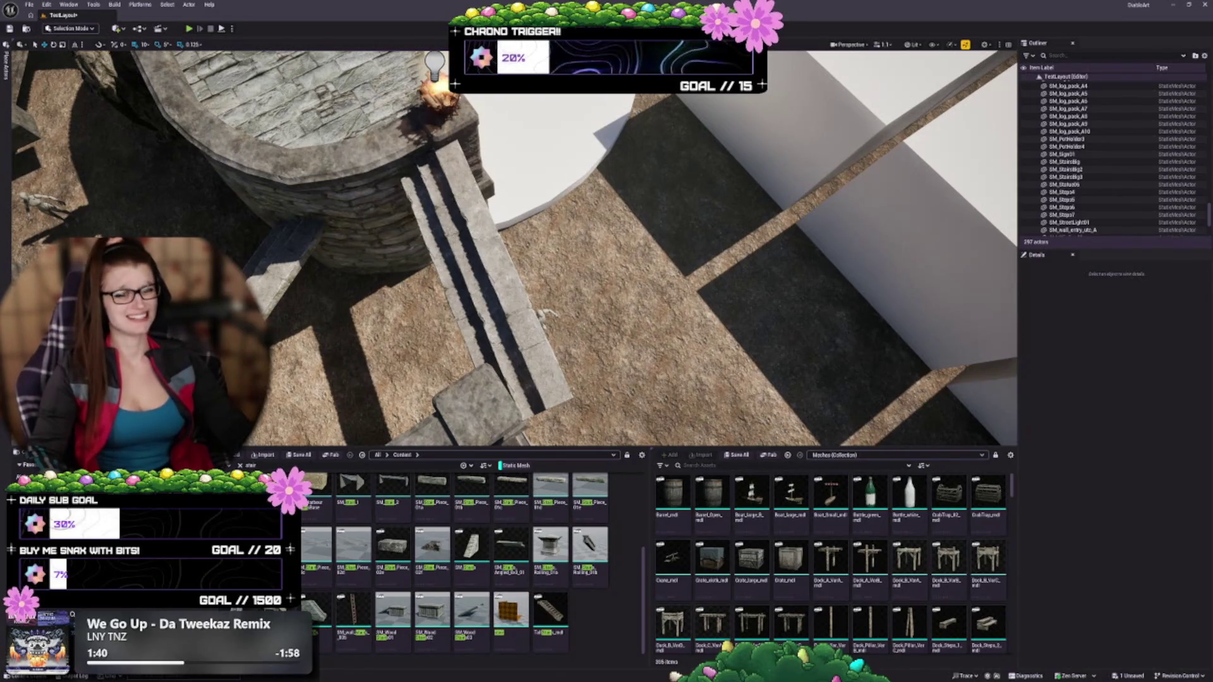
Step: Rotate pillar Foundation_SeaWall_Platform_mdl23 under the brazier to line up with the stairs
mouse_move(475, 256)
left_mouse_down()
mouse_move(493, 310)
mouse_move(543, 259)
mouse_move(573, 261)
left_mouse_up()
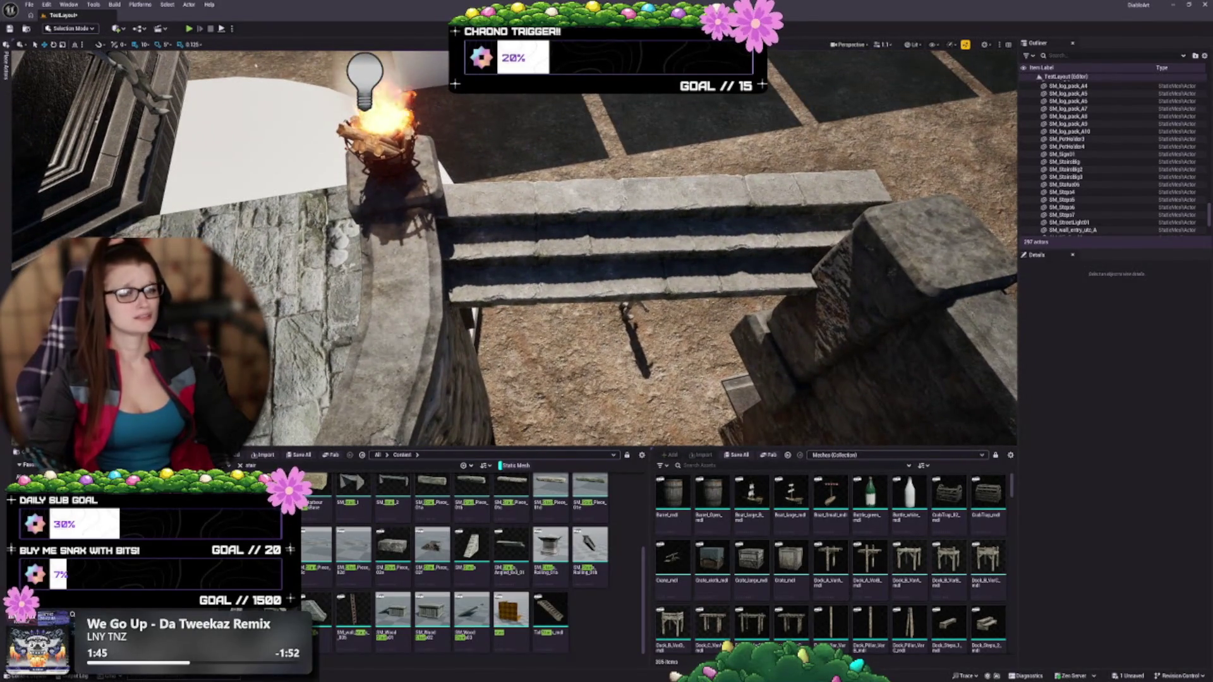
left_click(426, 197)
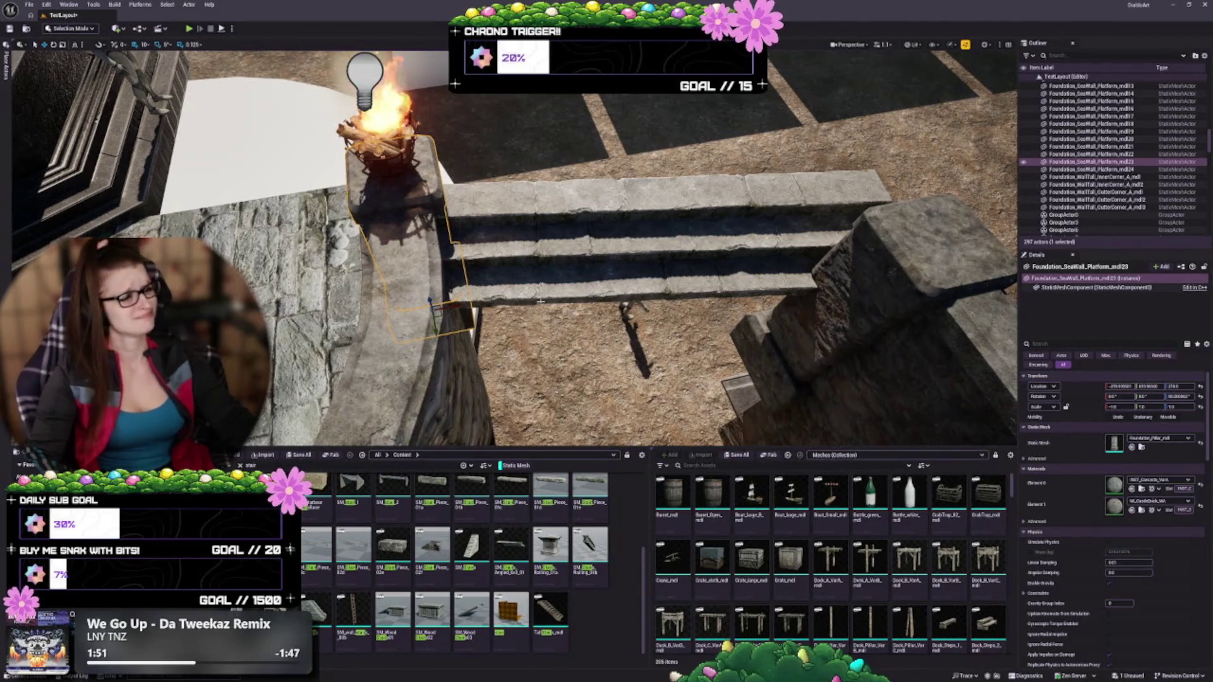
mouse_move(541, 301)
left_mouse_down()
mouse_move(527, 357)
mouse_move(546, 348)
left_mouse_up()
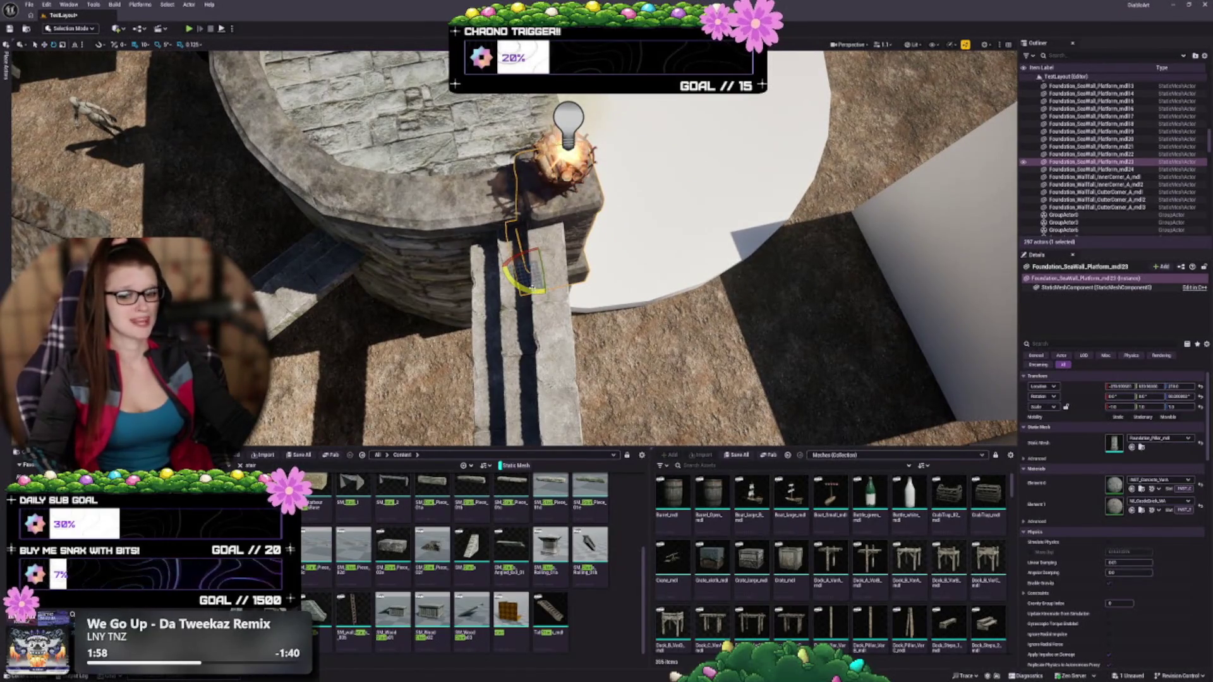
left_click_drag(531, 288, 540, 306)
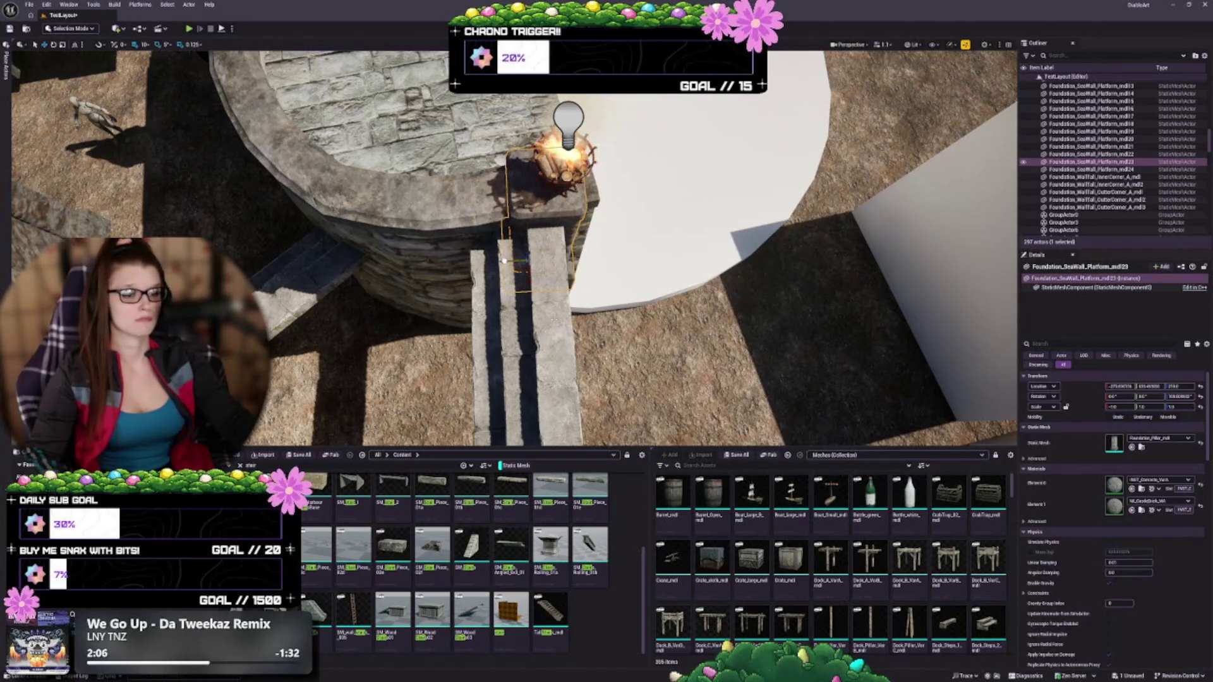
Step: Select BP_Brazier_3 on top of the pillar and frame it in the view
left_click_drag(504, 260, 530, 240)
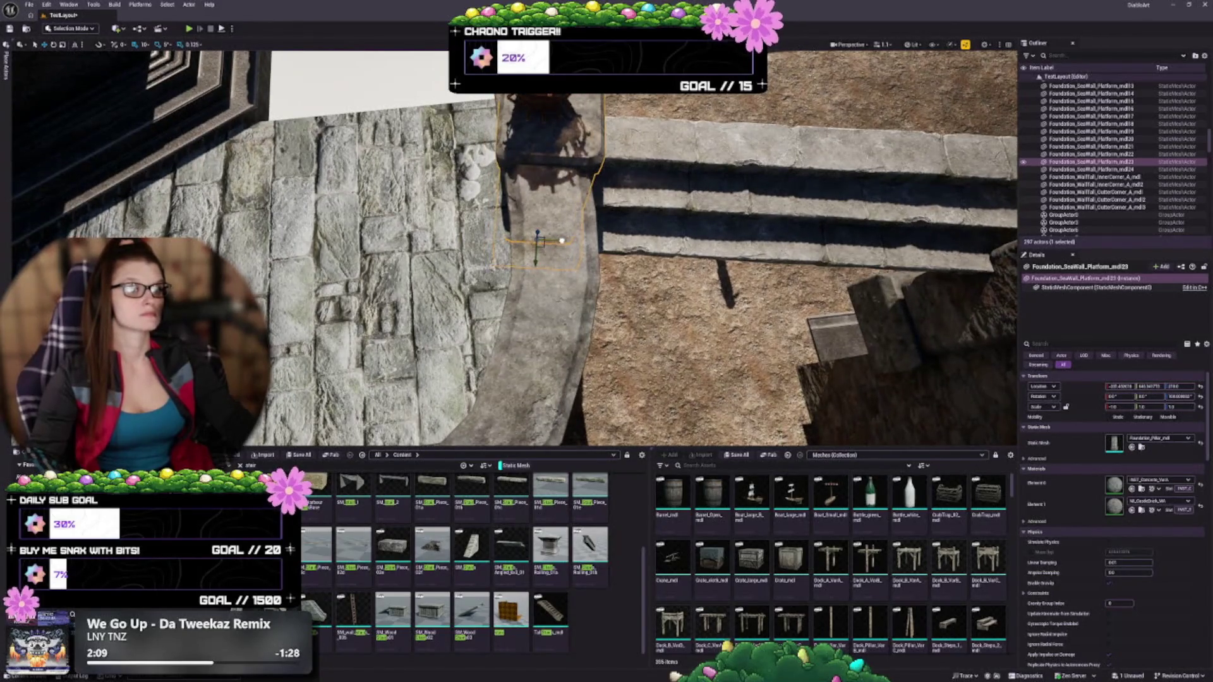
left_click_drag(559, 240, 683, 226)
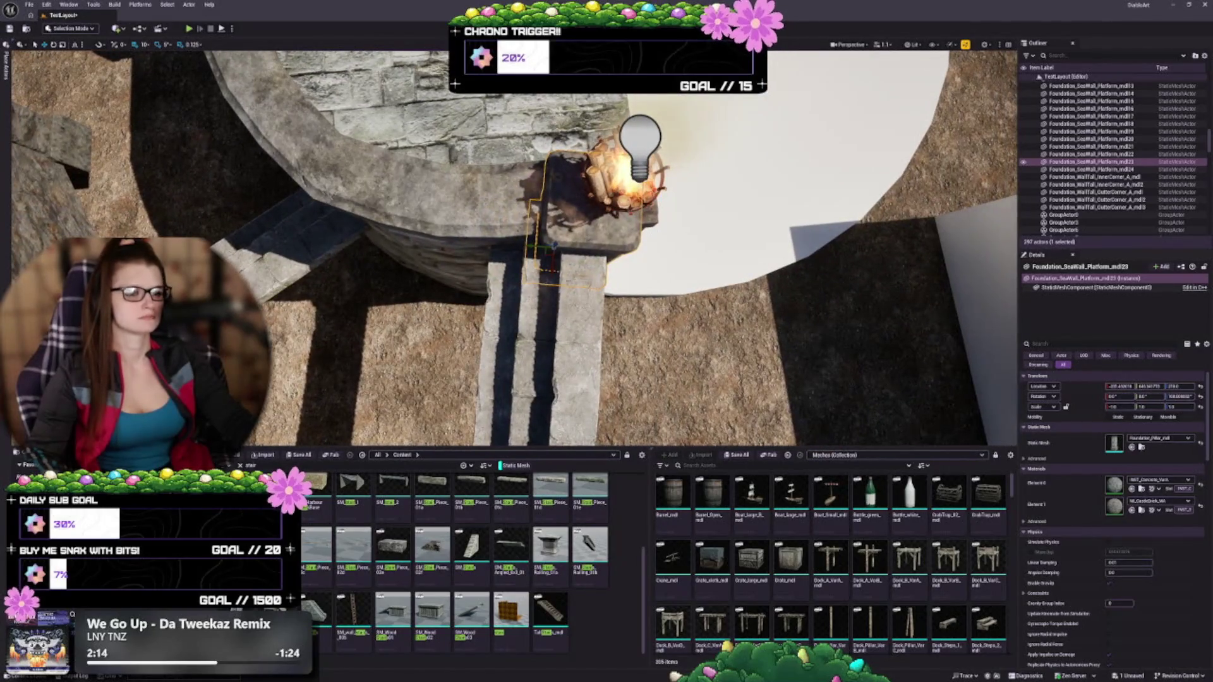
left_click(622, 170)
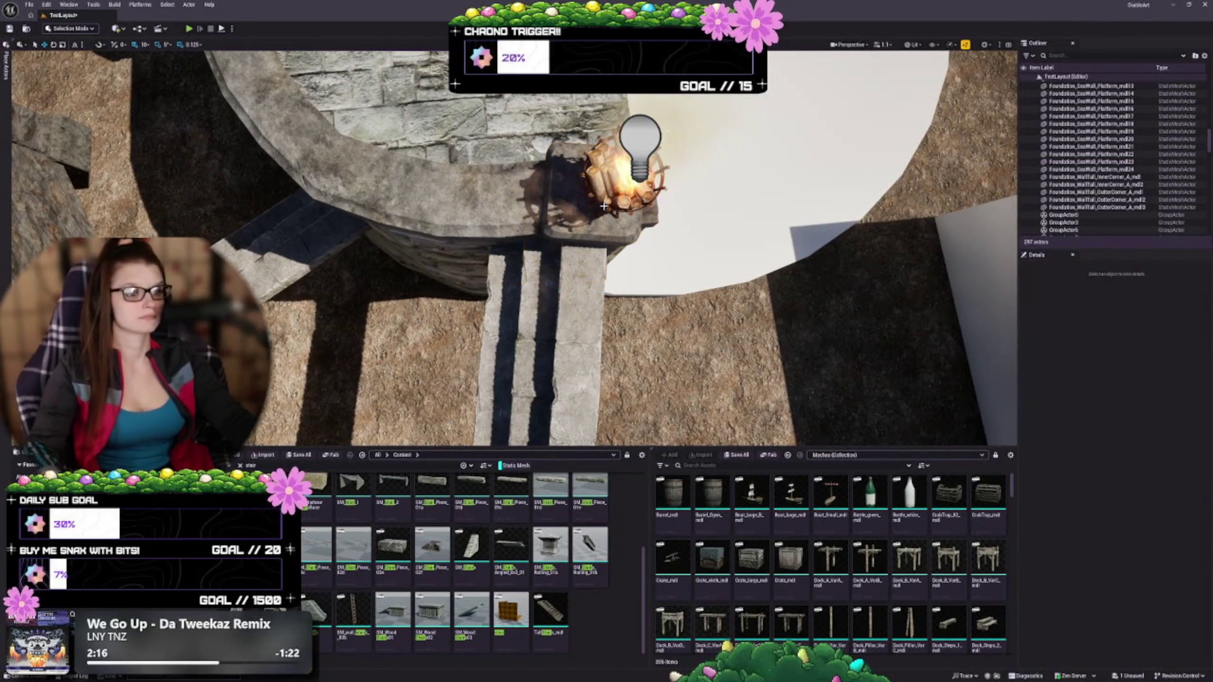
key("f")
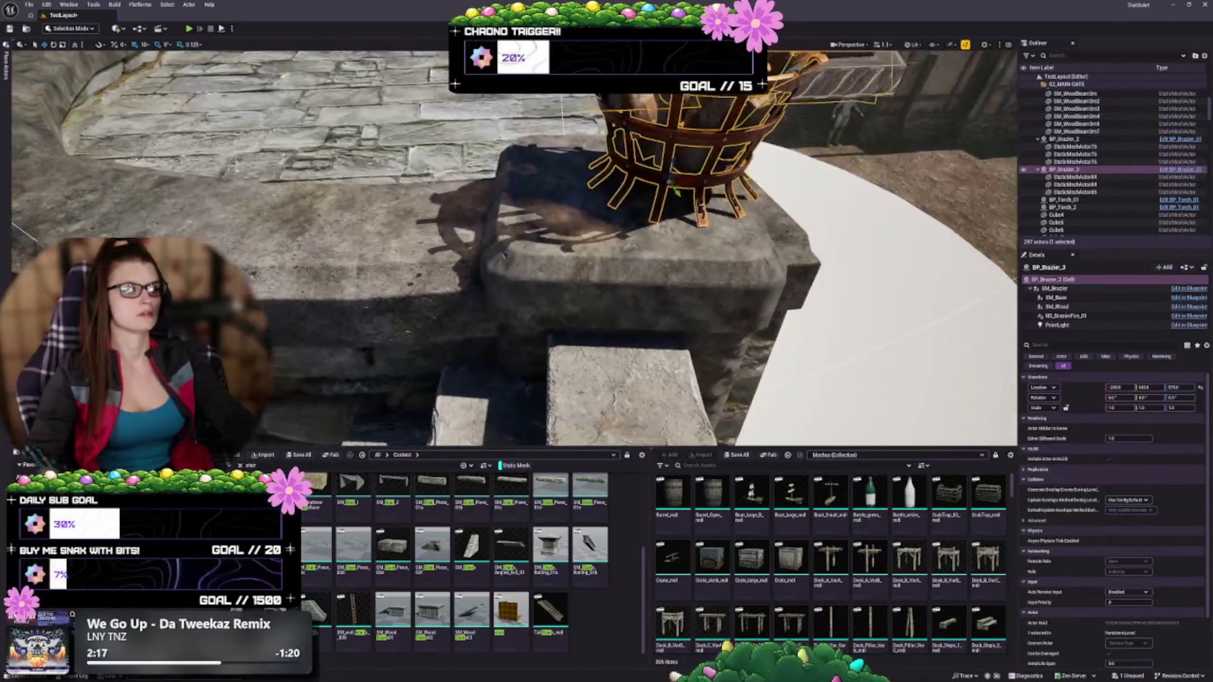
Step: Center the brazier on top of its pillar
mouse_move(675, 188)
left_mouse_down()
mouse_move(635, 207)
mouse_move(505, 208)
left_mouse_up()
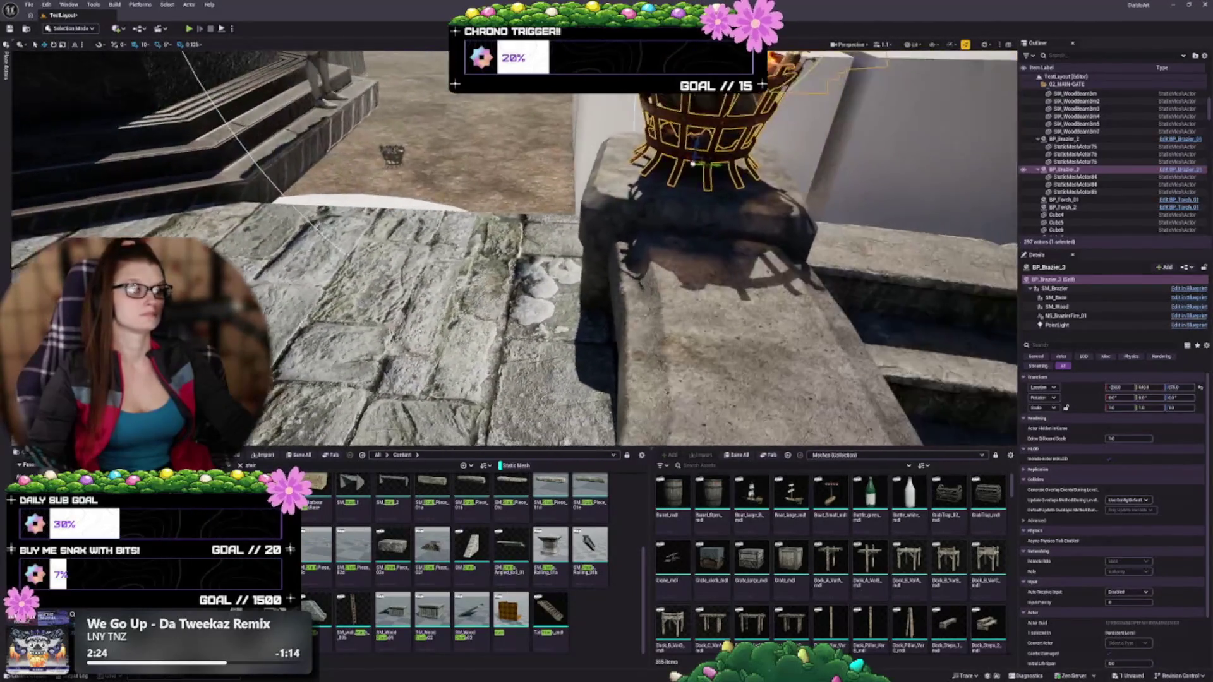
key("Escape")
key("s")
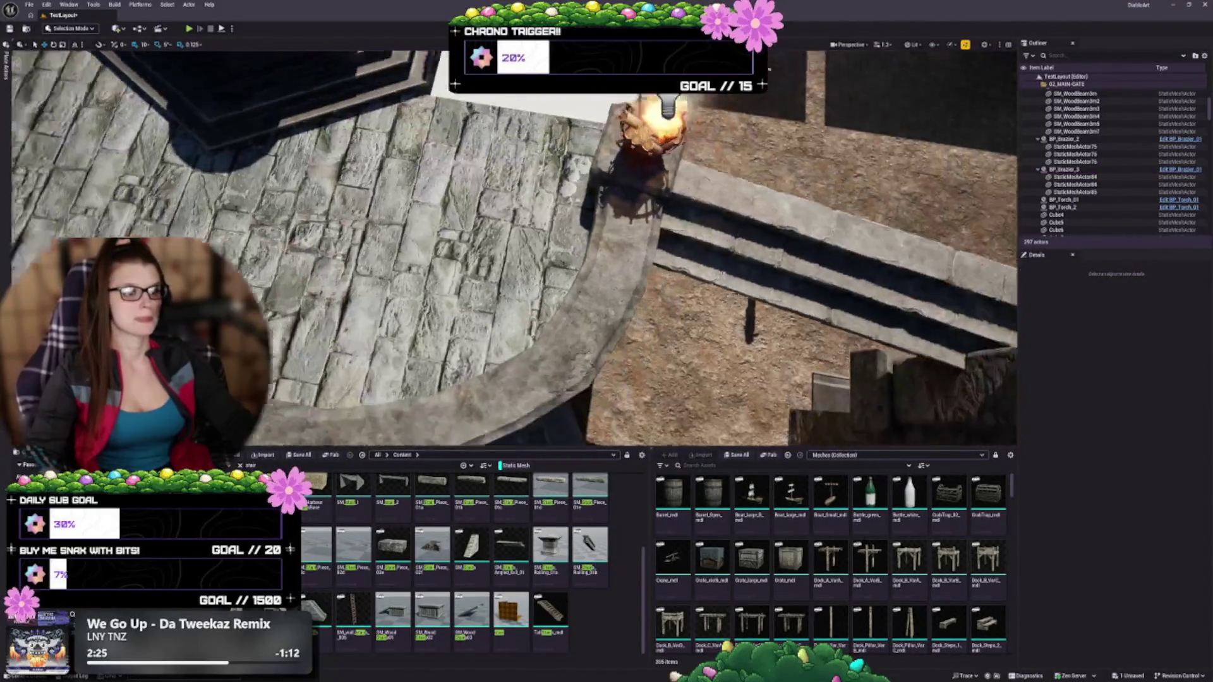
key("w")
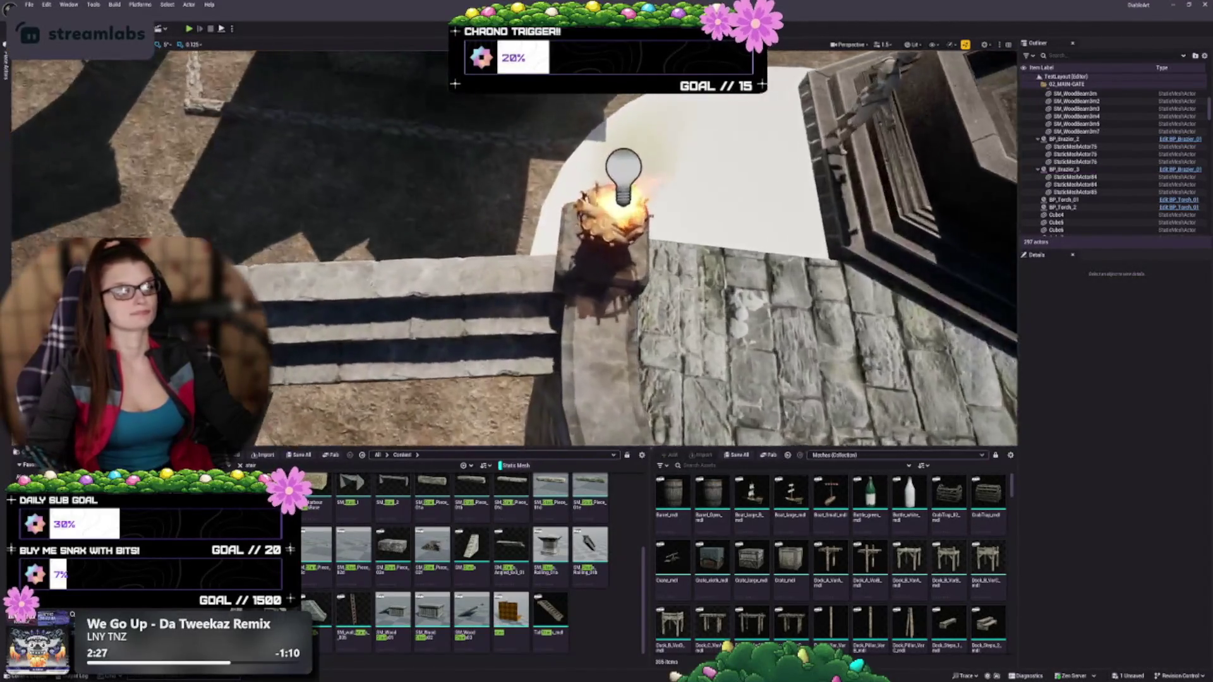
Step: Slide the other pillar beneath the brazier sideways into alignment
left_click(597, 273)
key("e")
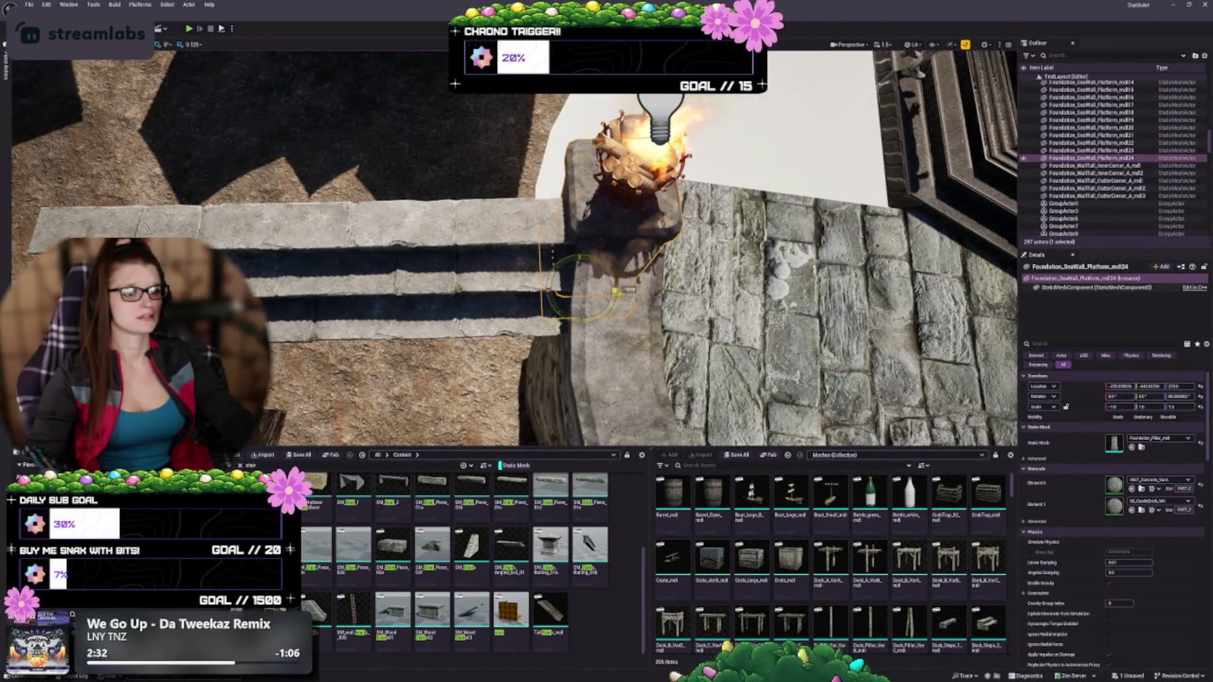
key("s")
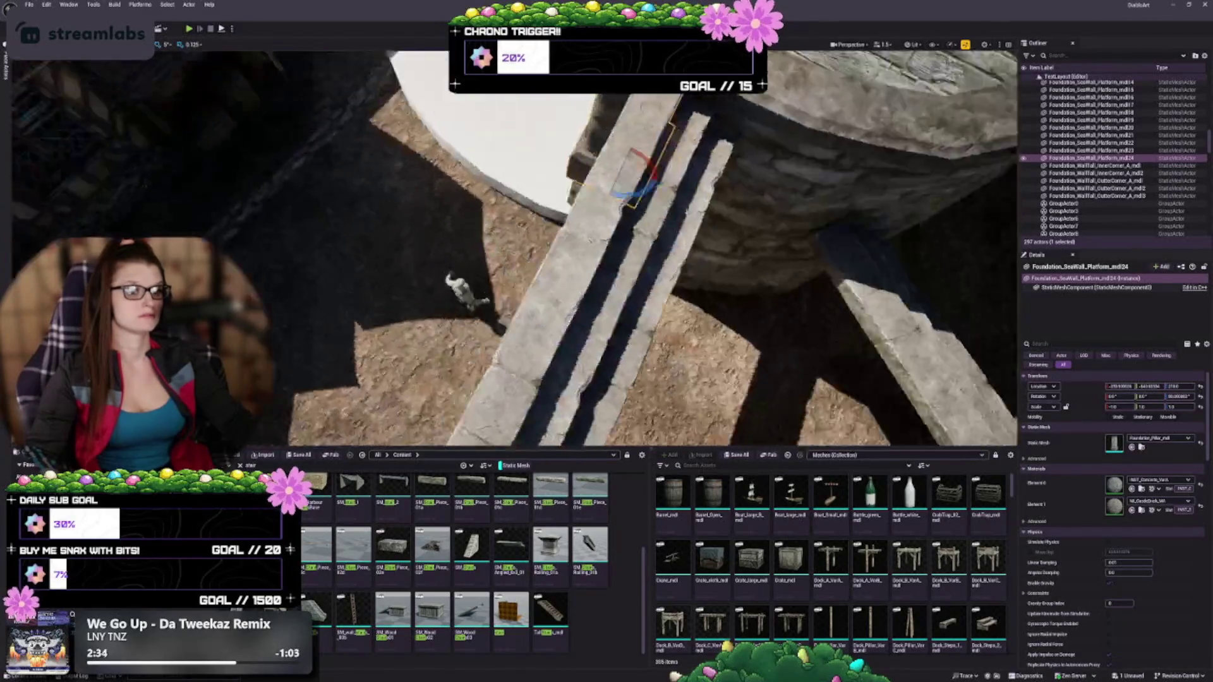
key("w")
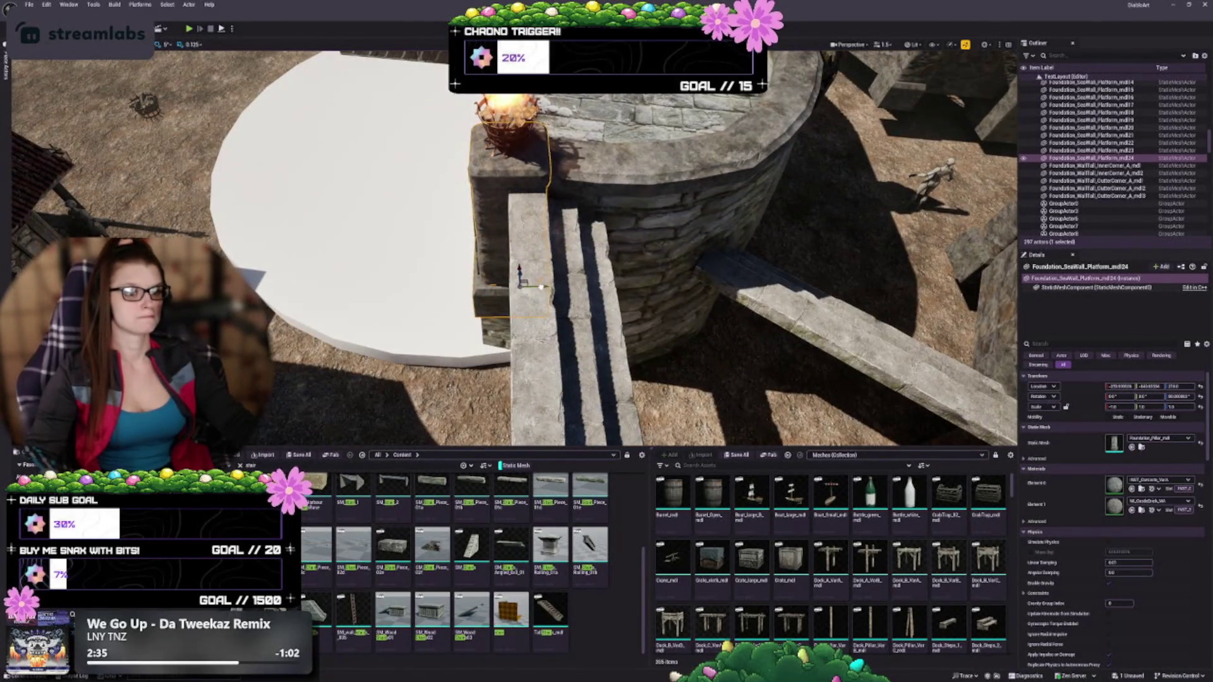
left_click_drag(540, 288, 552, 285)
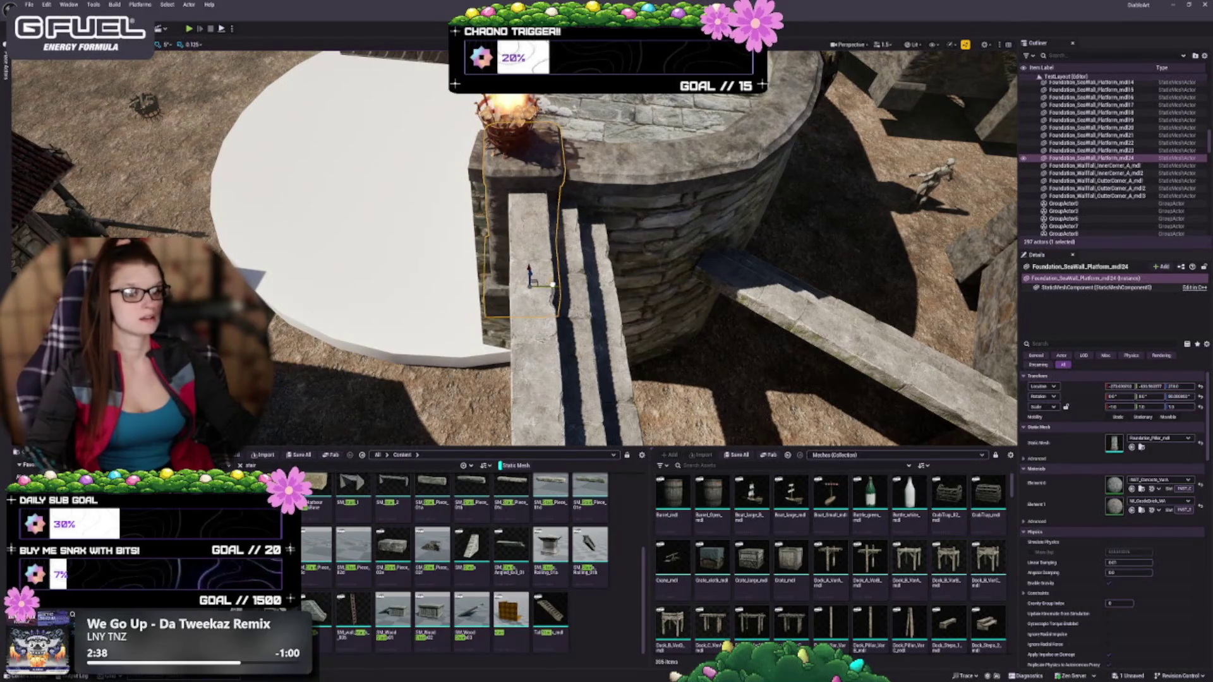
Step: Nudge BP_Brazier_2 slightly along the wall top, then deselect it
mouse_move(669, 264)
left_mouse_down()
mouse_move(566, 275)
mouse_move(644, 278)
left_mouse_up()
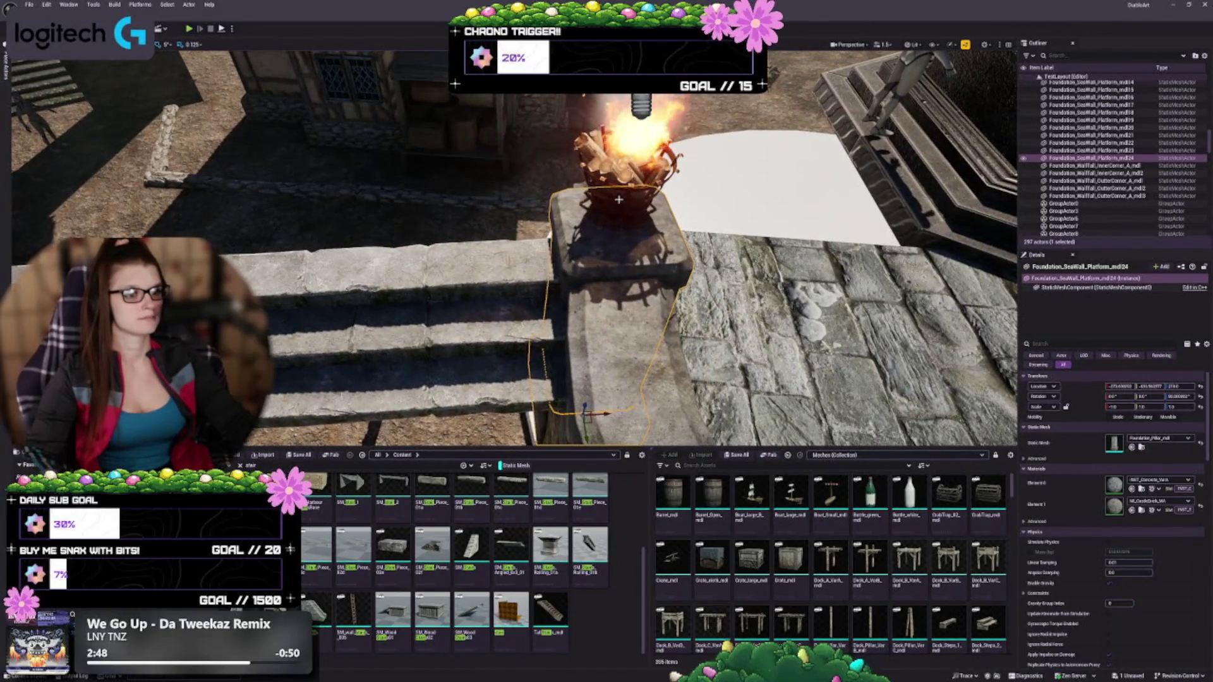
left_click(619, 200)
key("f")
left_click_drag(619, 200, 644, 202)
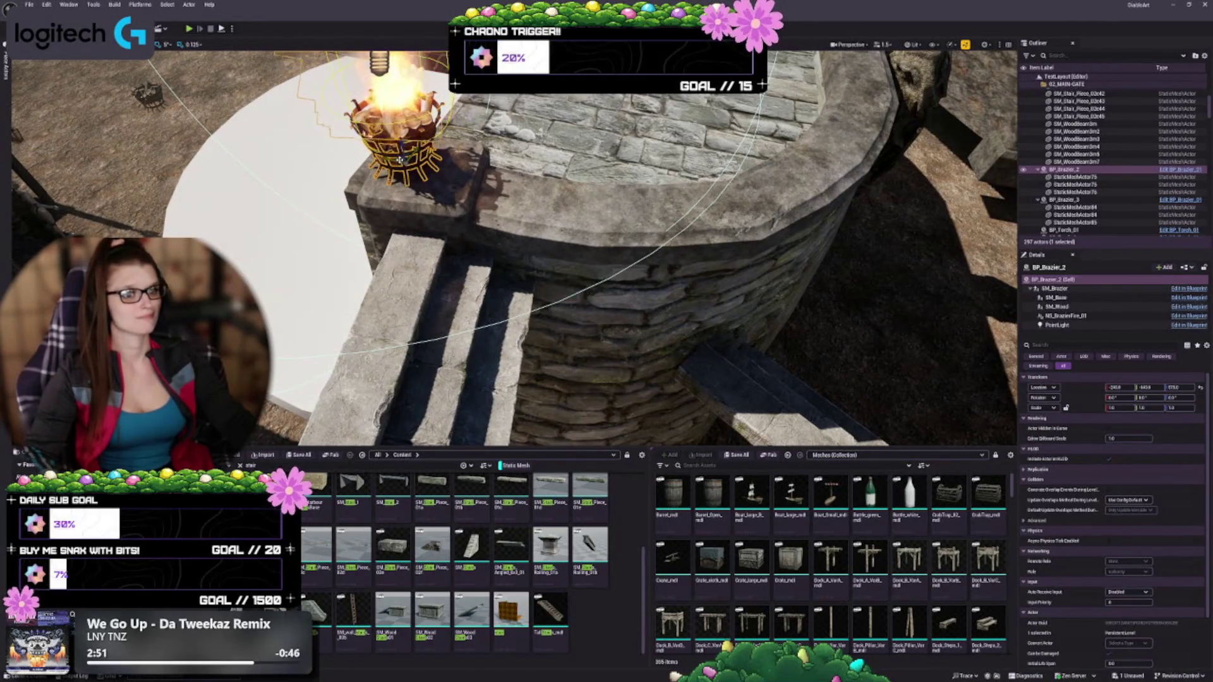
left_click_drag(403, 158, 600, 138)
key("Escape")
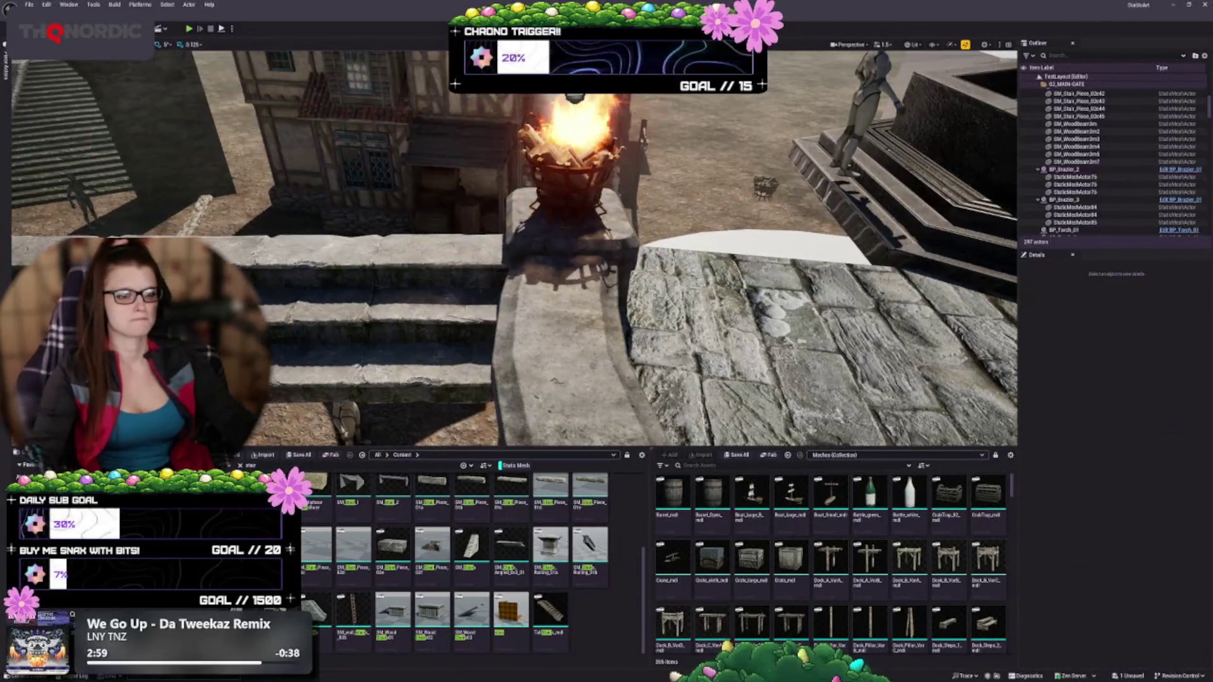
Step: Save the level with Ctrl+S
key("ctrl+s")
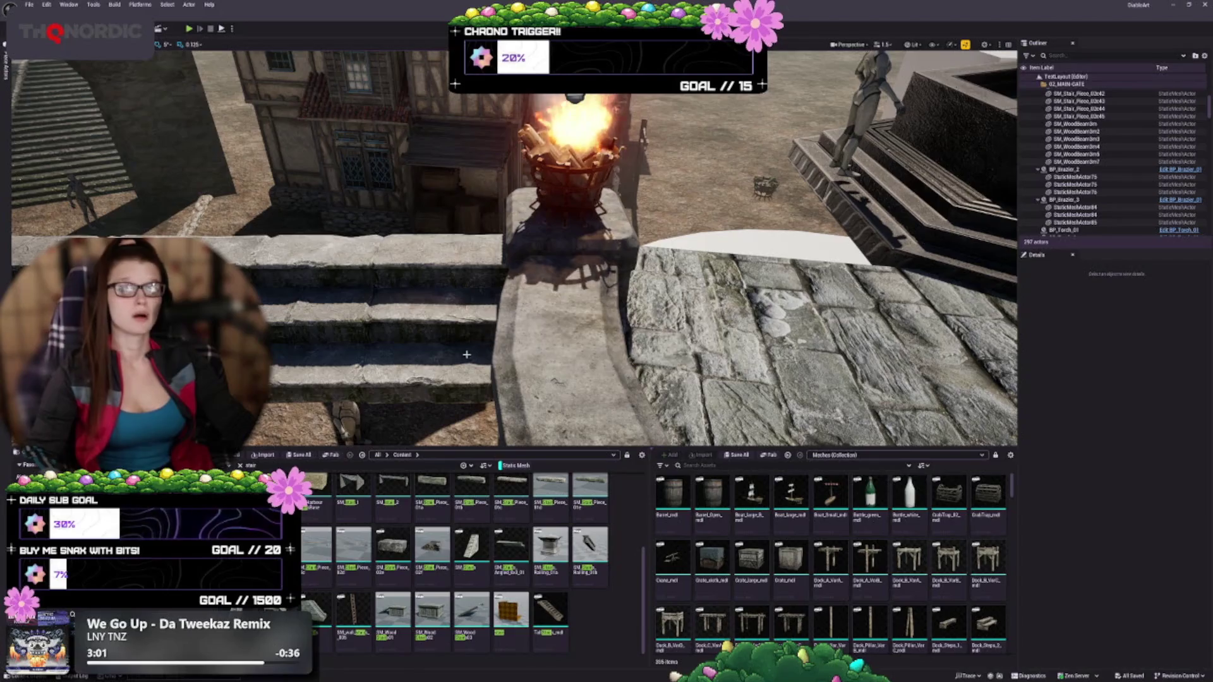
scroll(434, 307, "down", 5)
left_click_drag(434, 306, 449, 289)
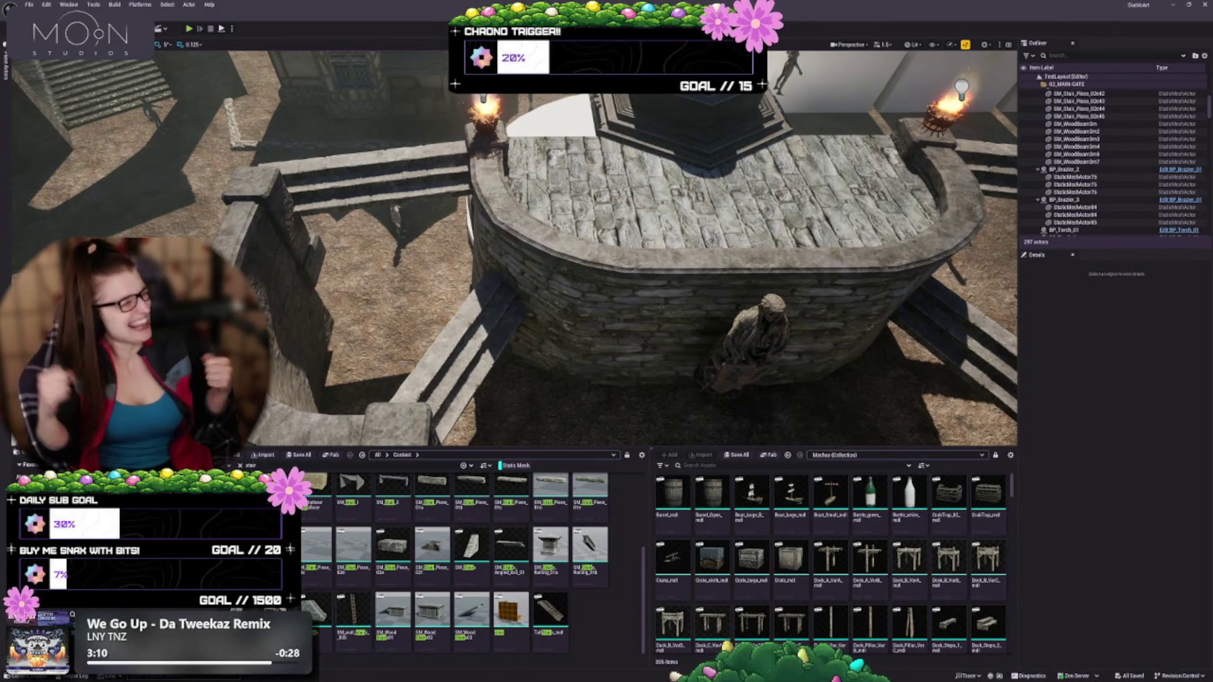
Step: Fly over the platform to inspect the braziers, round base and stairs from above
mouse_move(442, 607)
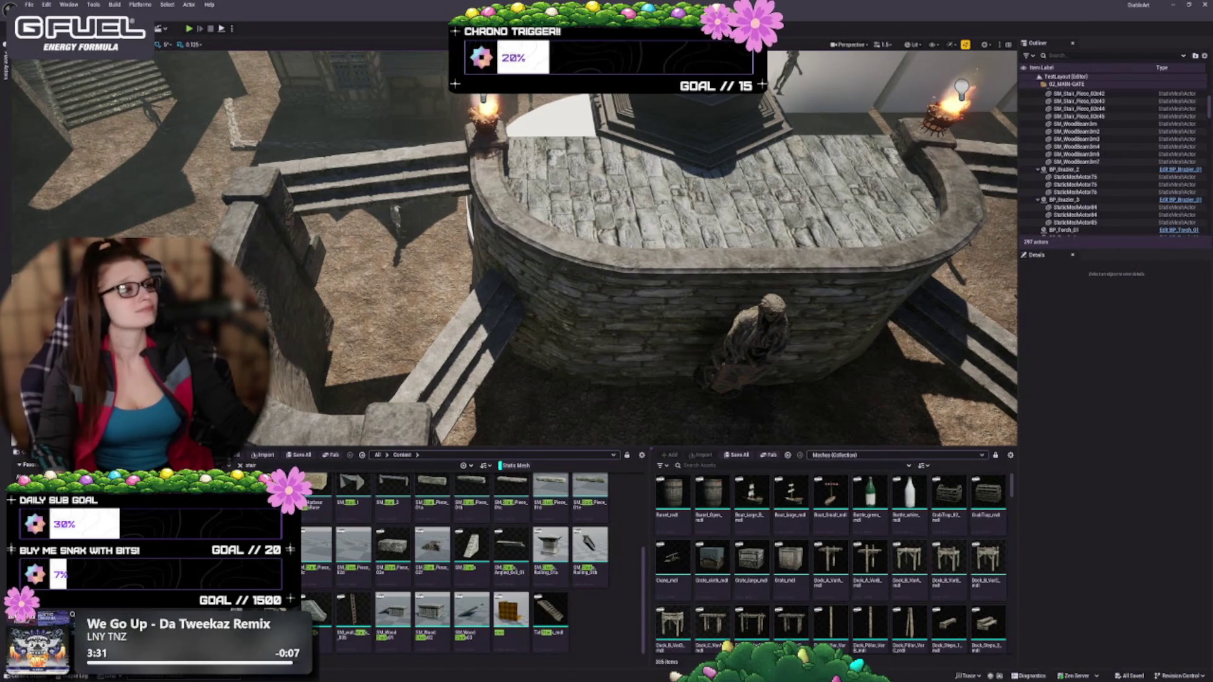
left_click_drag(512, 246, 619, 249)
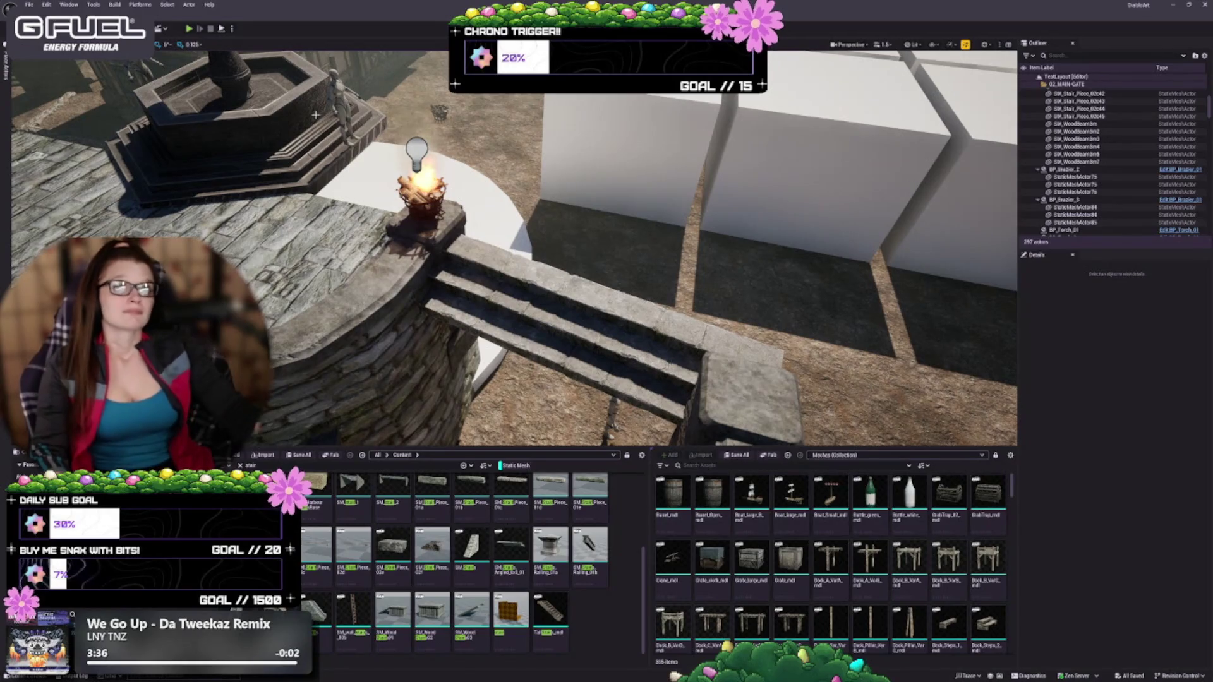
mouse_move(619, 249)
left_mouse_down()
mouse_move(618, 208)
mouse_move(606, 231)
left_mouse_up()
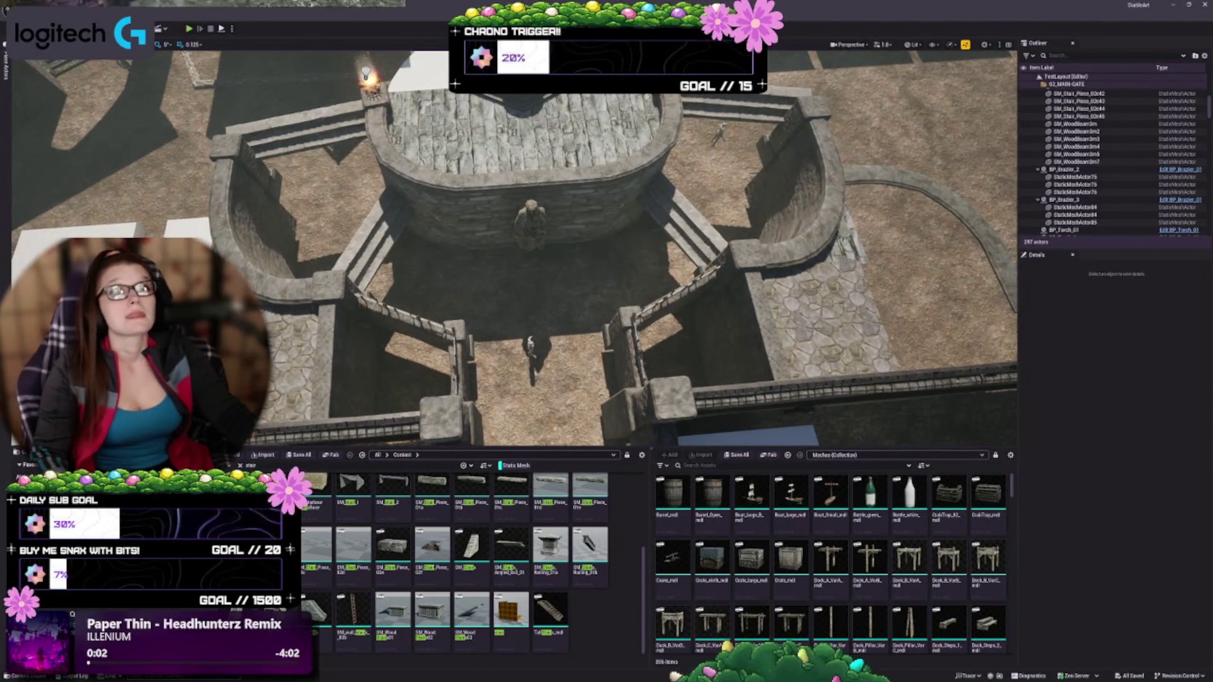
mouse_move(593, 298)
left_mouse_down()
mouse_move(654, 276)
mouse_move(654, 250)
left_mouse_up()
Step: Delete the placeholder cylinder from the curved platform
left_click(439, 116)
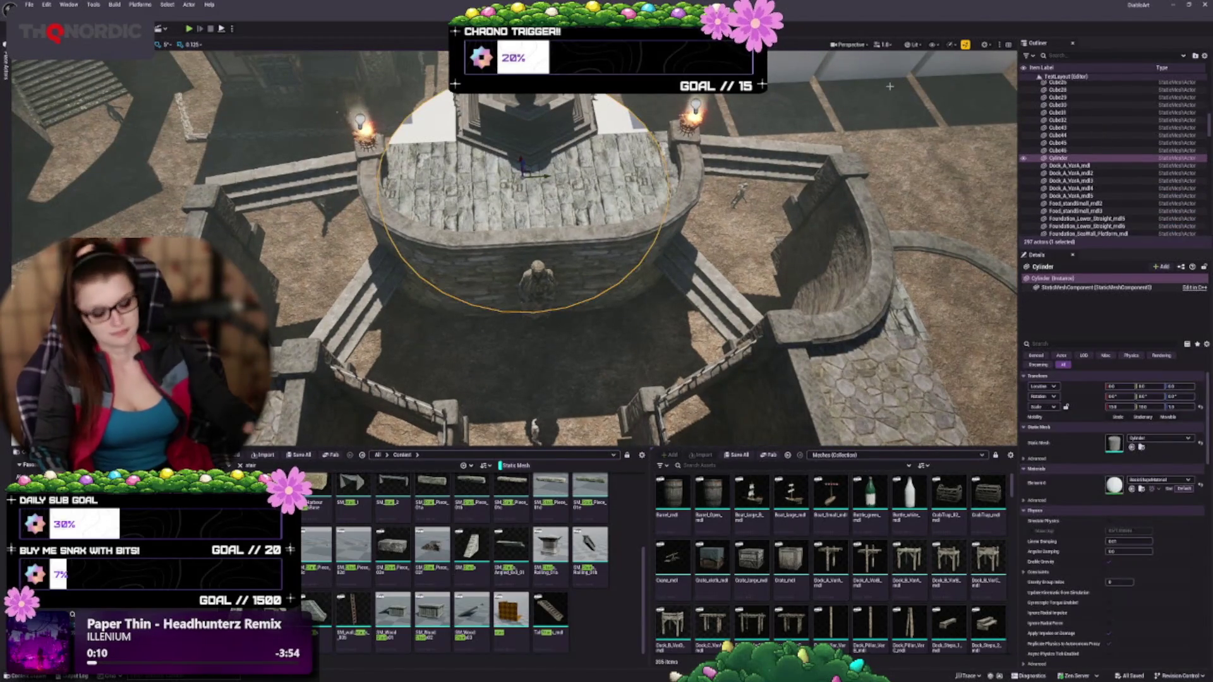
key("Delete")
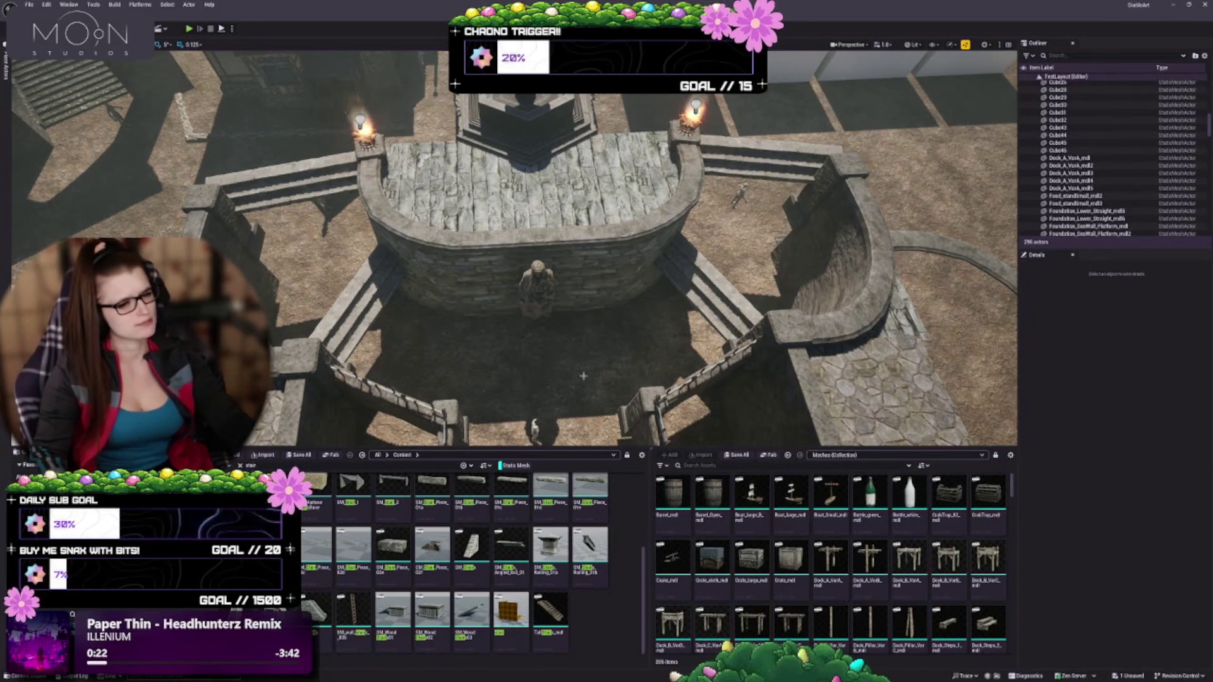
left_click_drag(582, 375, 550, 277)
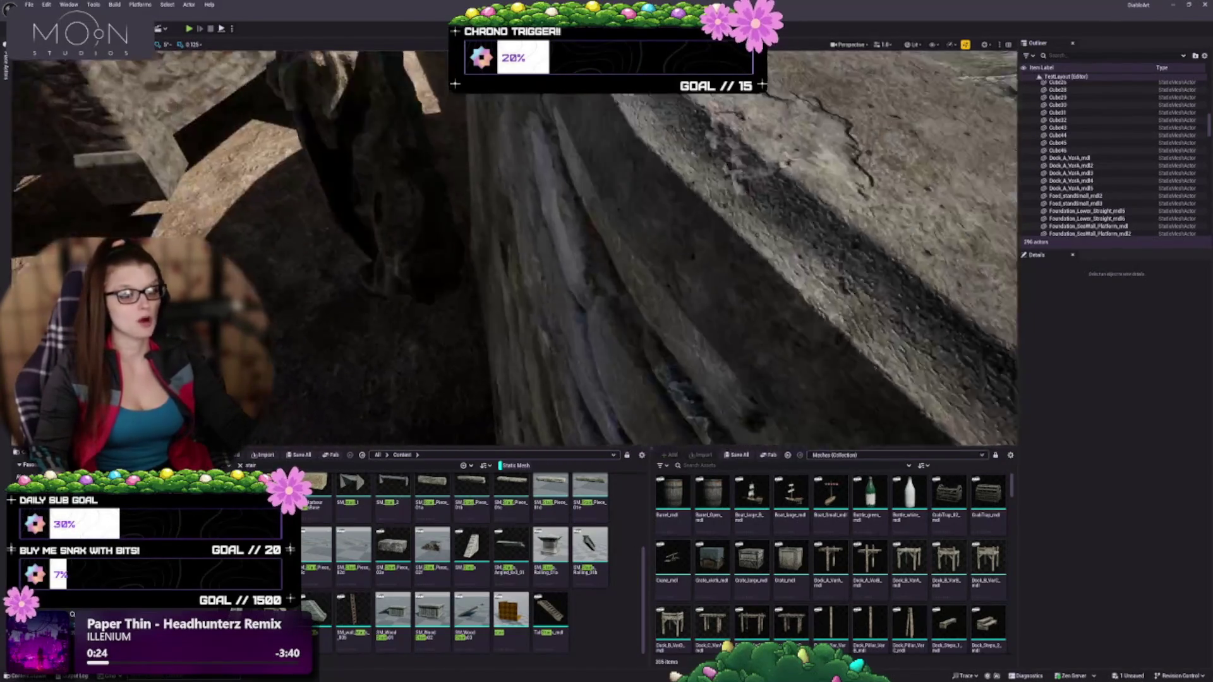
left_click_drag(465, 227, 464, 249)
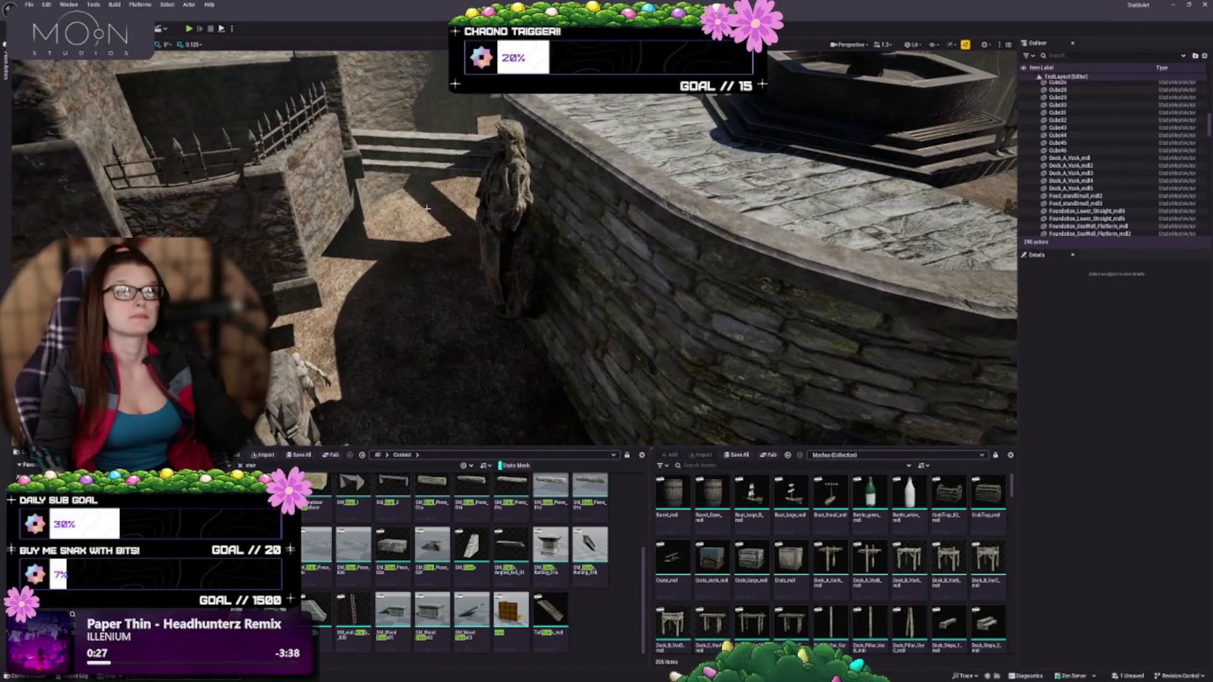
Step: Move the statue toward the stone wall and pull back to review the plaza
left_click(486, 198)
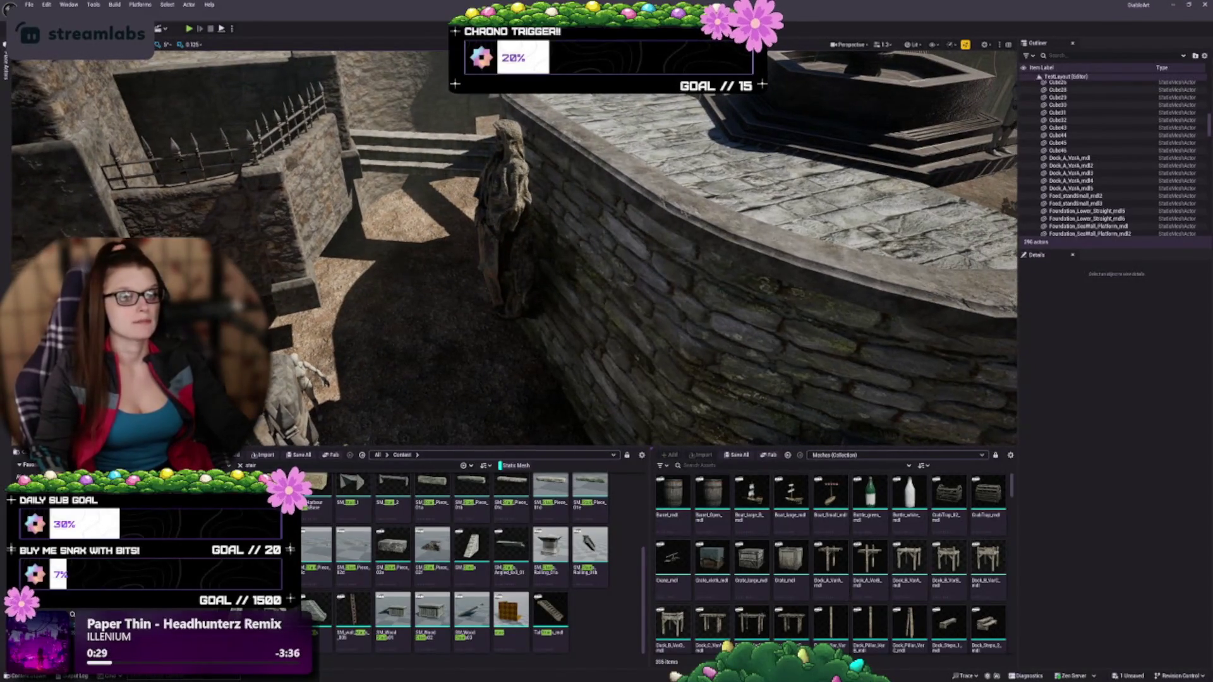
mouse_move(454, 317)
left_mouse_down()
mouse_move(452, 198)
mouse_move(447, 238)
left_mouse_up()
key("f")
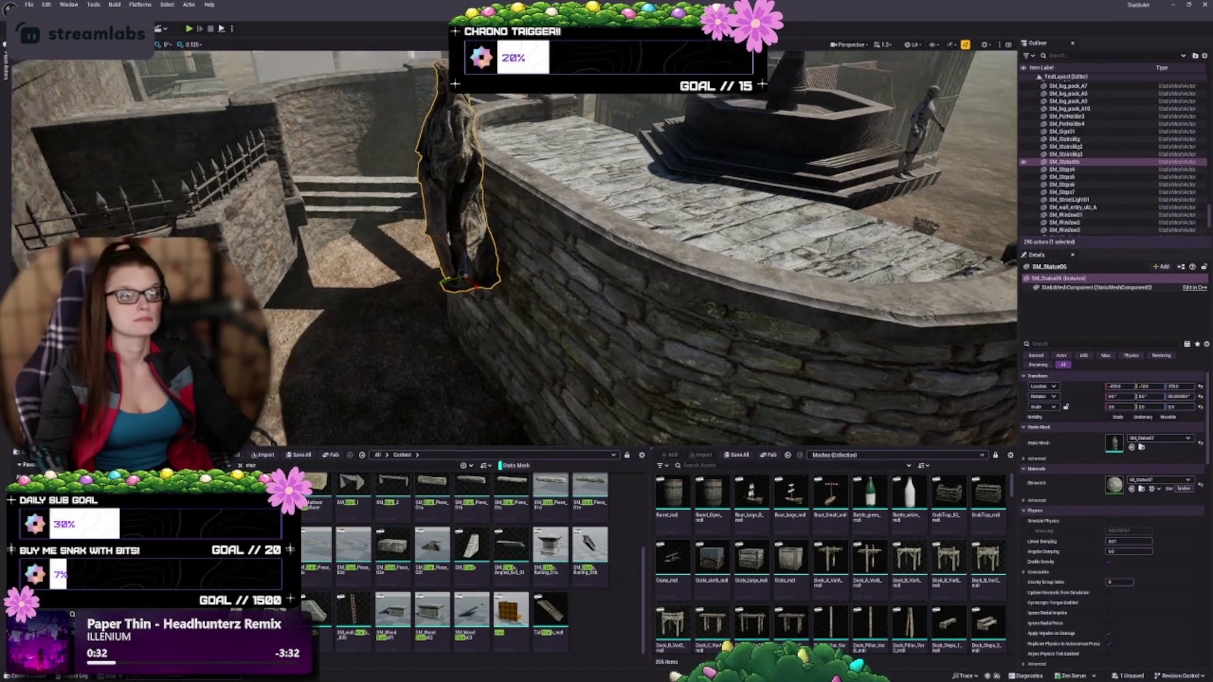
left_click_drag(594, 255, 485, 387)
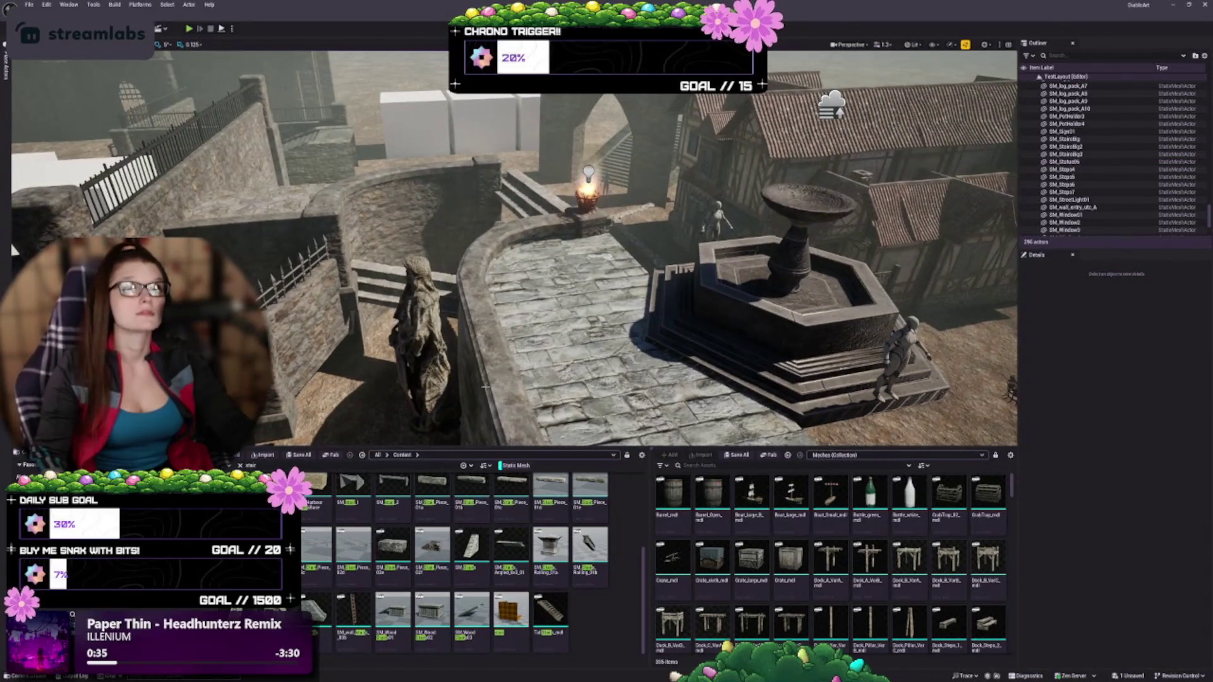
mouse_move(506, 252)
left_mouse_down()
mouse_move(467, 297)
mouse_move(417, 271)
left_mouse_up()
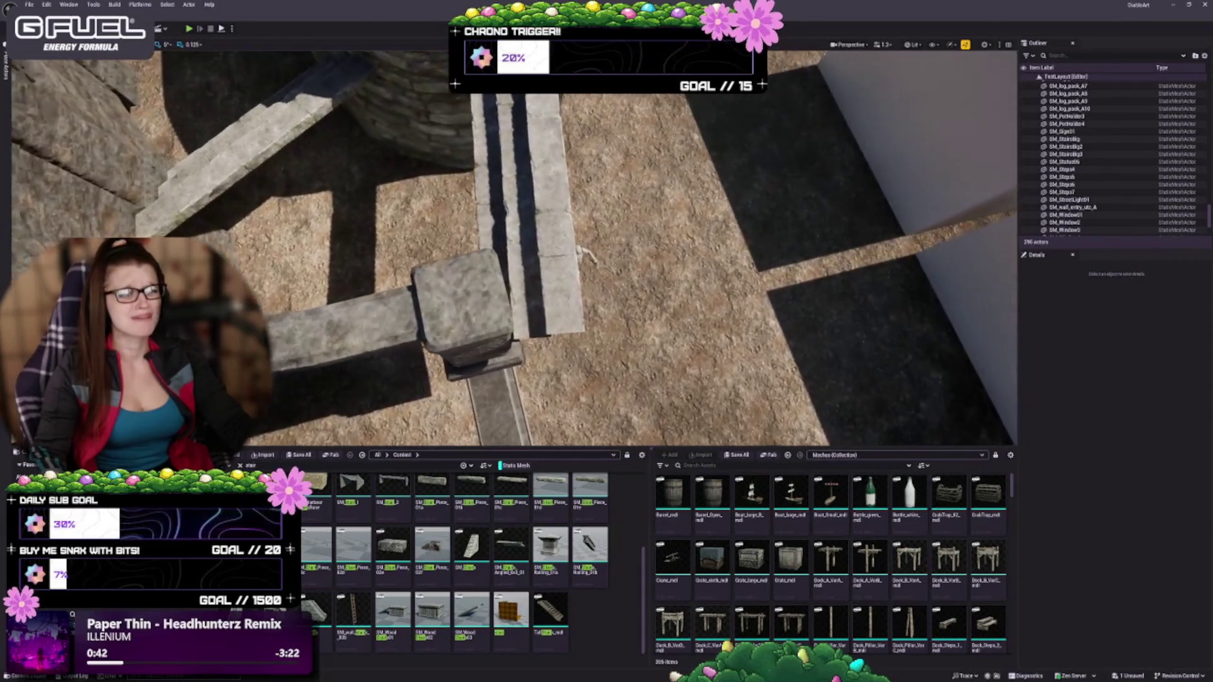
key("s")
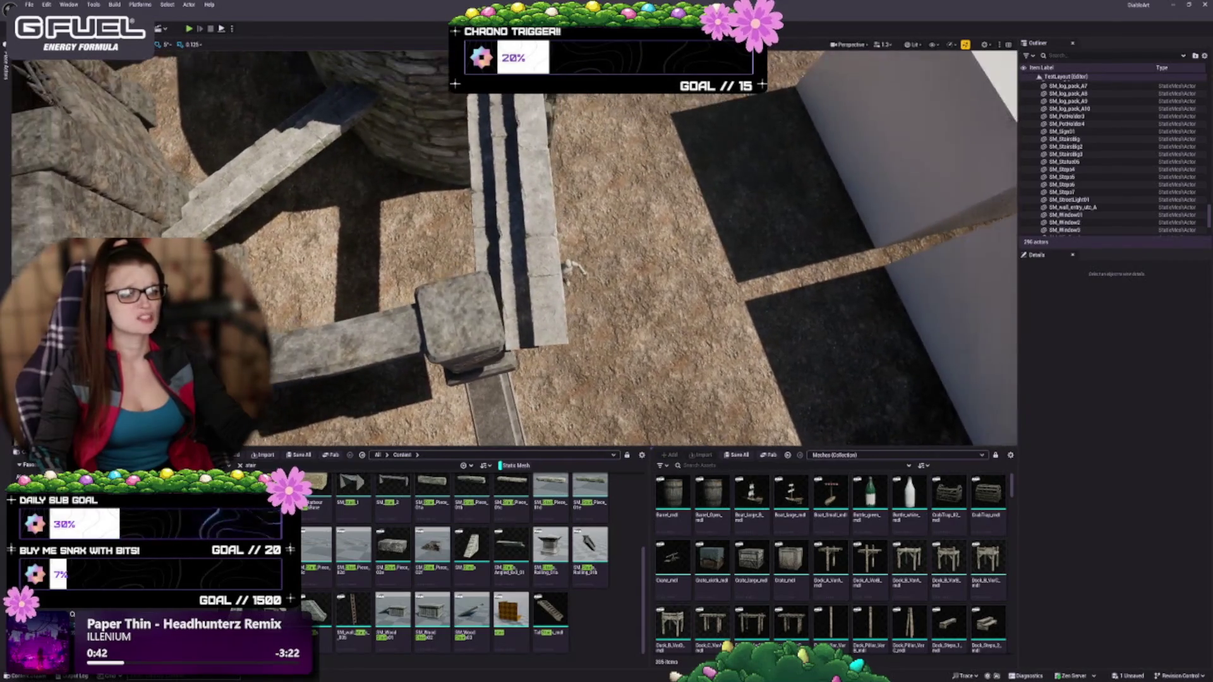
scroll(522, 292, "down", 3)
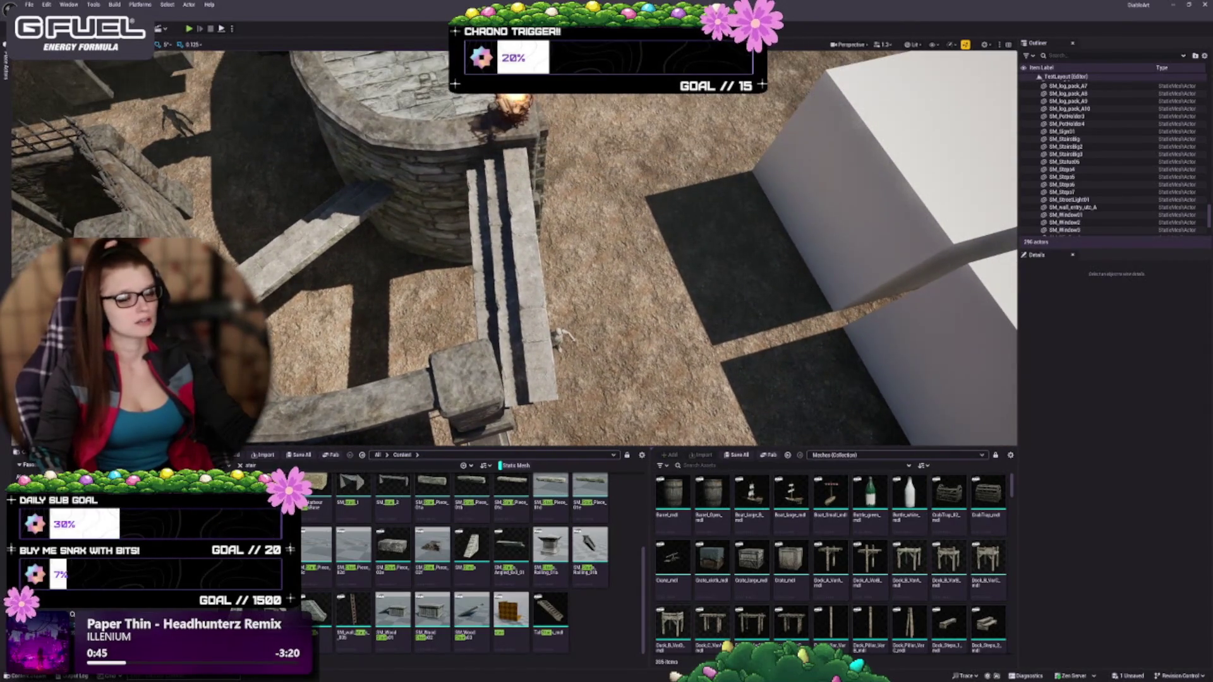
left_click(467, 385)
key("f")
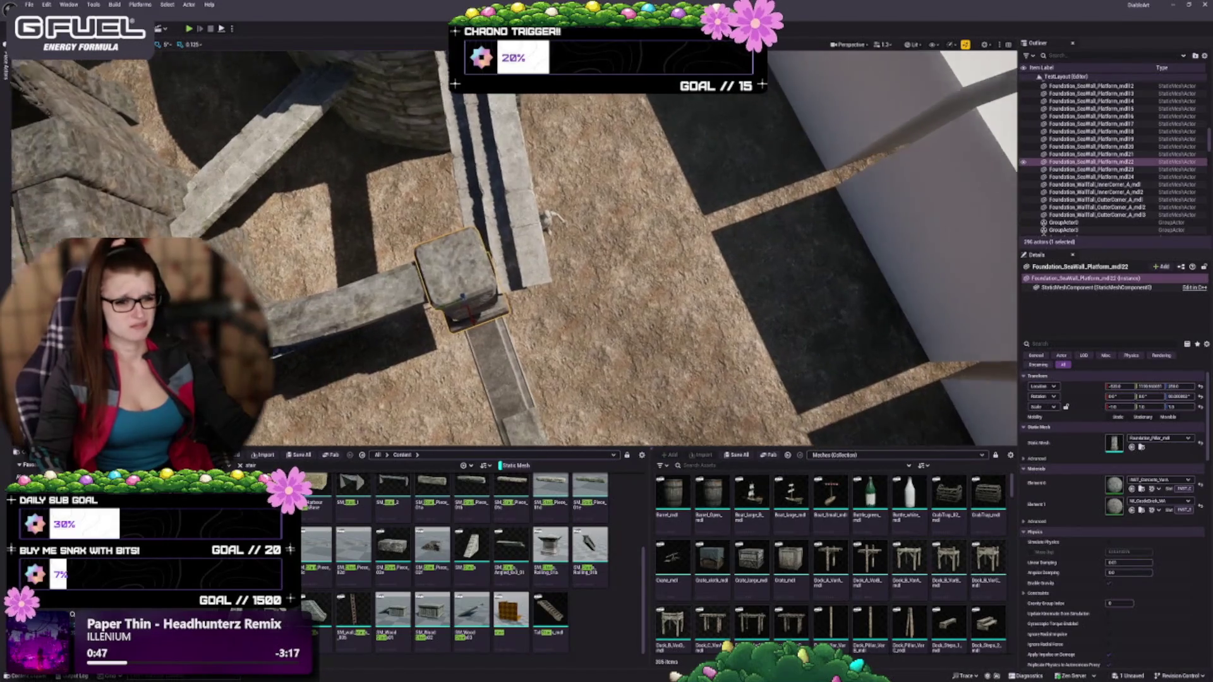
scroll(469, 359, "up", 3)
mouse_move(436, 346)
left_mouse_down()
mouse_move(468, 253)
mouse_move(531, 190)
mouse_move(588, 170)
left_mouse_up()
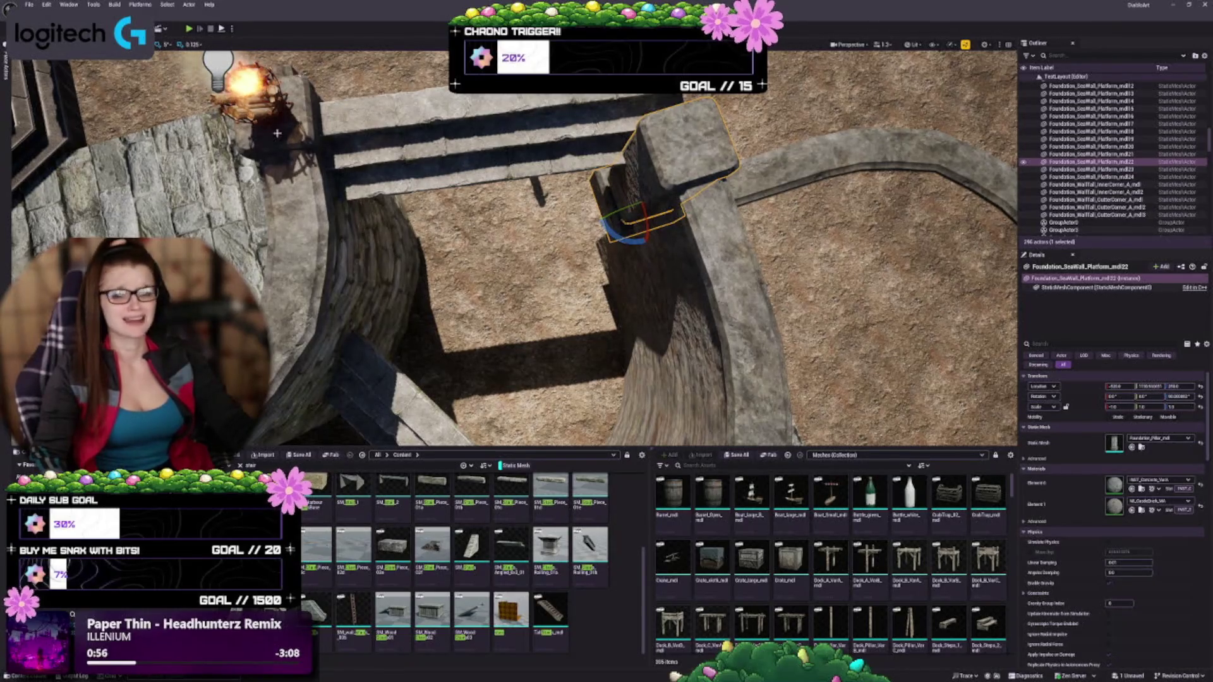
left_click(357, 180)
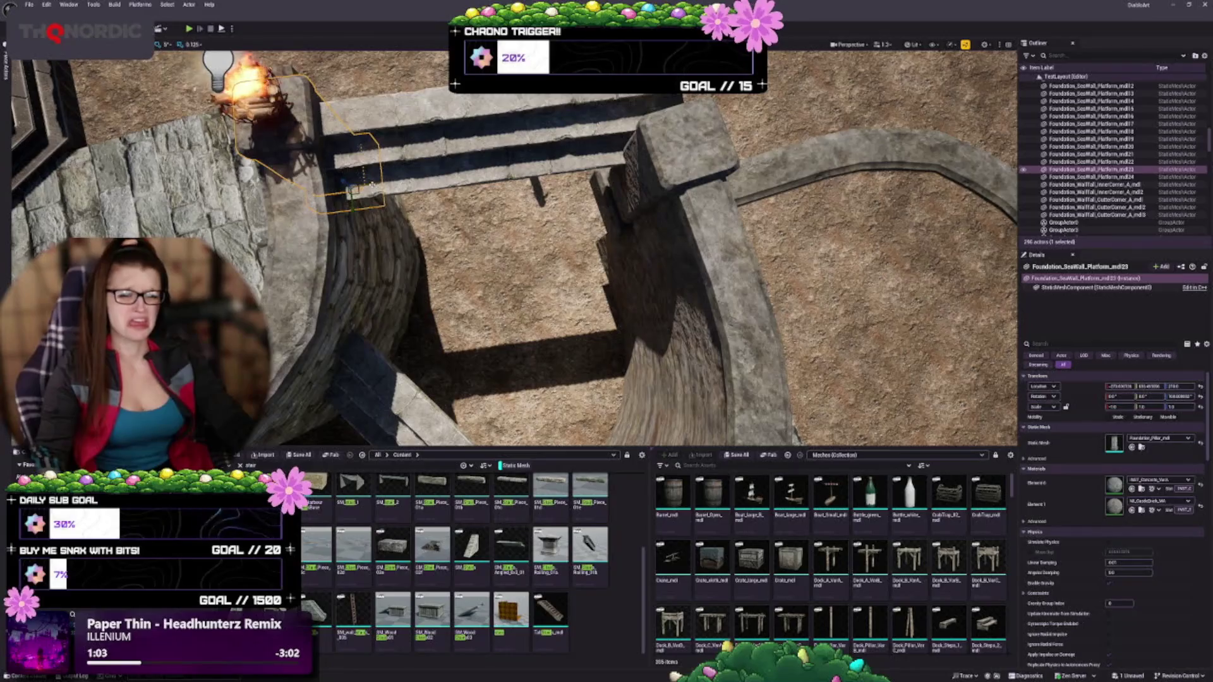
left_click_drag(371, 184, 651, 161, "alt")
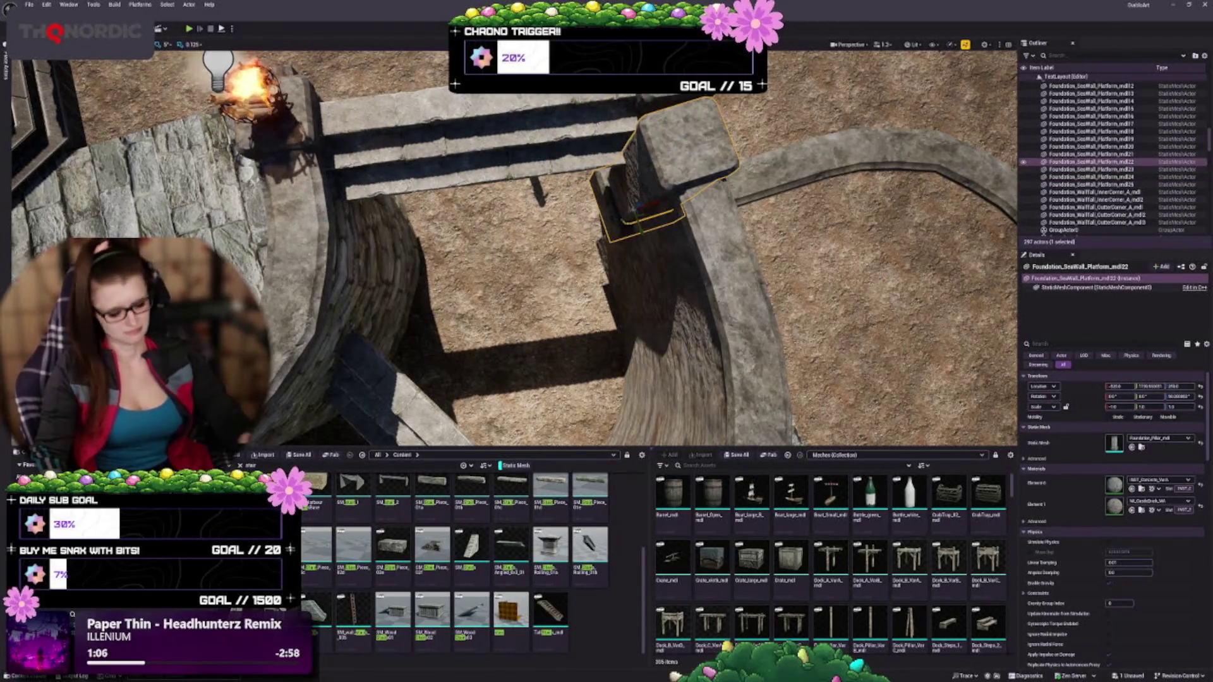
key("Delete")
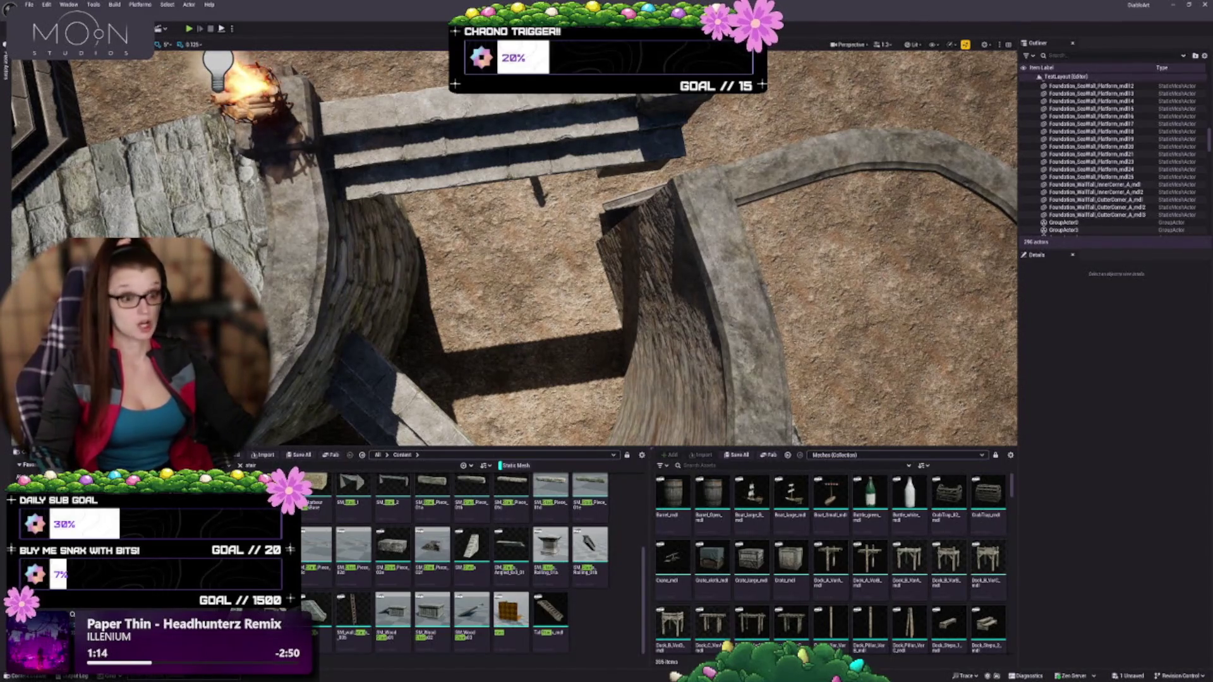
mouse_move(513, 253)
left_mouse_down()
mouse_move(512, 312)
mouse_move(513, 272)
mouse_move(544, 263)
mouse_move(663, 274)
left_mouse_up()
left_click(328, 354)
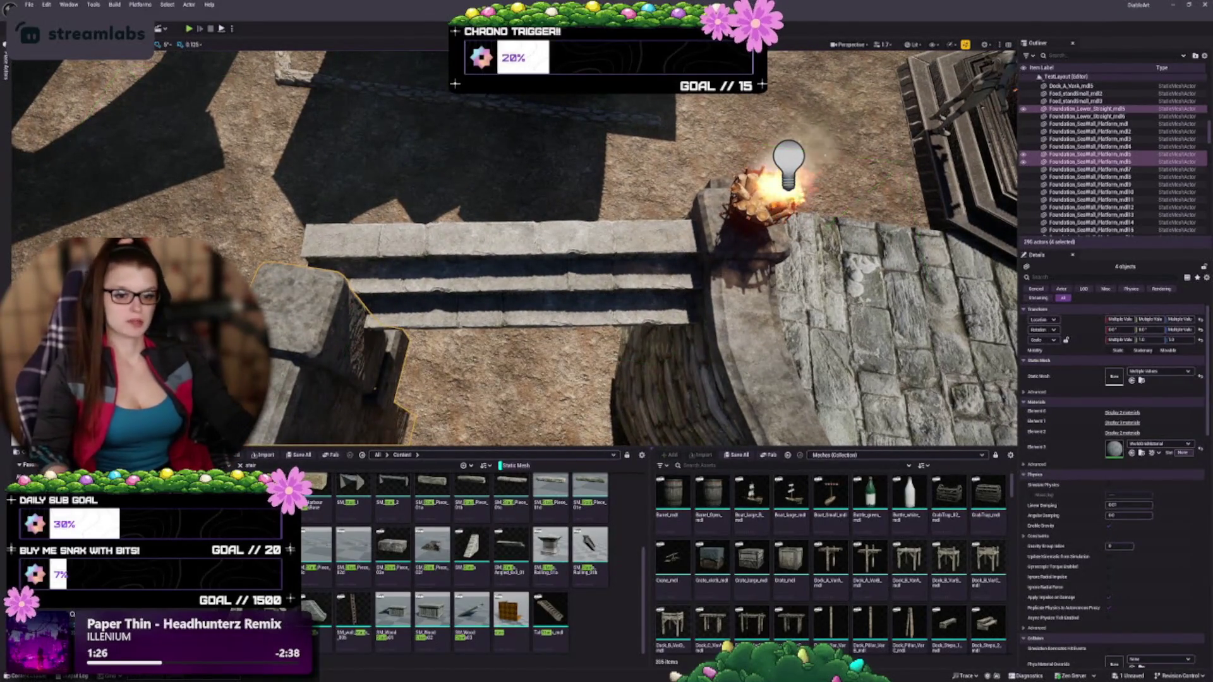
Step: Group the selected pieces, then copy block Foundation_SeaWall_Platform_mdl24 to the stairs' left end
key("ctrl+g")
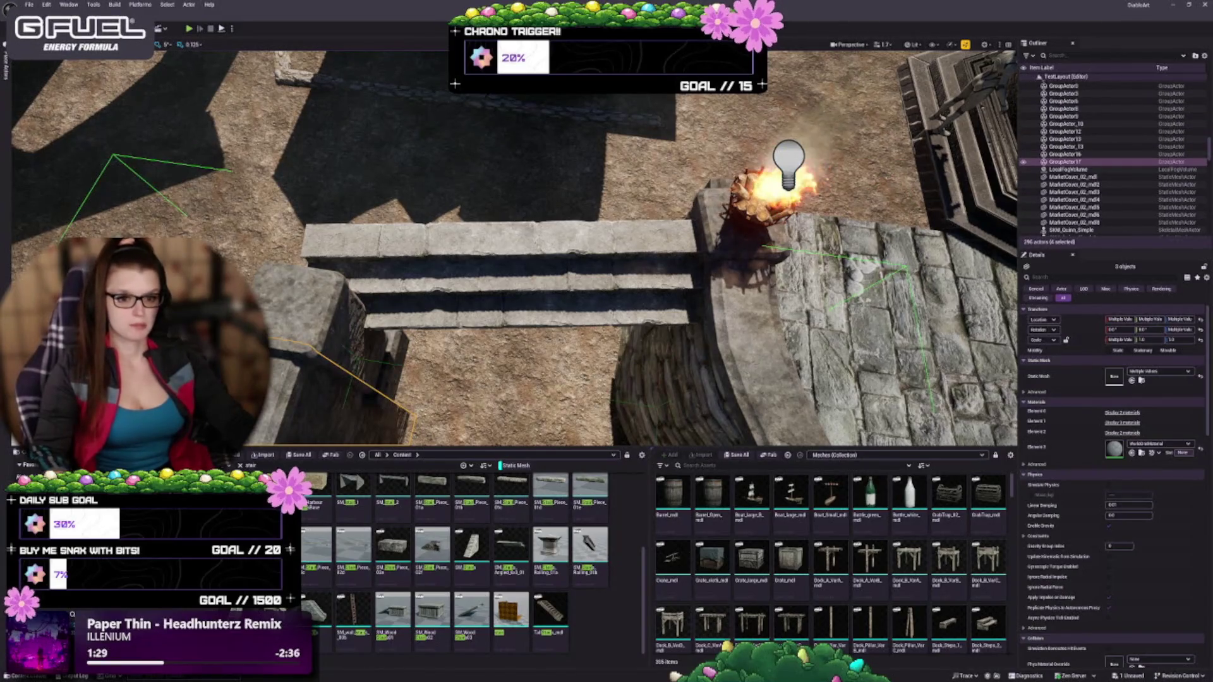
key("Escape")
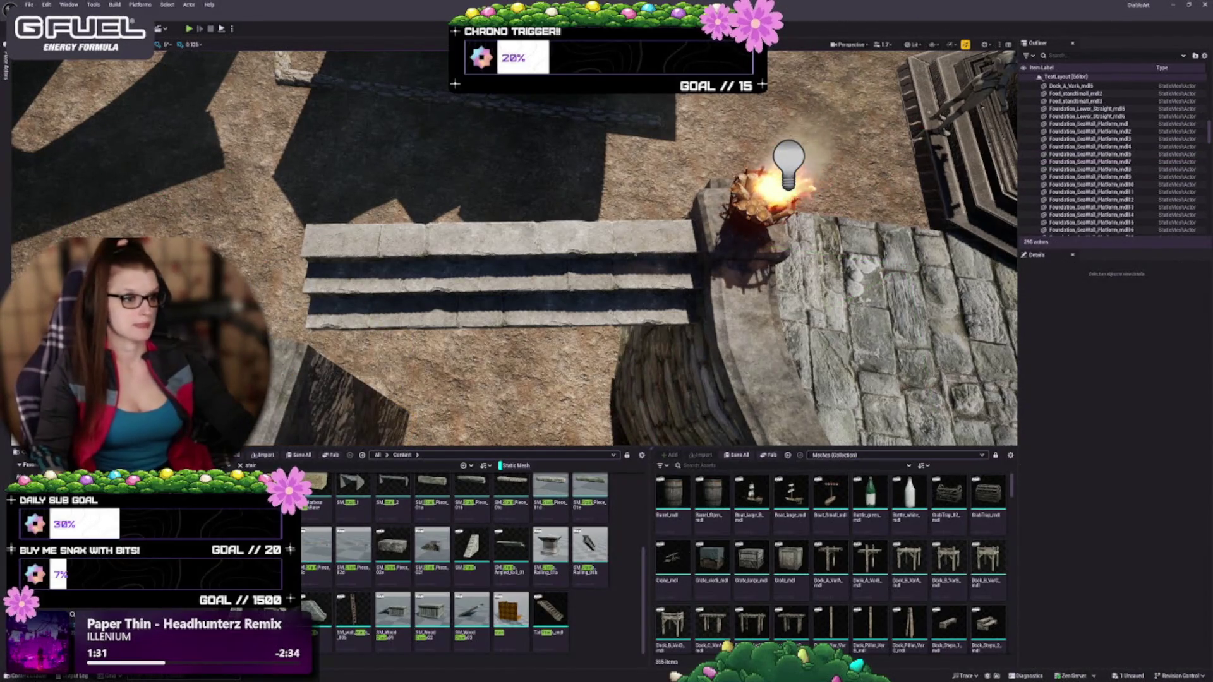
left_click(691, 312)
mouse_move(695, 311)
left_mouse_down()
mouse_move(379, 316)
mouse_move(371, 298)
mouse_move(387, 300)
left_mouse_up()
key("f")
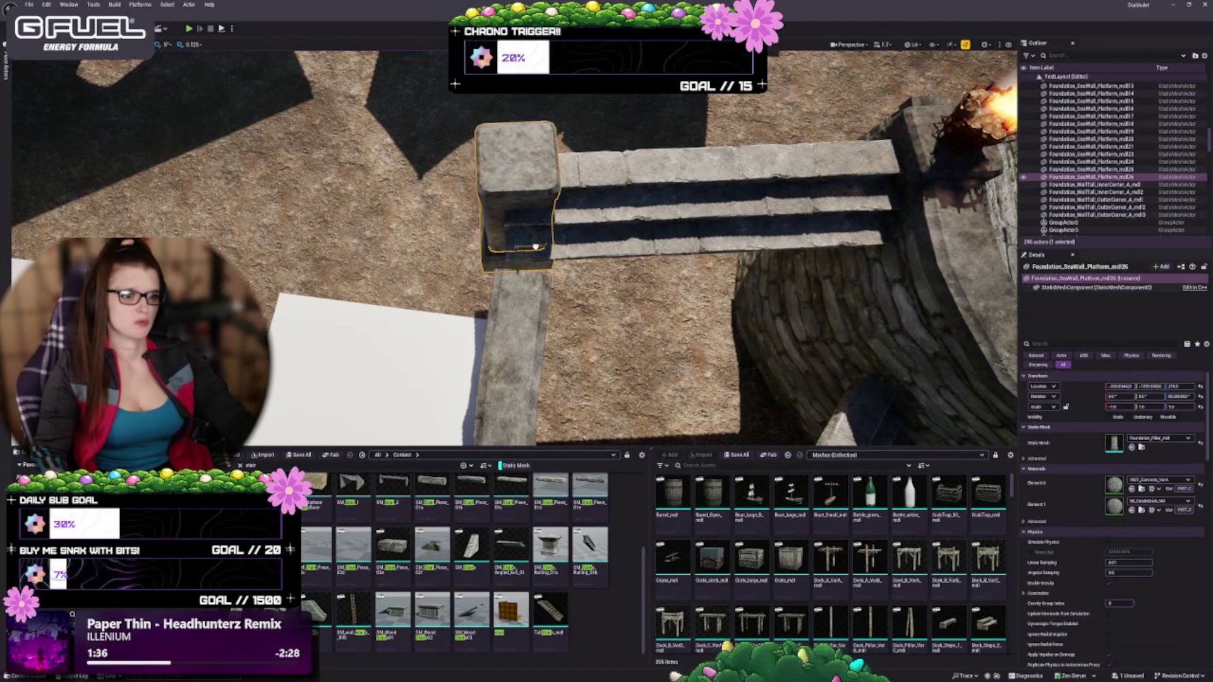
key("Right")
key("Escape")
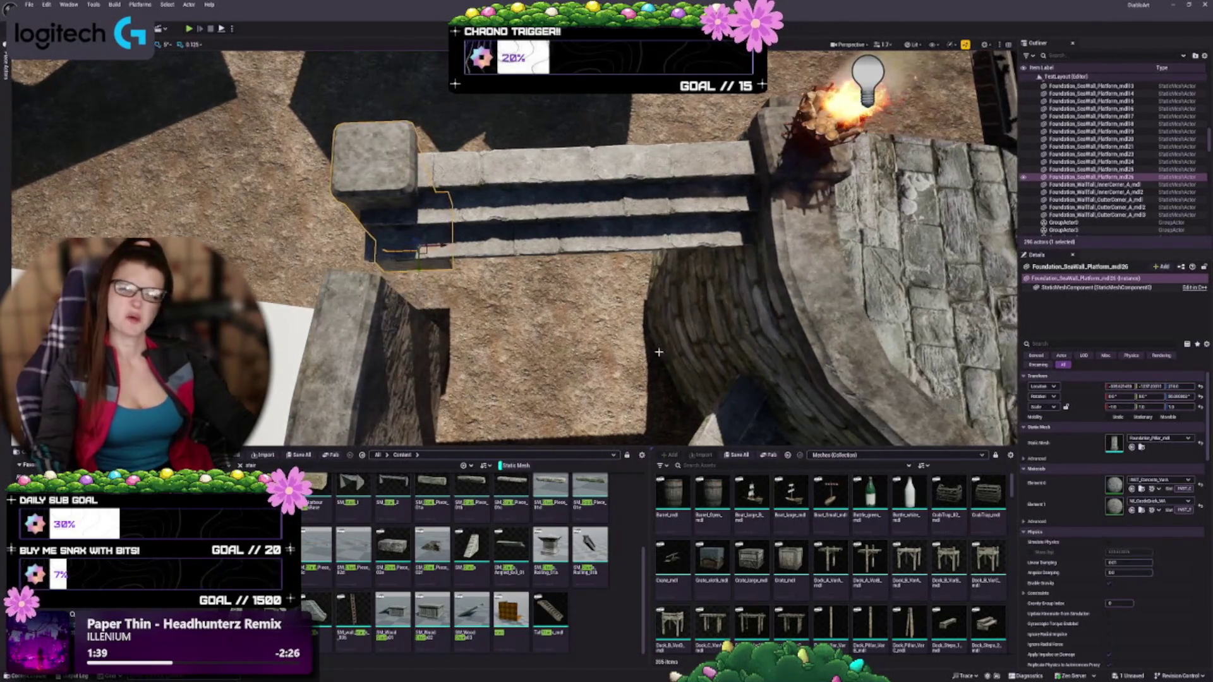